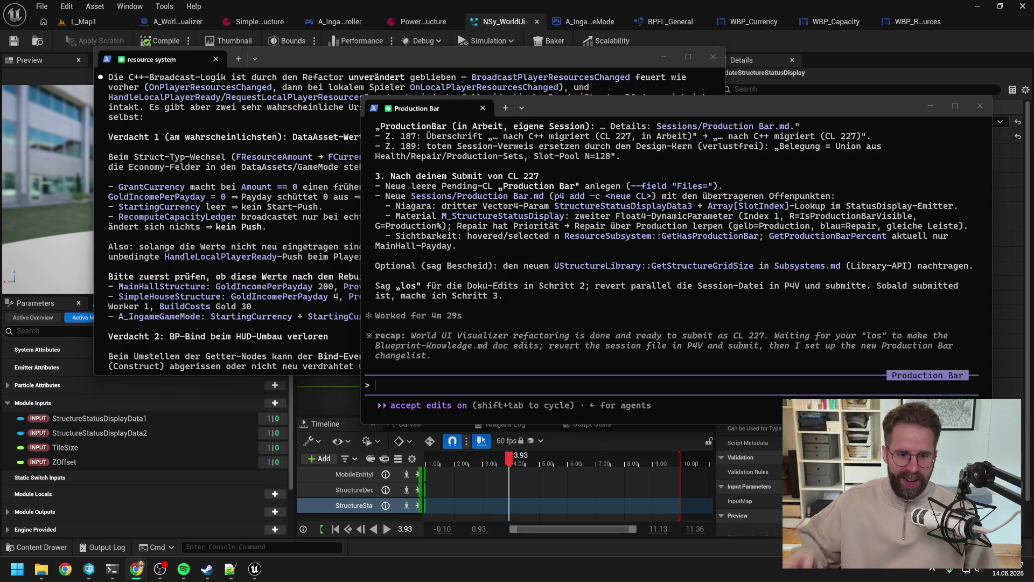
Review Claude's wrap-up plan for changelist 227, then show P4V's refreshed pending changelists
{"action": "left_click", "coordinate": [730, 223]}
{"action": "scroll", "coordinate": [733, 231], "scroll_direction": "up", "scroll_amount": 2}
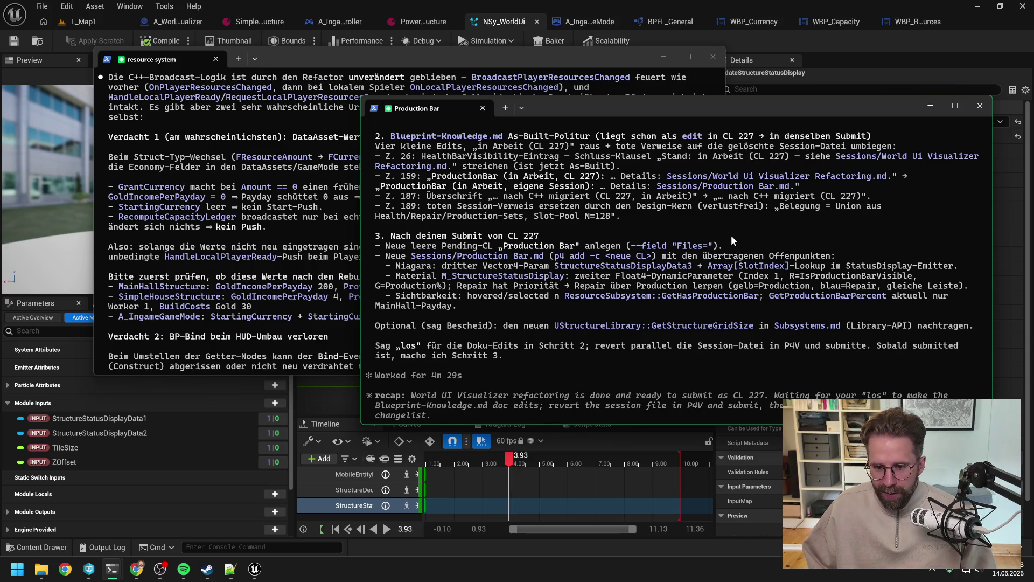
{"action": "scroll", "coordinate": [732, 235], "scroll_direction": "down", "scroll_amount": 2}
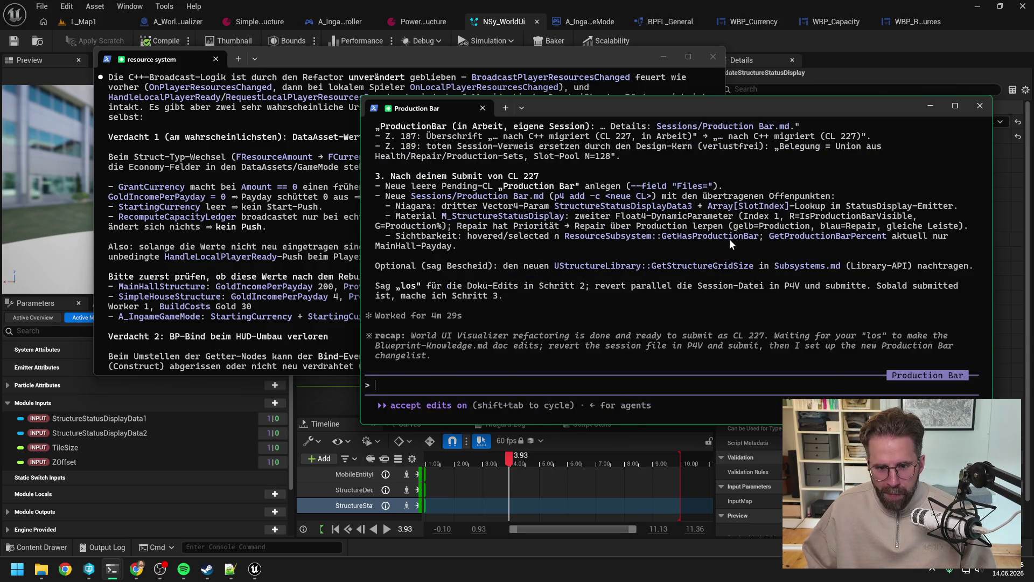
{"action": "scroll", "coordinate": [792, 233], "scroll_direction": "up", "scroll_amount": 7}
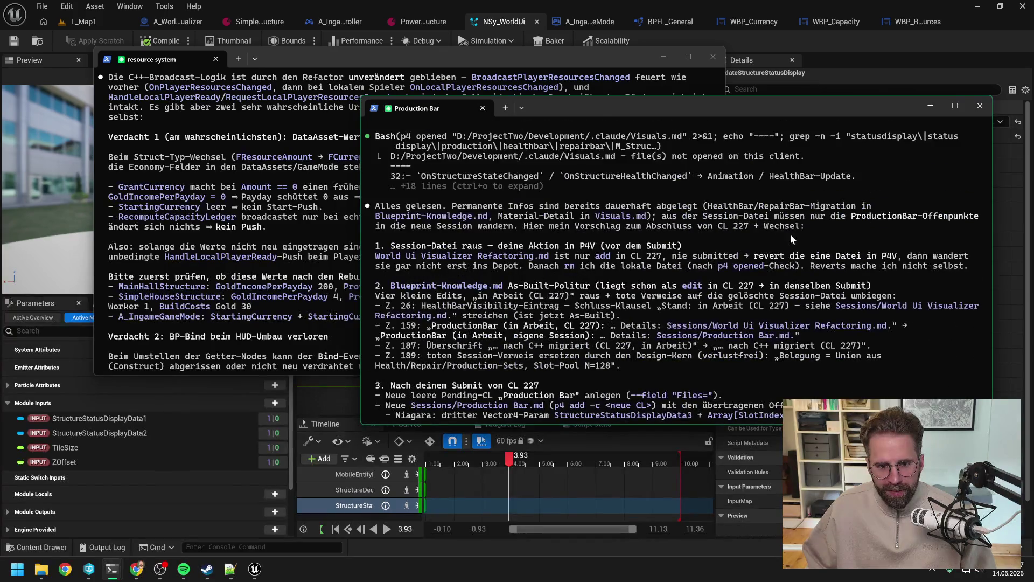
{"action": "scroll", "coordinate": [791, 234], "scroll_direction": "up", "scroll_amount": 5}
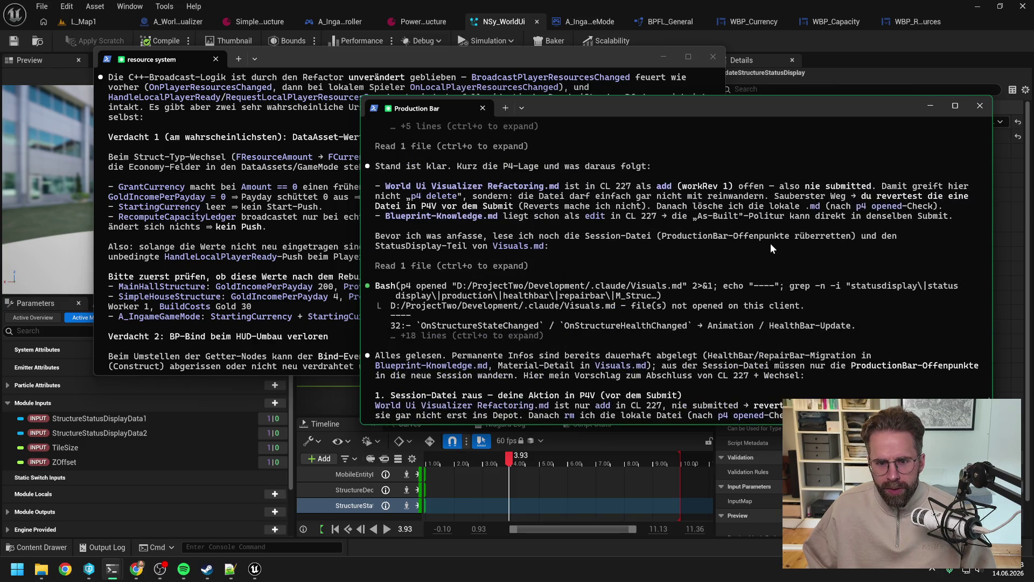
{"action": "scroll", "coordinate": [771, 243], "scroll_direction": "down", "scroll_amount": 9}
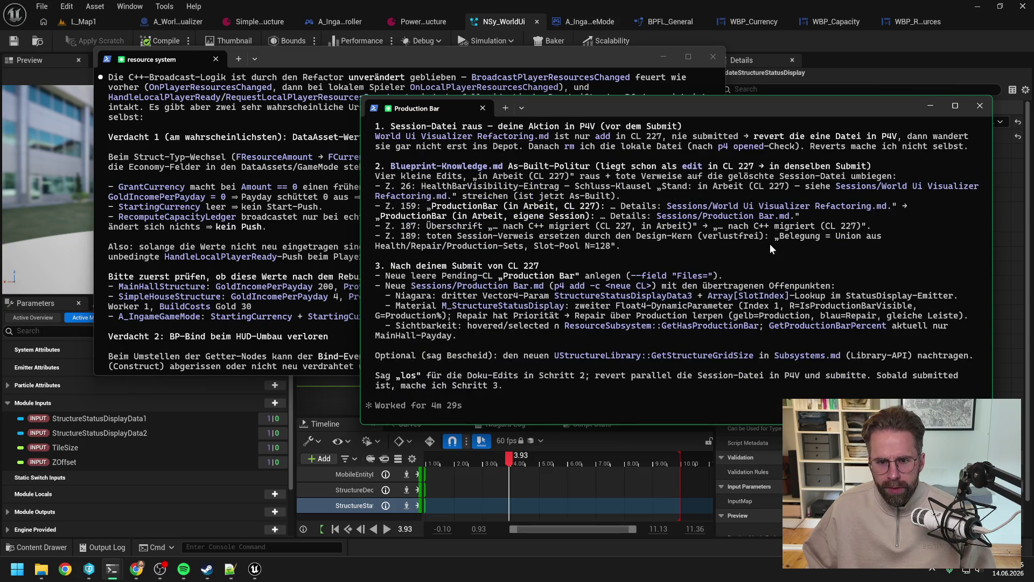
{"action": "scroll", "coordinate": [771, 243], "scroll_direction": "down", "scroll_amount": 3}
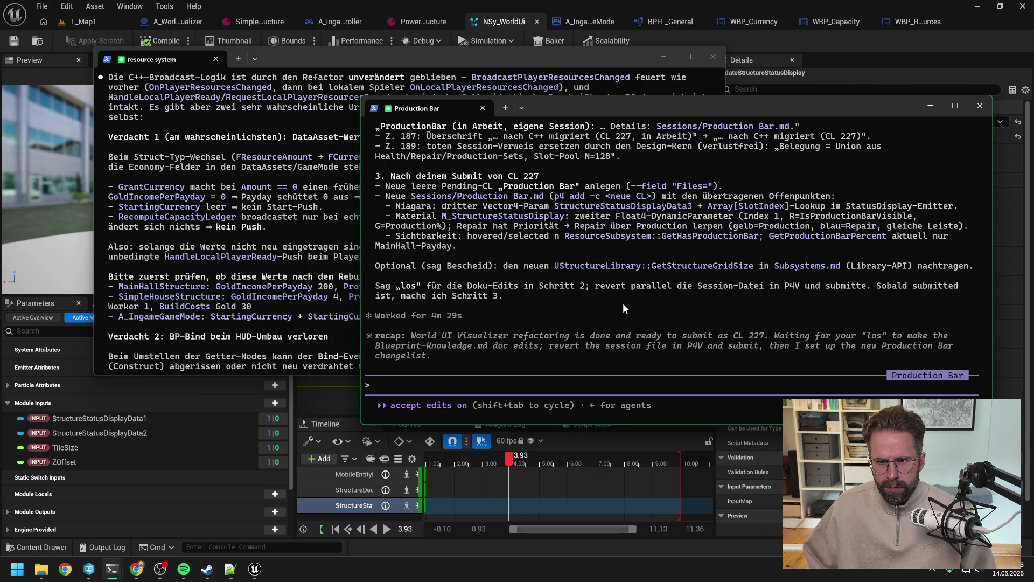
{"action": "left_click", "coordinate": [89, 569]}
{"action": "left_click", "coordinate": [277, 85]}
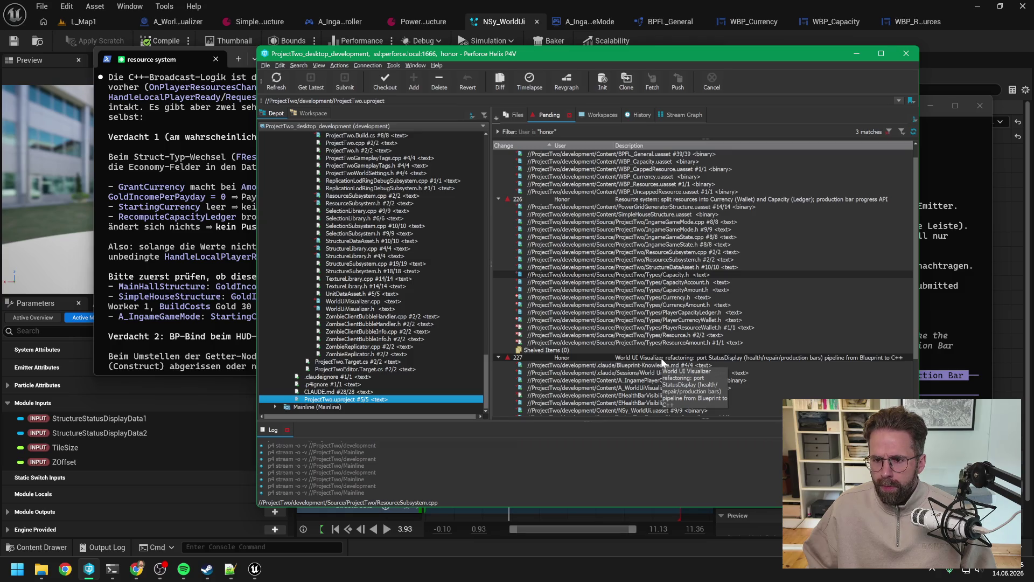
Submit pending changelist 227 with the World UI Visualizer refactoring and return to Claude Code
{"action": "left_click", "coordinate": [662, 358]}
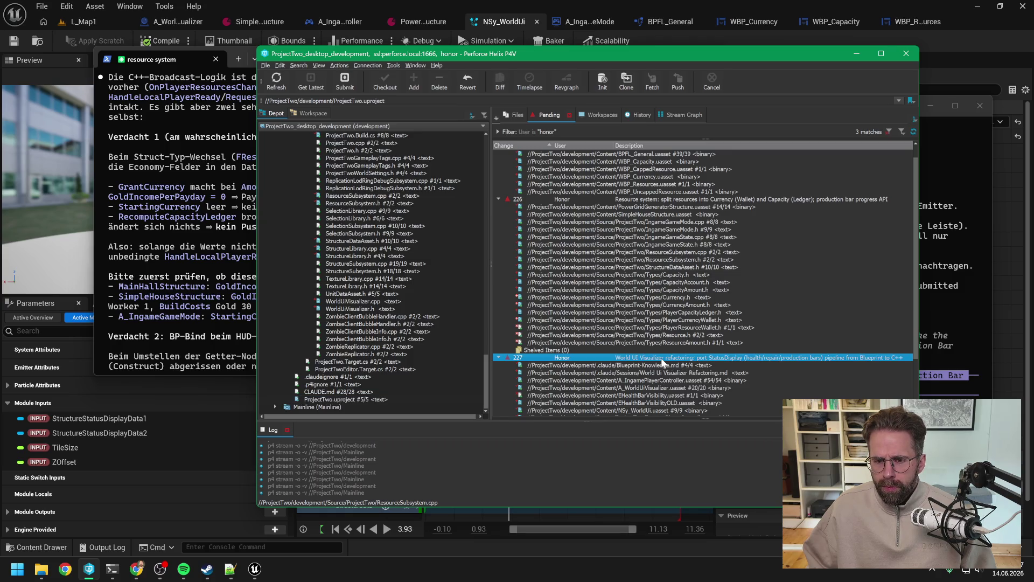
{"action": "left_click", "coordinate": [498, 358]}
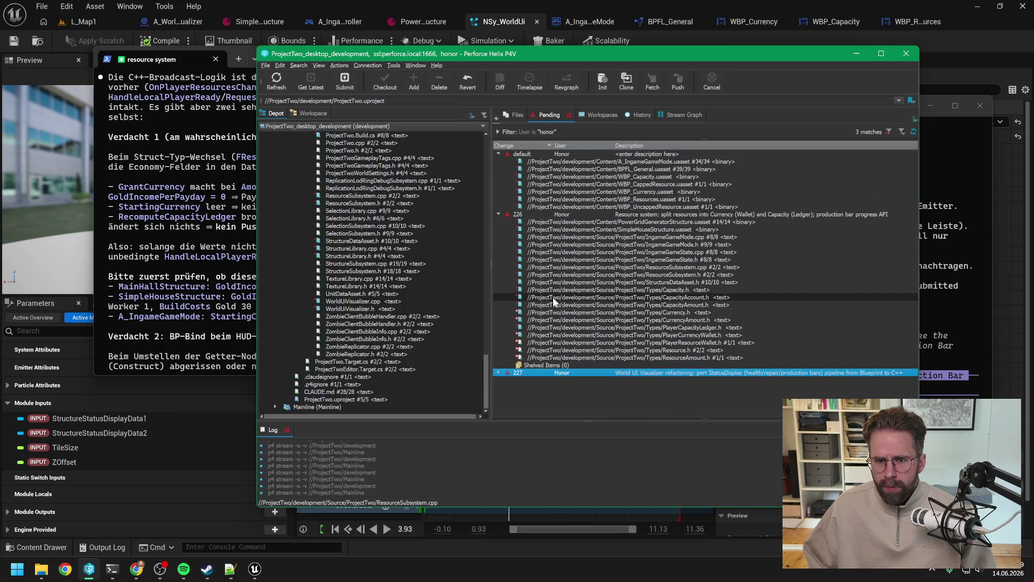
{"action": "mouse_move", "coordinate": [552, 299]}
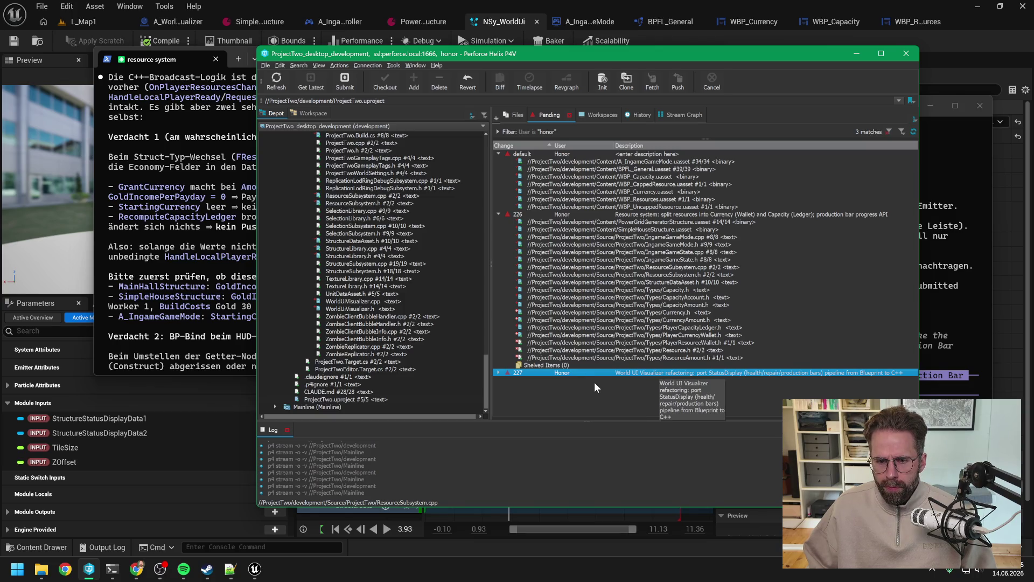
{"action": "left_click", "coordinate": [577, 373]}
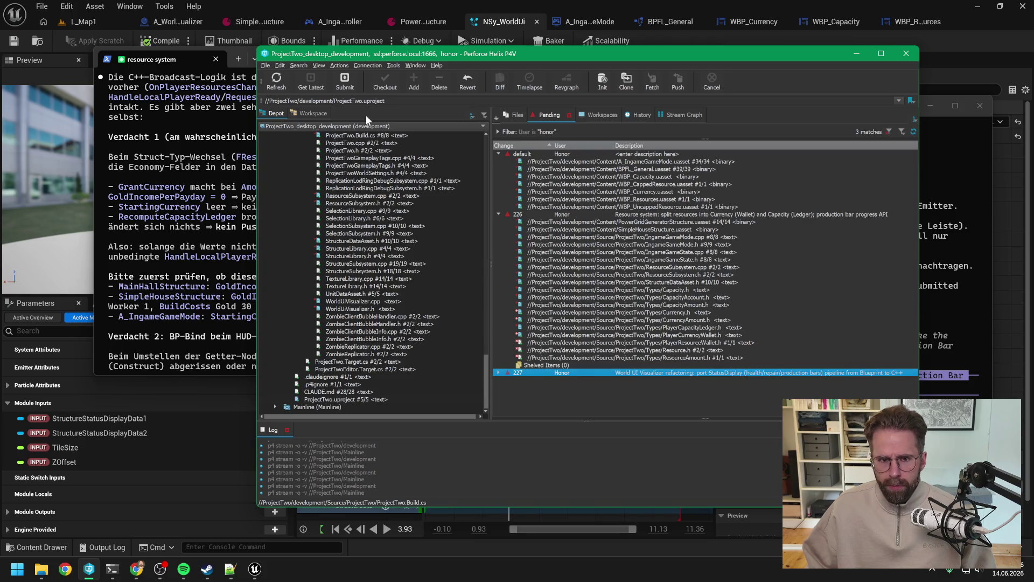
{"action": "left_click", "coordinate": [340, 83]}
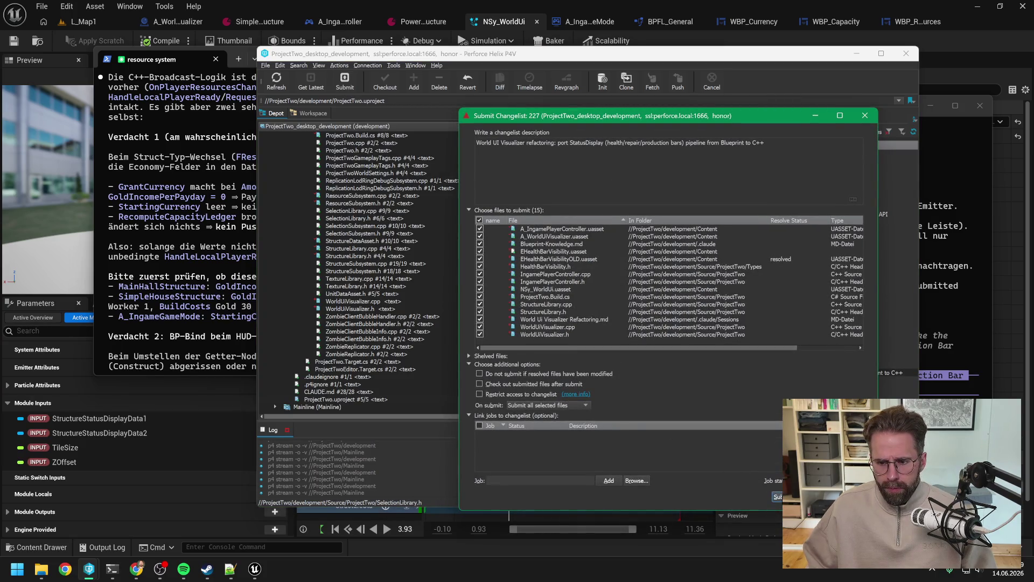
{"action": "left_click", "coordinate": [779, 496]}
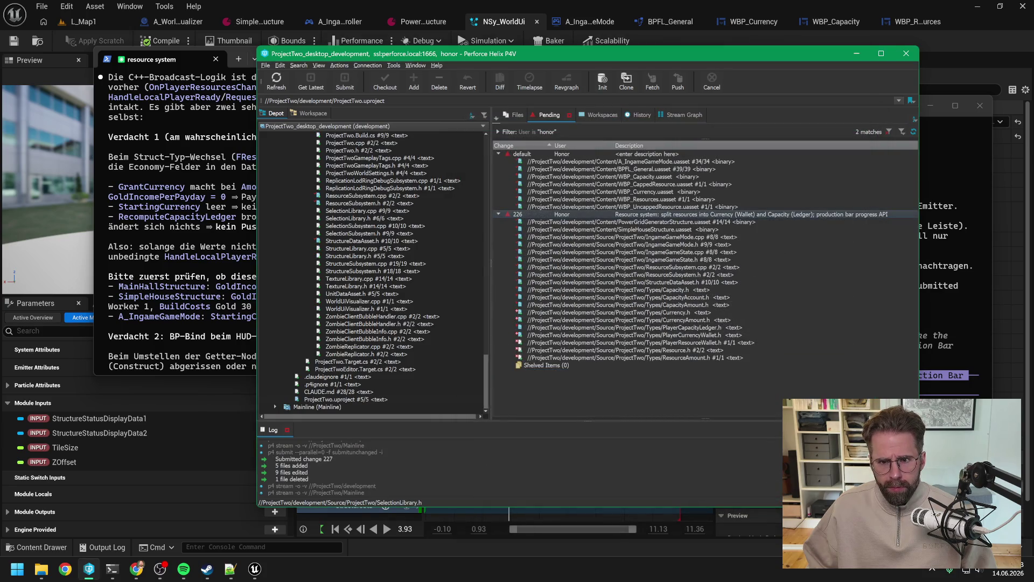
{"action": "key", "text": "alt+Tab"}
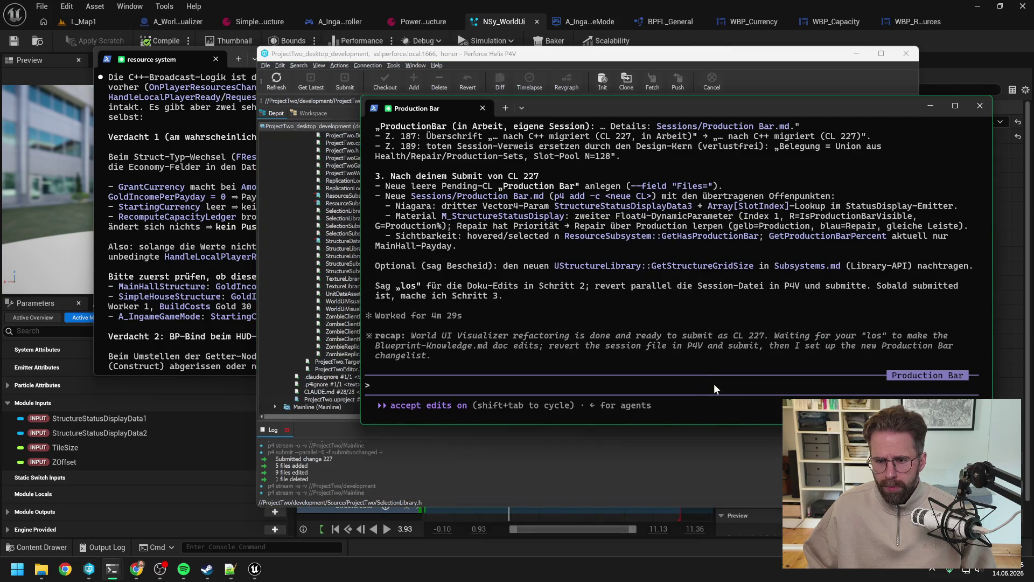
Send the agent '227 ist submittet, weiter gehts' so it continues
{"action": "type", "text": "227 ist submittet, weit"}
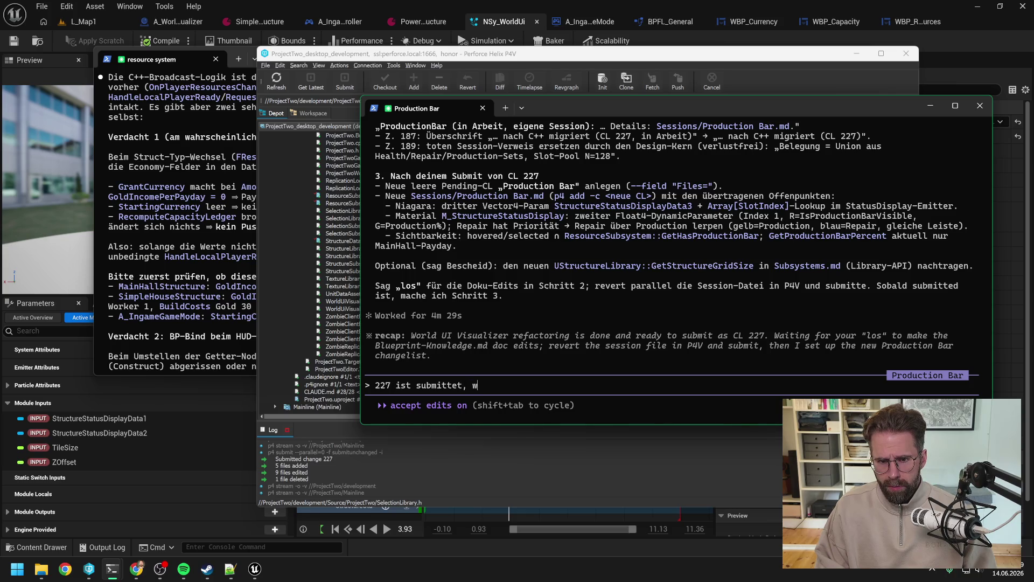
{"action": "type", "text": "er gehts"}
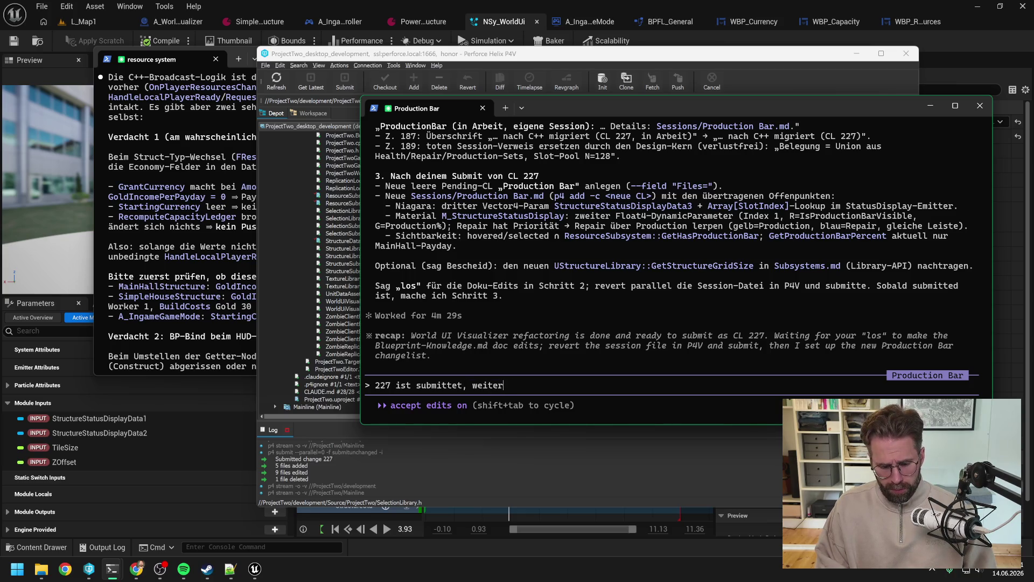
{"action": "key", "text": "Return"}
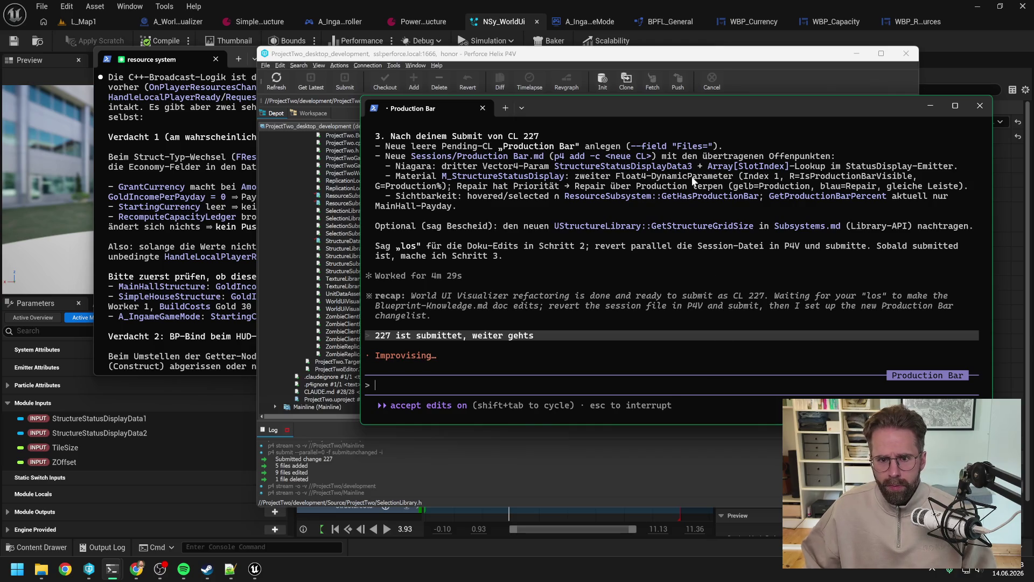
{"action": "left_click", "coordinate": [566, 81]}
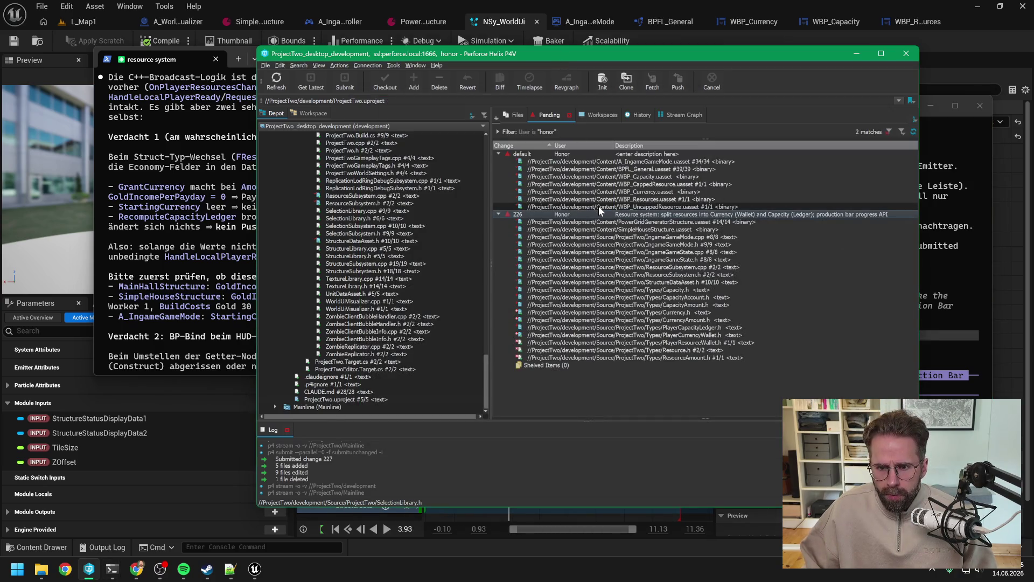
Move the WBP widget files from the default changelist into changelist 226
{"action": "mouse_move", "coordinate": [599, 206]}
{"action": "left_mouse_down"}
{"action": "mouse_move", "coordinate": [599, 179]}
{"action": "mouse_move", "coordinate": [566, 213]}
{"action": "left_mouse_up"}
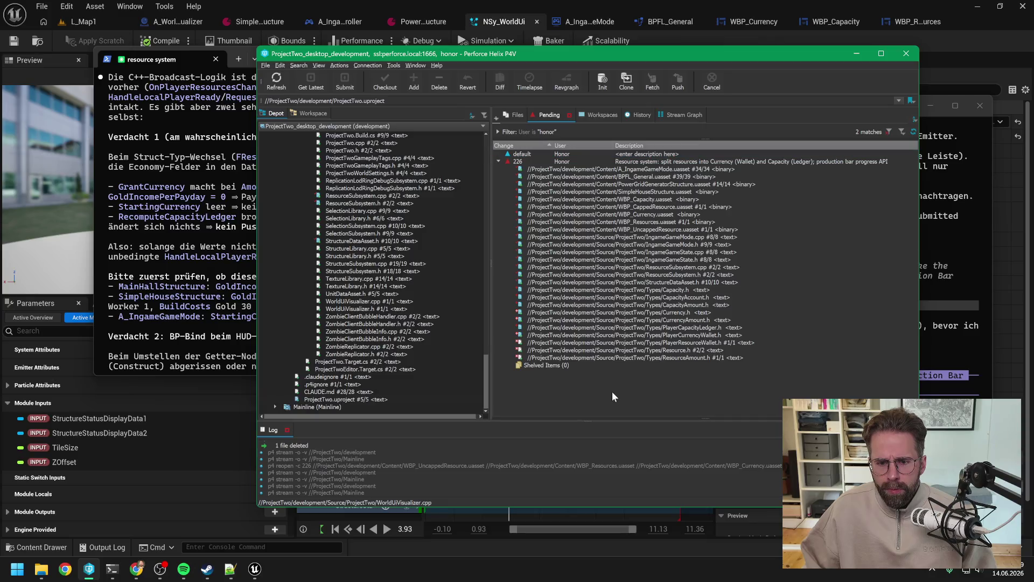
{"action": "left_click", "coordinate": [200, 231]}
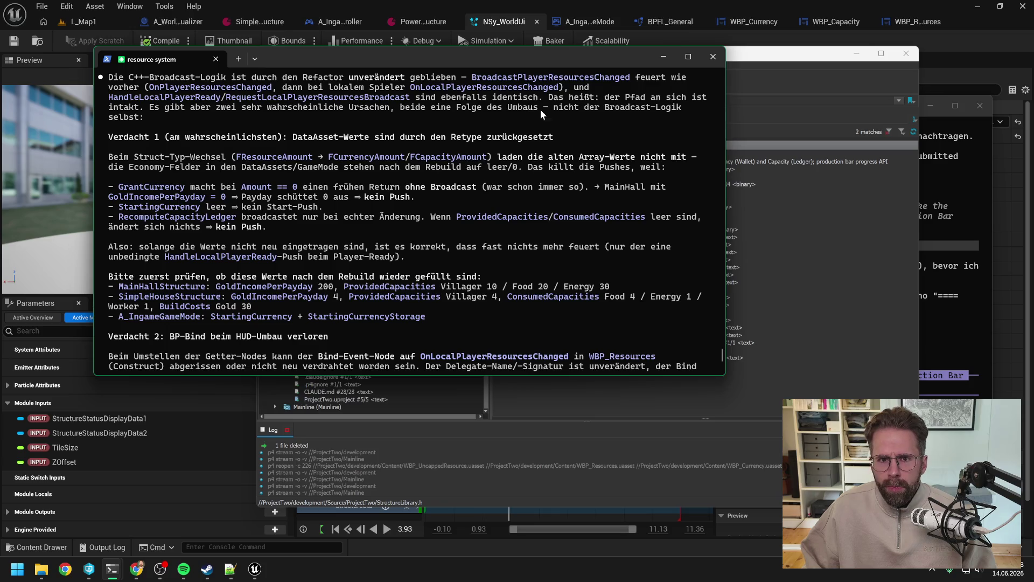
{"action": "left_click", "coordinate": [664, 56]}
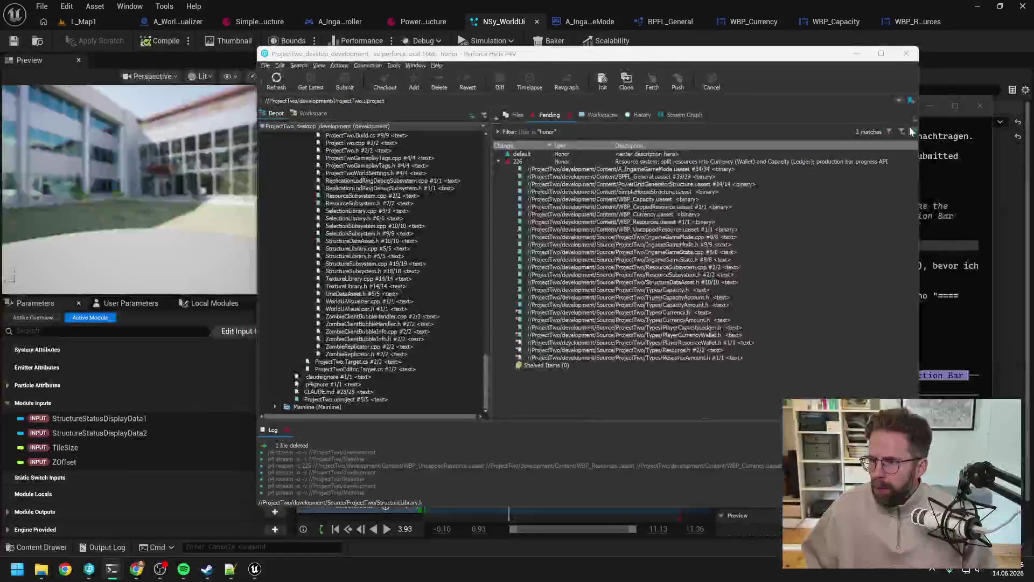
{"action": "left_click", "coordinate": [696, 44]}
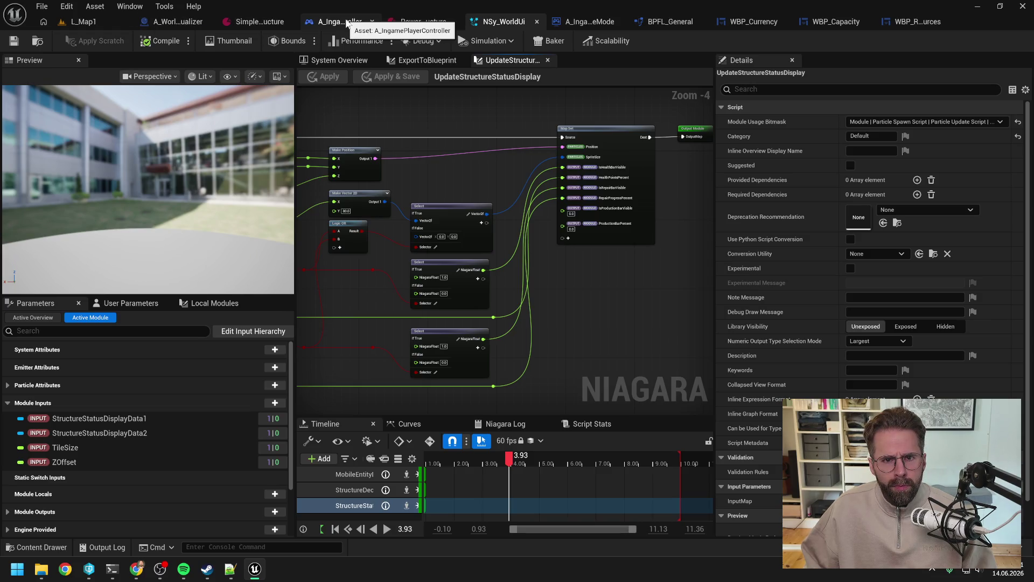
Open the A_IngameGameMode Blueprint and close all other asset tabs
{"action": "left_click", "coordinate": [561, 22]}
{"action": "right_click", "coordinate": [527, 21]}
{"action": "left_click", "coordinate": [551, 89]}
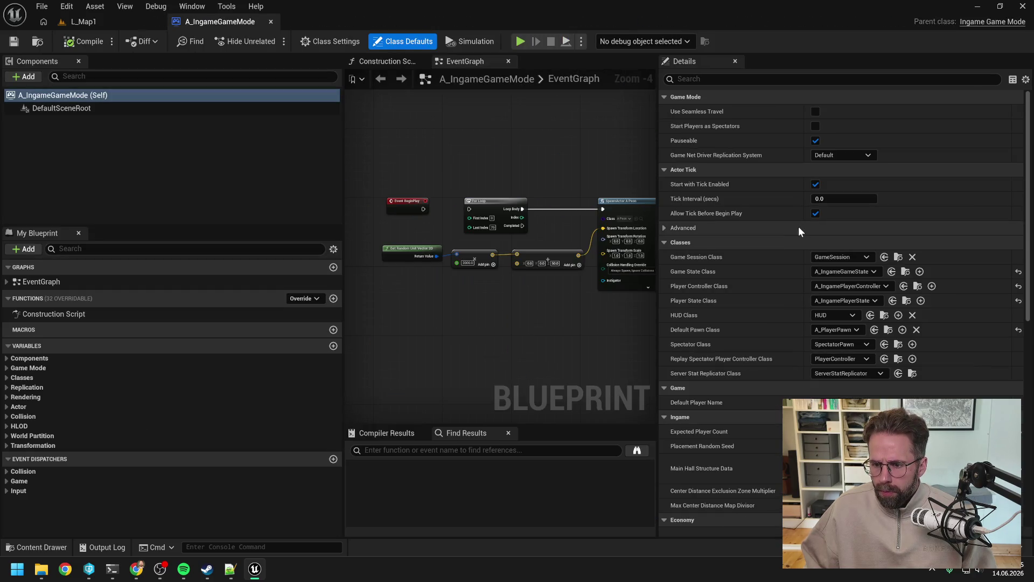
{"action": "scroll", "coordinate": [764, 227], "scroll_direction": "down", "scroll_amount": 8}
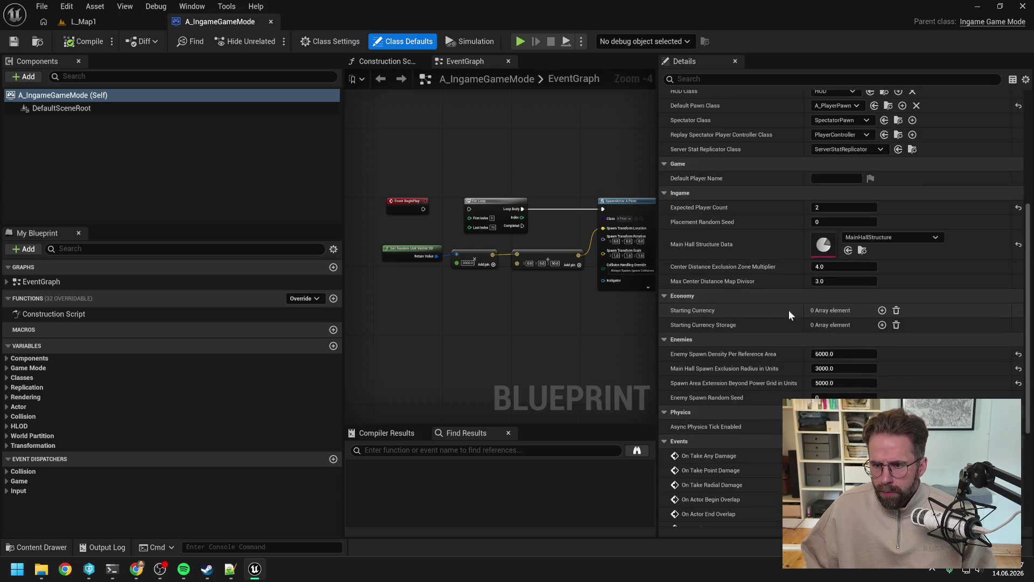
Add a 100 Gold Starting Currency entry and a Starting Currency Storage entry, then compile
{"action": "left_click", "coordinate": [882, 310]}
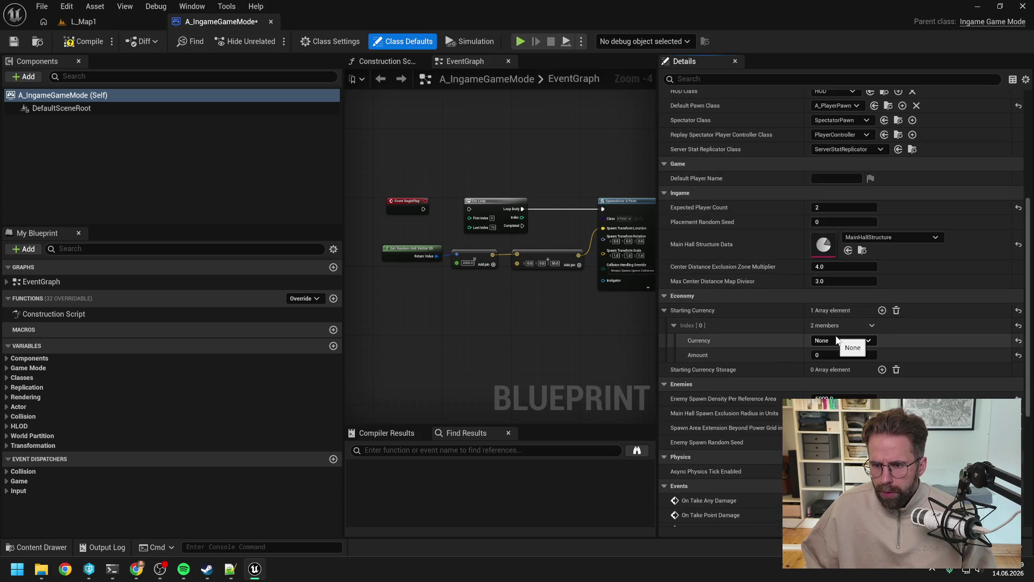
{"action": "left_click", "coordinate": [836, 340]}
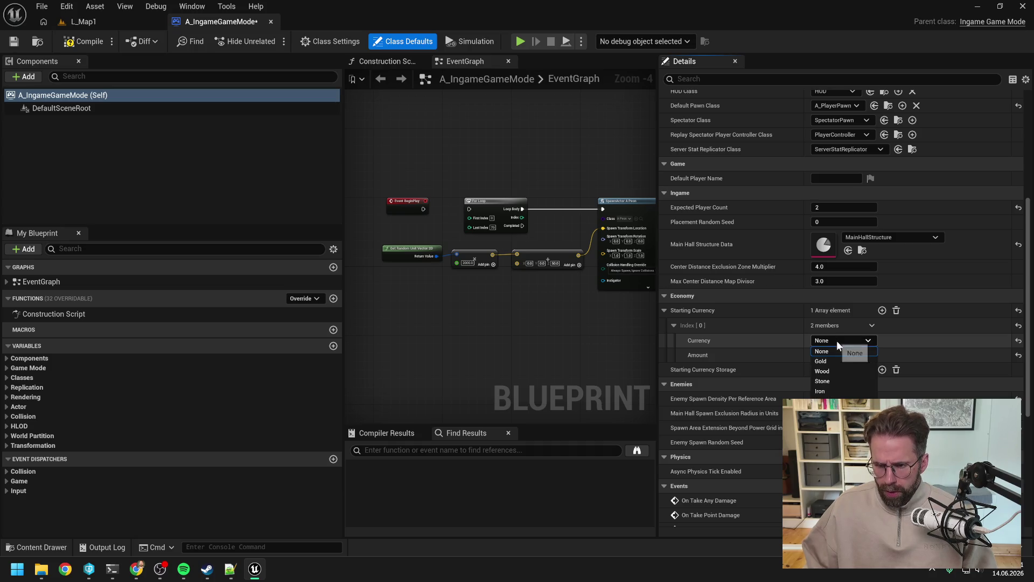
{"action": "left_click", "coordinate": [835, 360]}
{"action": "left_click", "coordinate": [839, 355]}
{"action": "type", "text": "100"}
{"action": "key", "text": "Return"}
{"action": "left_click", "coordinate": [882, 370]}
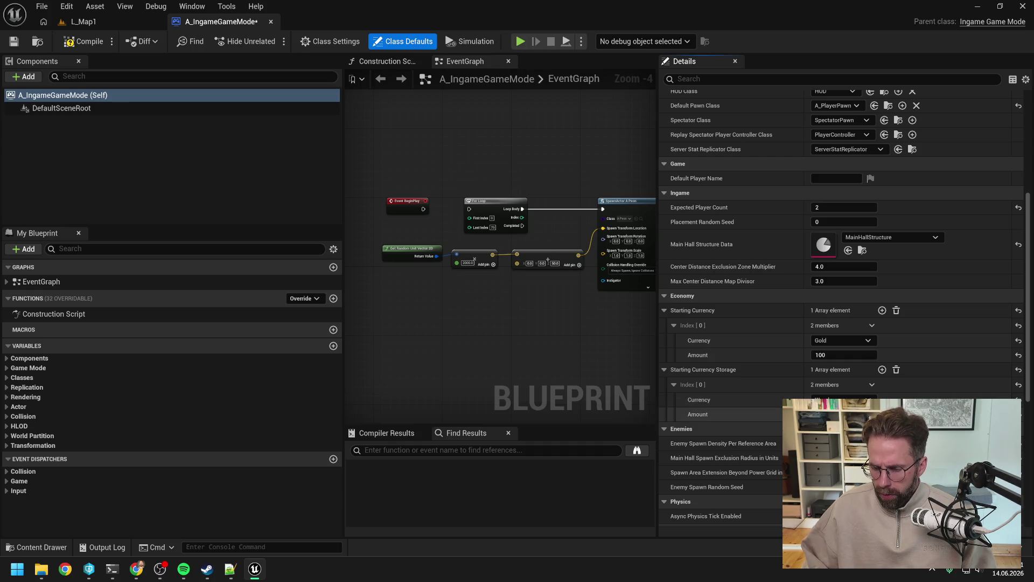
{"action": "left_click", "coordinate": [80, 45]}
{"action": "left_click", "coordinate": [84, 21]}
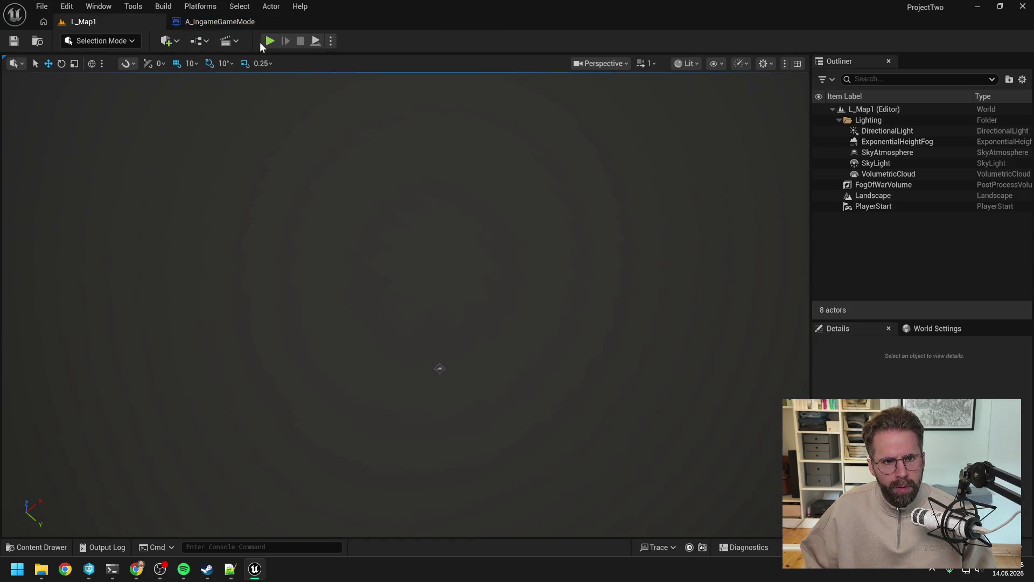
Run and stop a play test, then open MainHallStructure by searching 'main hall'
{"action": "left_click", "coordinate": [264, 42]}
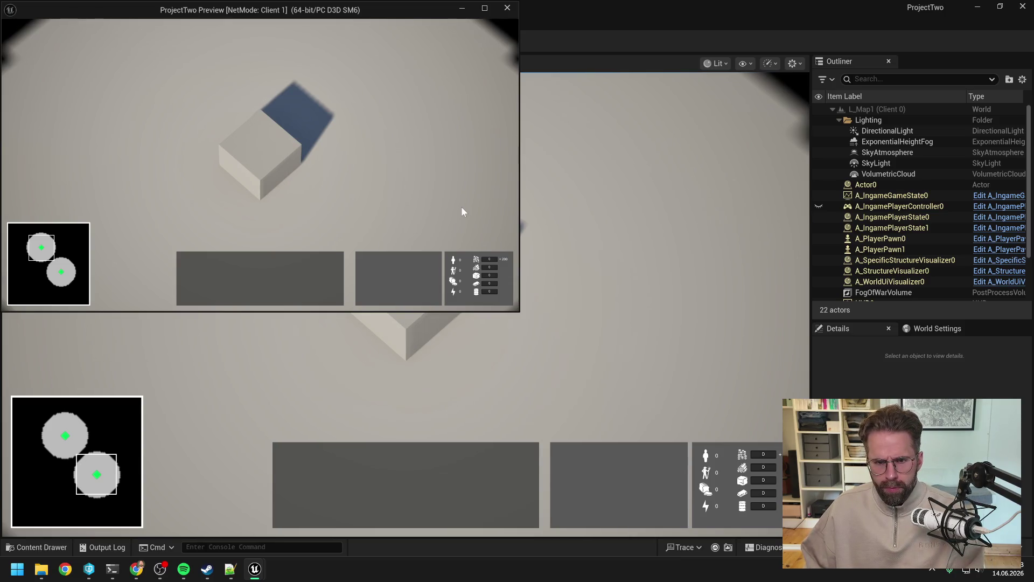
{"action": "key", "text": "Escape"}
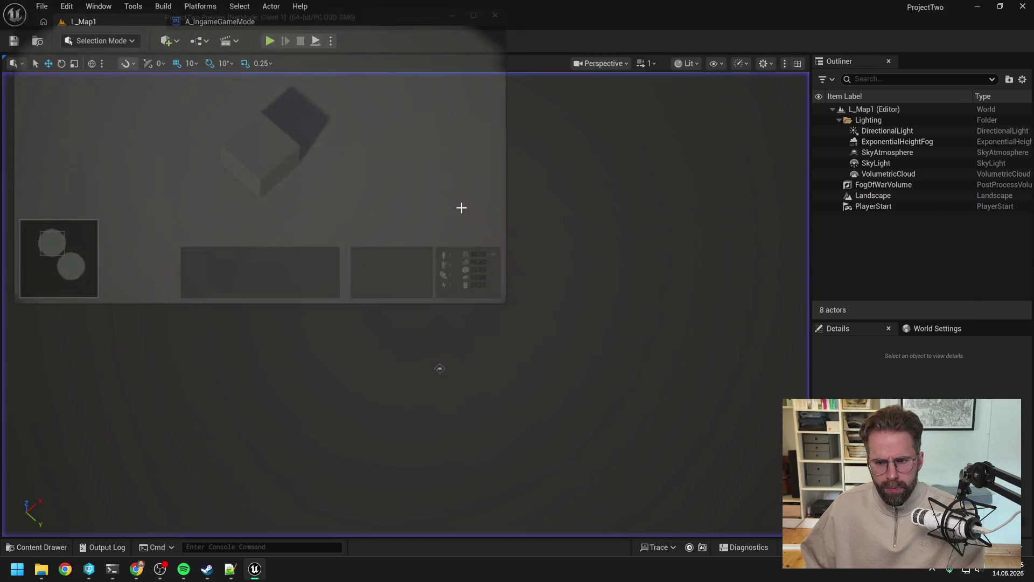
{"action": "key", "text": "ctrl+space"}
{"action": "type", "text": "ma"}
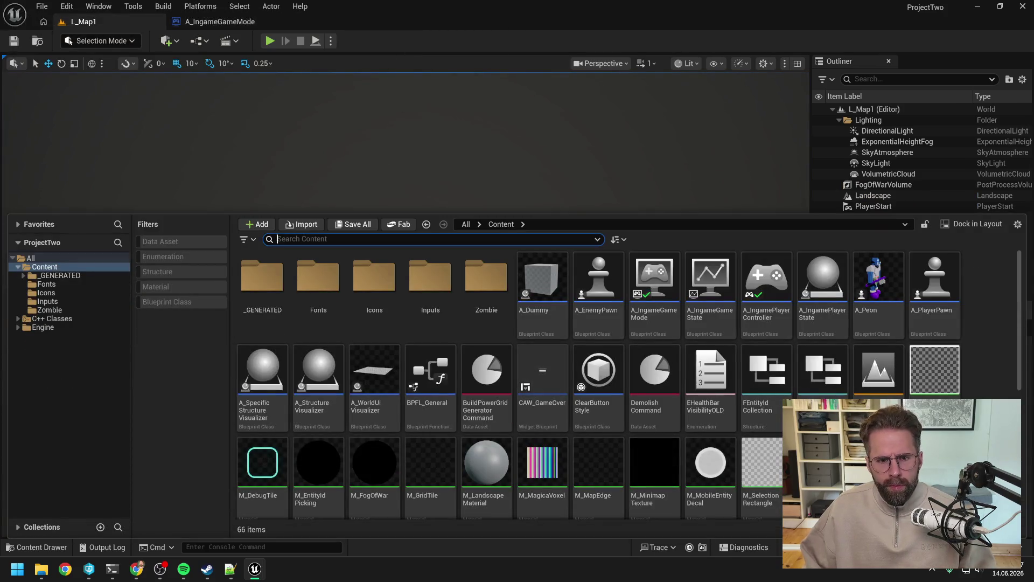
{"action": "type", "text": "in hall"}
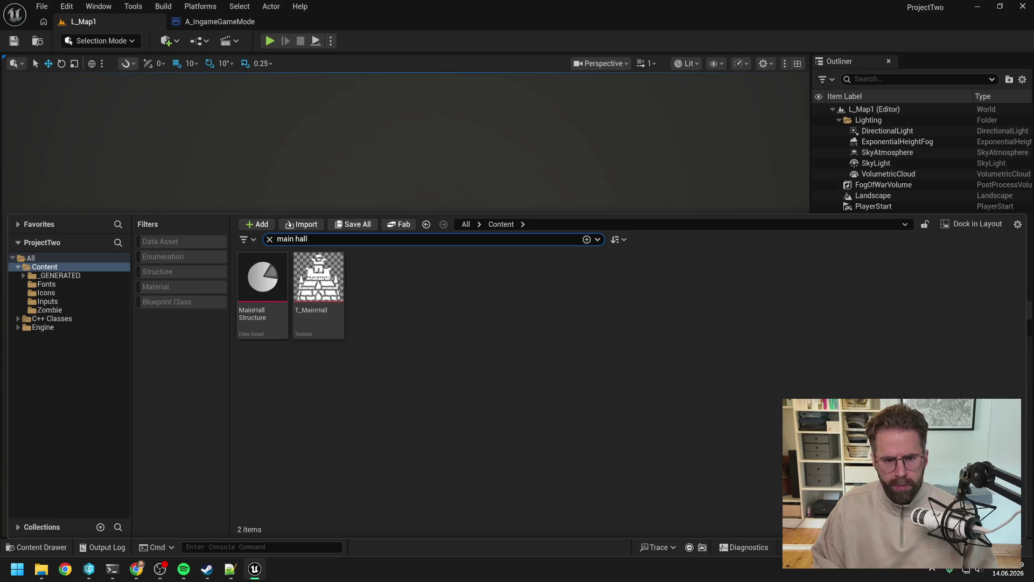
{"action": "left_click", "coordinate": [270, 265]}
{"action": "double_click", "coordinate": [269, 265]}
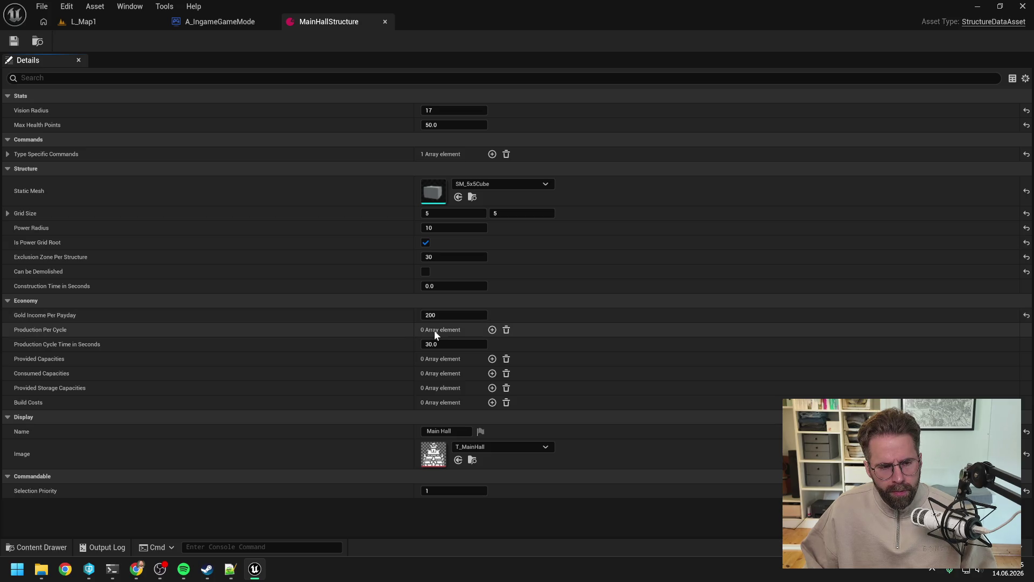
{"action": "left_click", "coordinate": [492, 329]}
{"action": "left_click", "coordinate": [467, 359]}
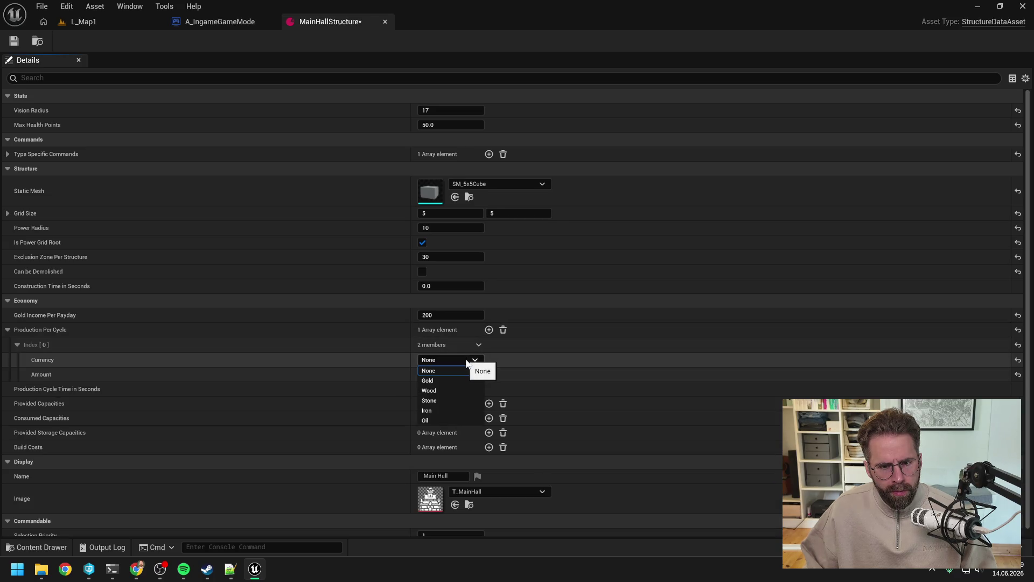
{"action": "left_click", "coordinate": [466, 362]}
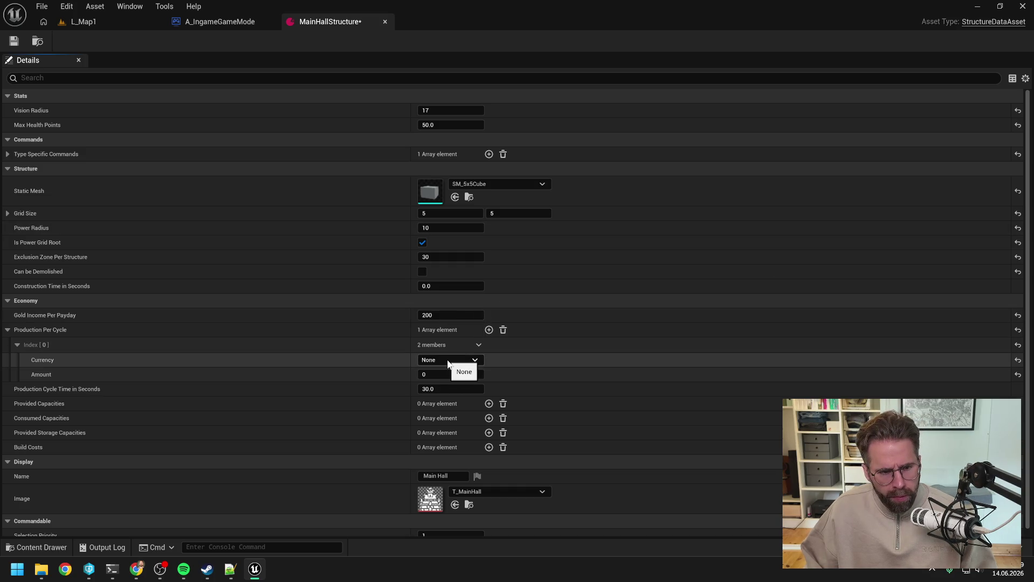
{"action": "left_click", "coordinate": [503, 330]}
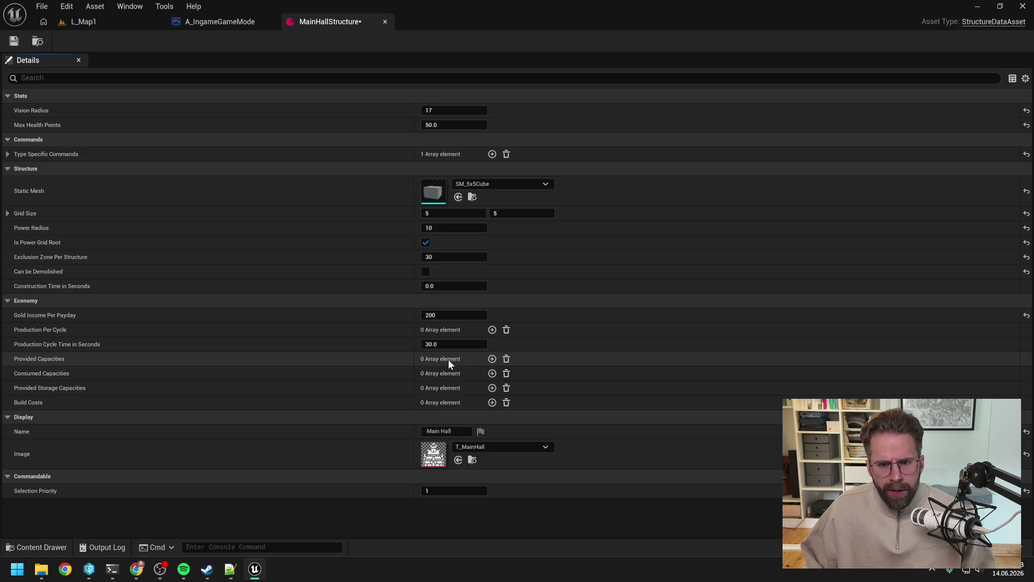
{"action": "left_click", "coordinate": [492, 359]}
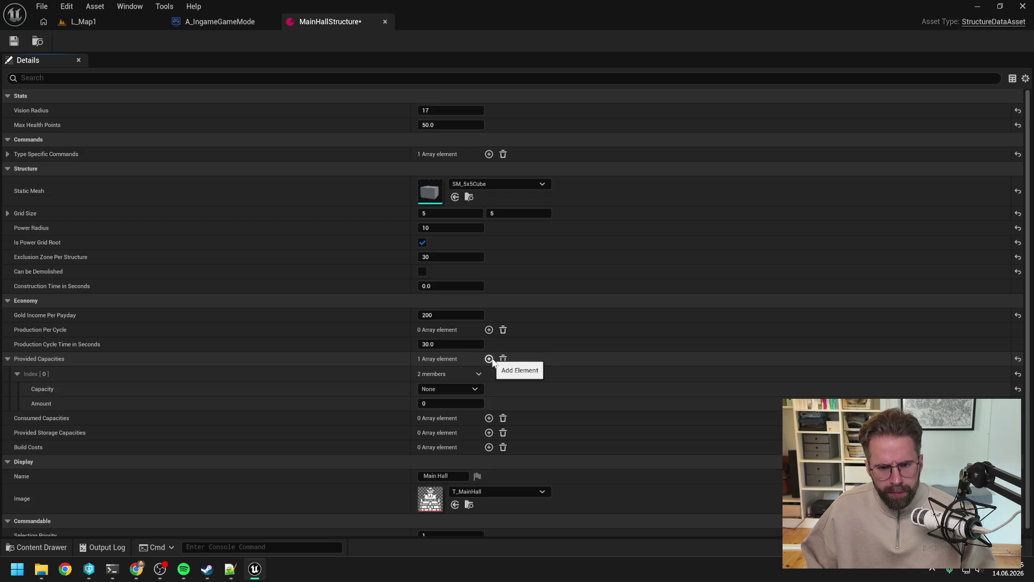
Set the first provided capacity to Villager 10 and Max Health Points to 5000
{"action": "left_click", "coordinate": [446, 387]}
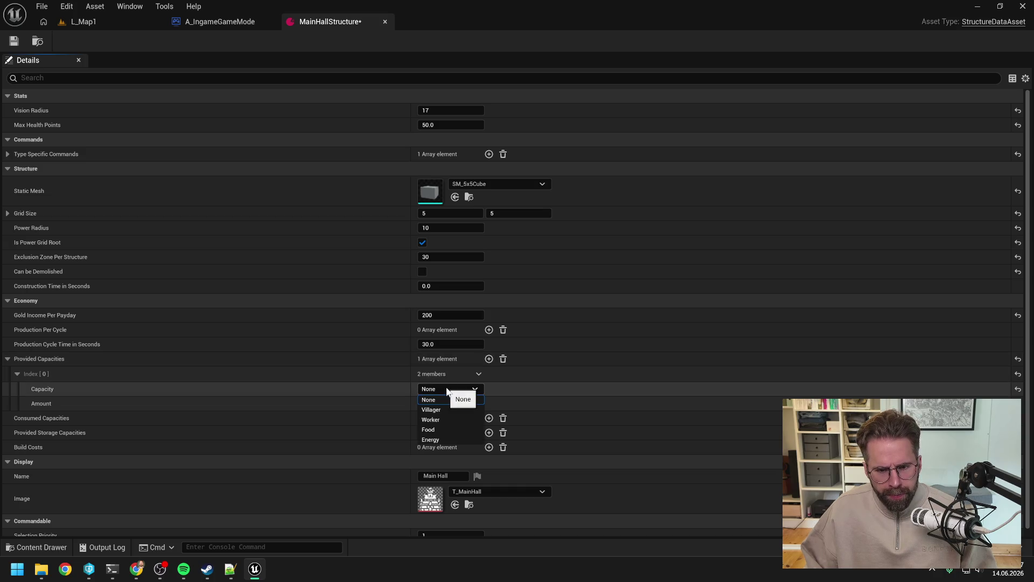
{"action": "left_click", "coordinate": [440, 410]}
{"action": "left_click", "coordinate": [440, 403]}
{"action": "type", "text": "10"}
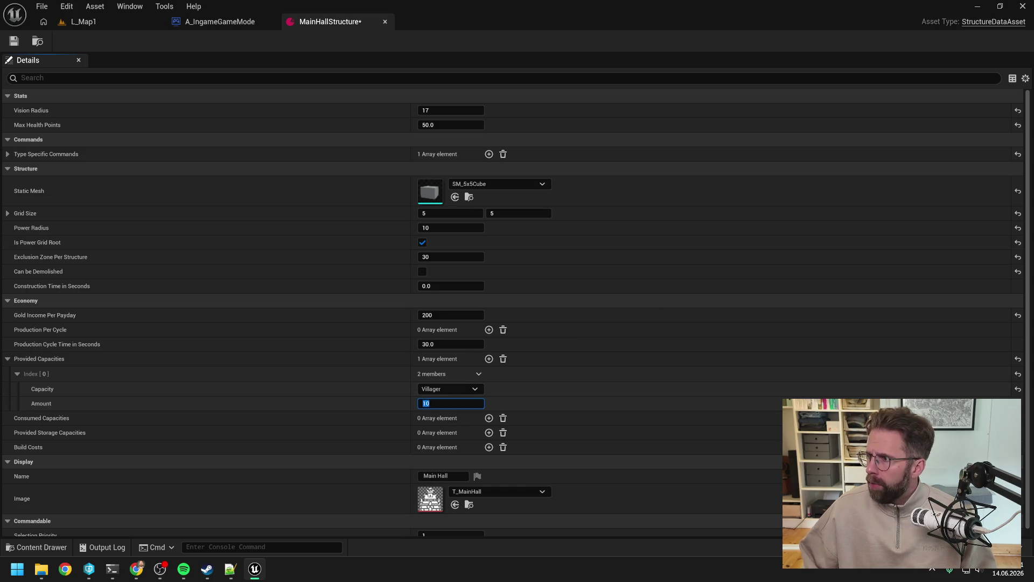
{"action": "key", "text": "alt+Tab"}
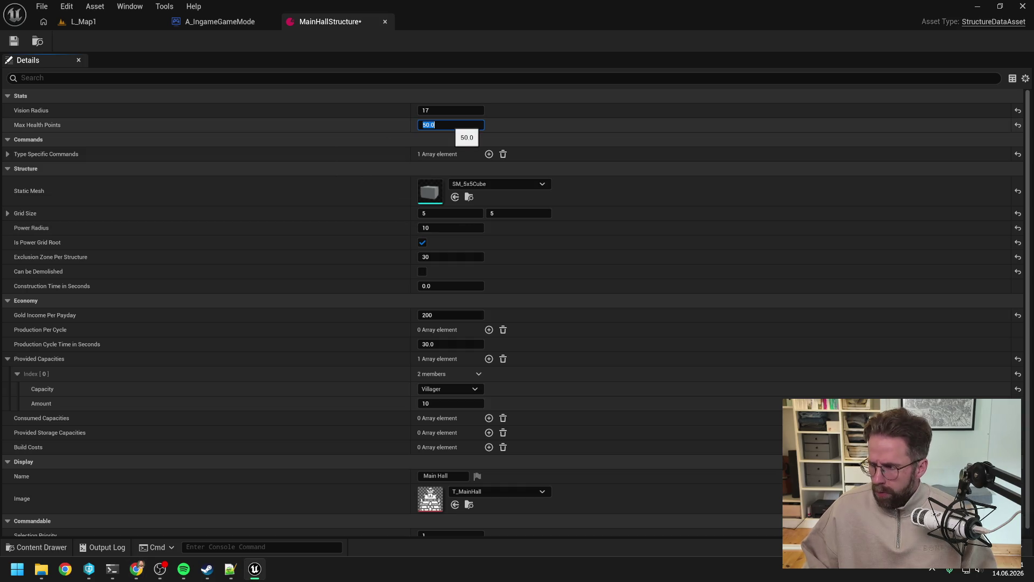
{"action": "type", "text": "5000"}
{"action": "key", "text": "Return"}
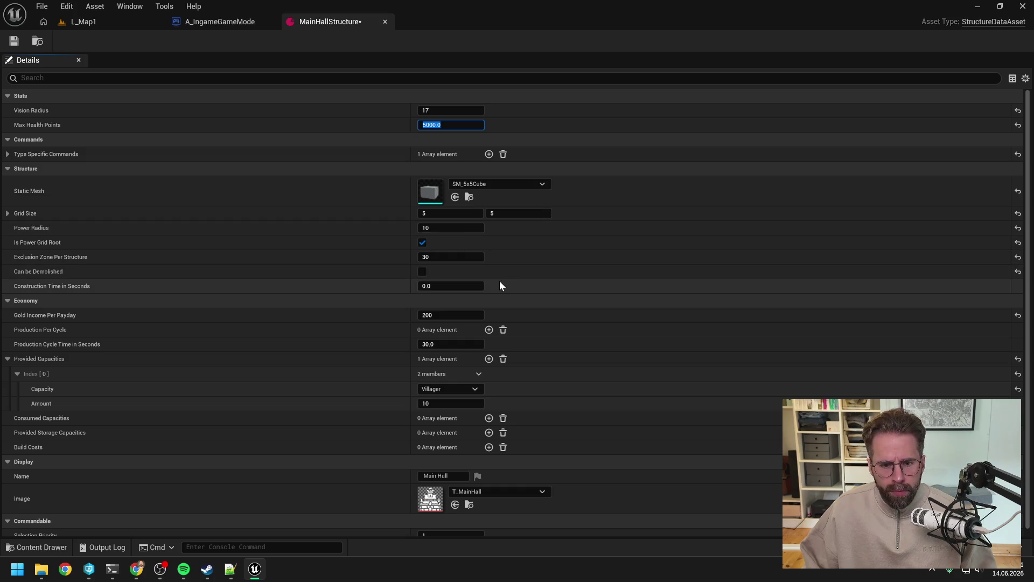
Add a second provided capacity of Food 20
{"action": "left_click", "coordinate": [490, 359]}
{"action": "left_click", "coordinate": [457, 430]}
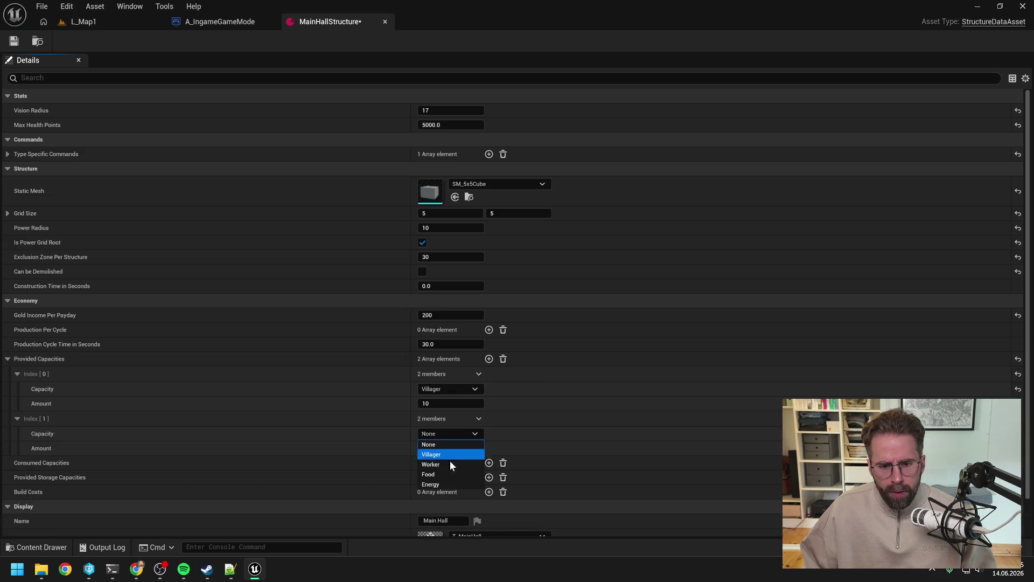
{"action": "left_click", "coordinate": [445, 474]}
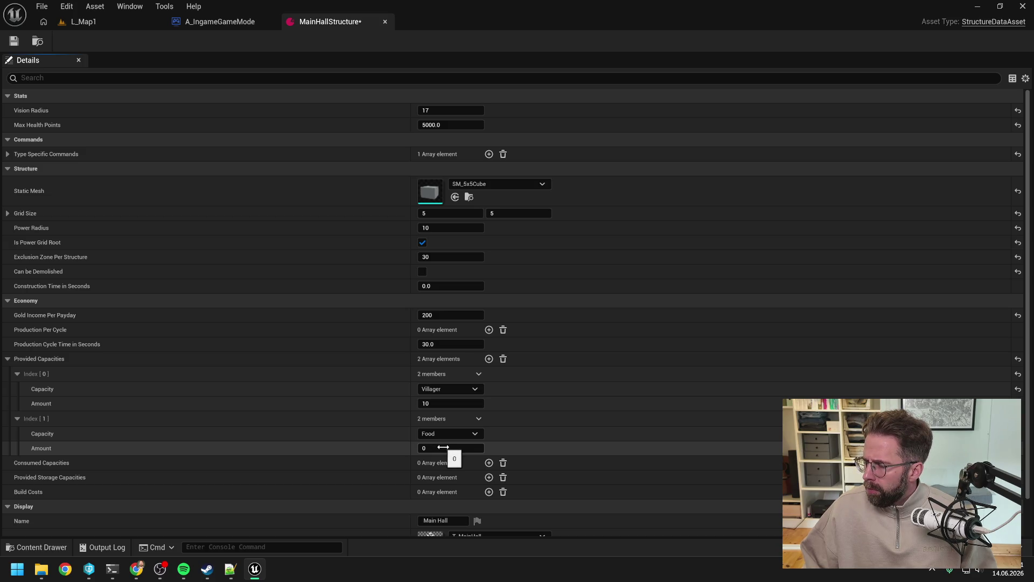
{"action": "left_click", "coordinate": [443, 447]}
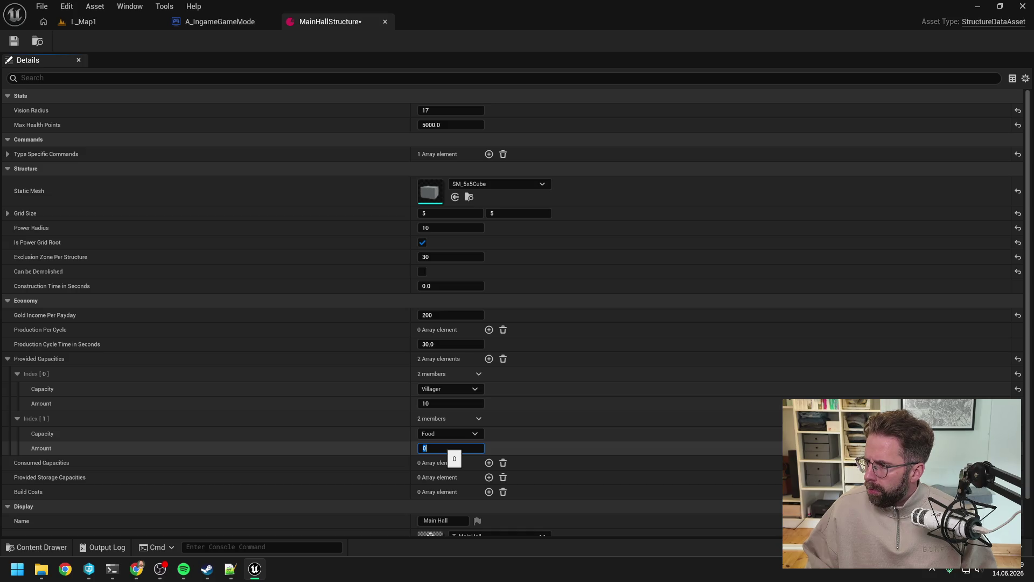
{"action": "type", "text": "20"}
Add a third provided capacity of Energy 30, keeping the first entry as Villager
{"action": "left_click", "coordinate": [489, 359]}
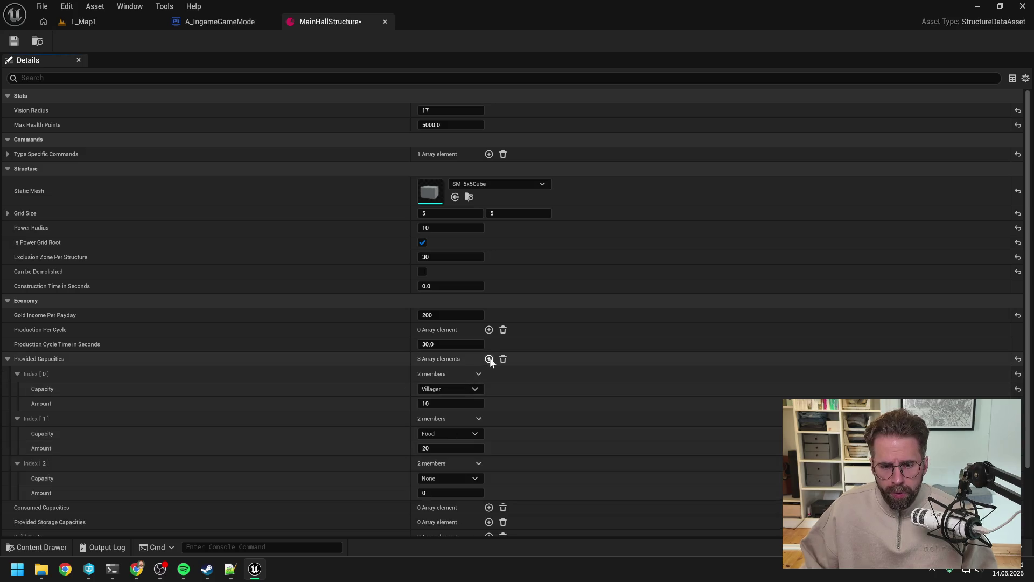
{"action": "left_click", "coordinate": [443, 480]}
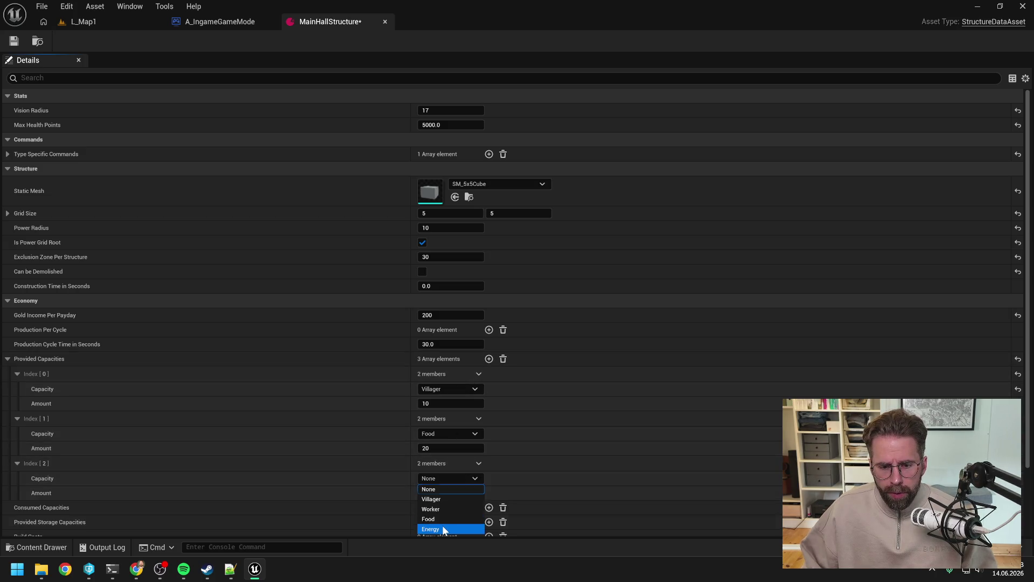
{"action": "left_click", "coordinate": [443, 530]}
{"action": "scroll", "coordinate": [450, 483], "scroll_direction": "down", "scroll_amount": 1}
{"action": "left_click", "coordinate": [452, 476]}
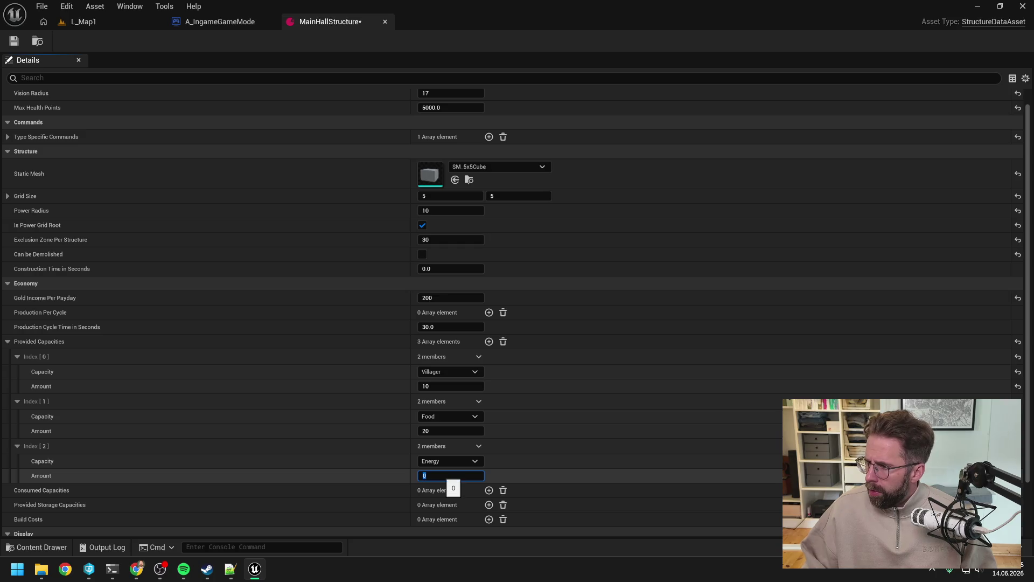
{"action": "type", "text": "30"}
{"action": "key", "text": "Return"}
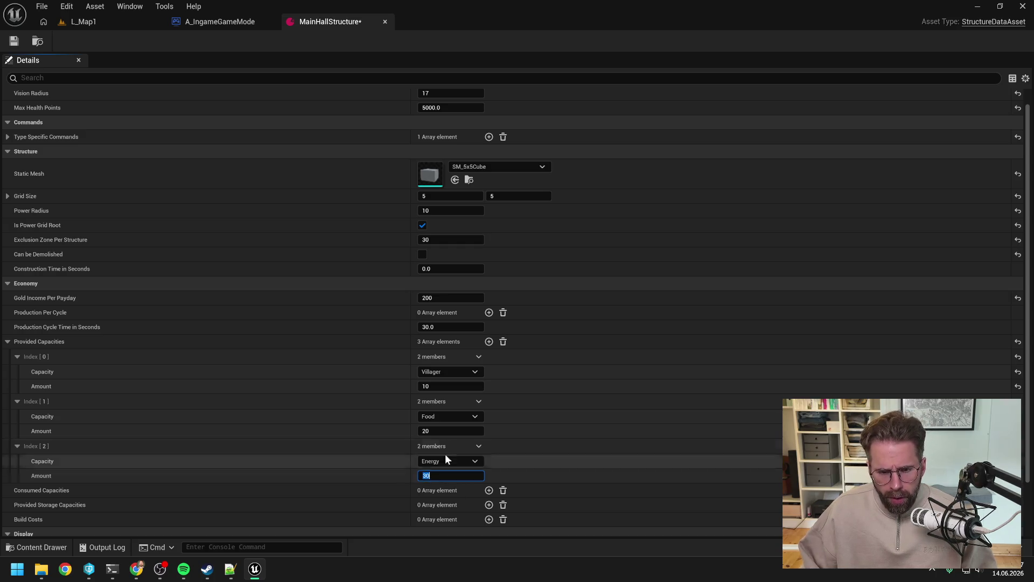
{"action": "left_click", "coordinate": [455, 370]}
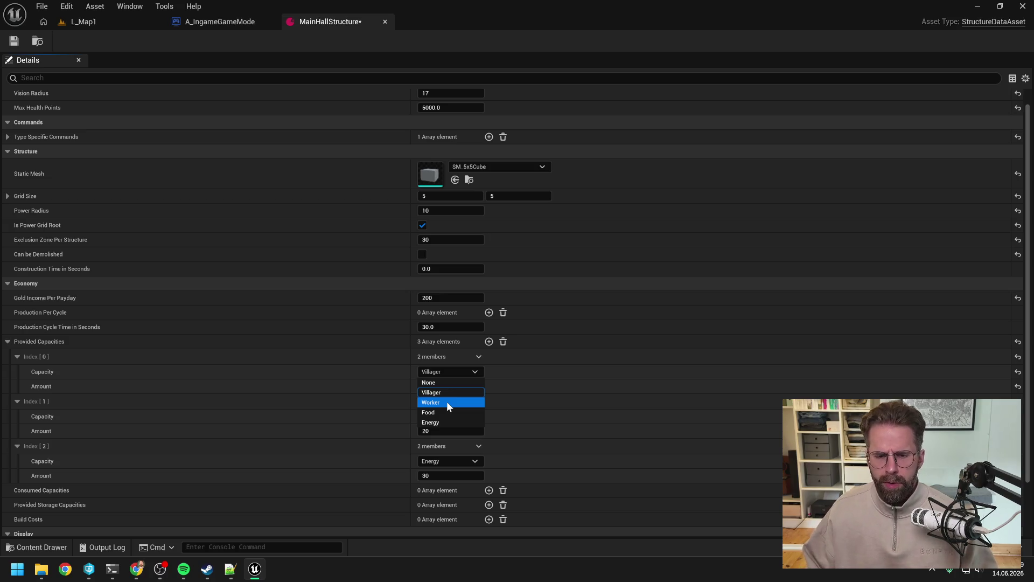
{"action": "left_click", "coordinate": [446, 371]}
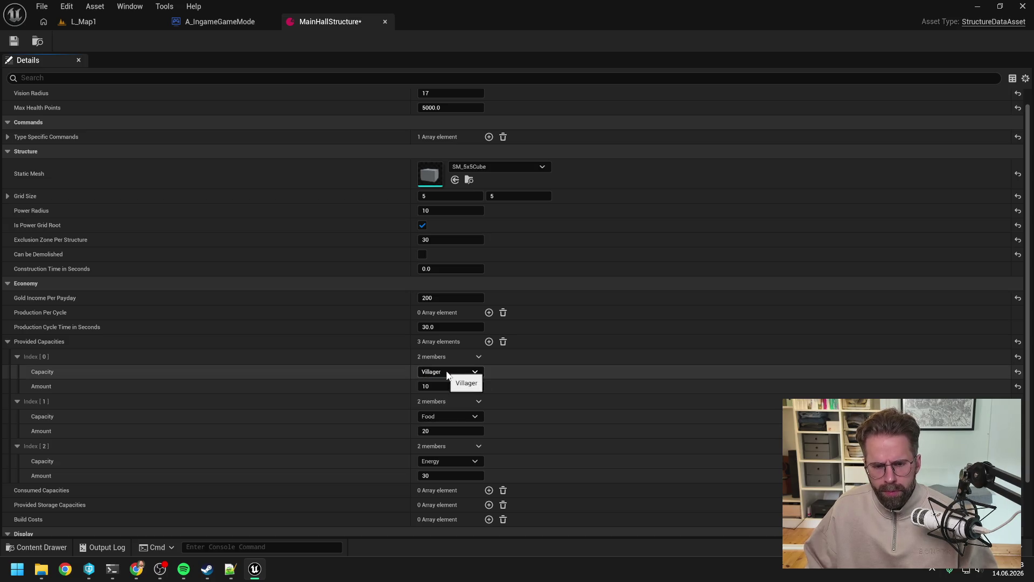
{"action": "mouse_move", "coordinate": [113, 572]}
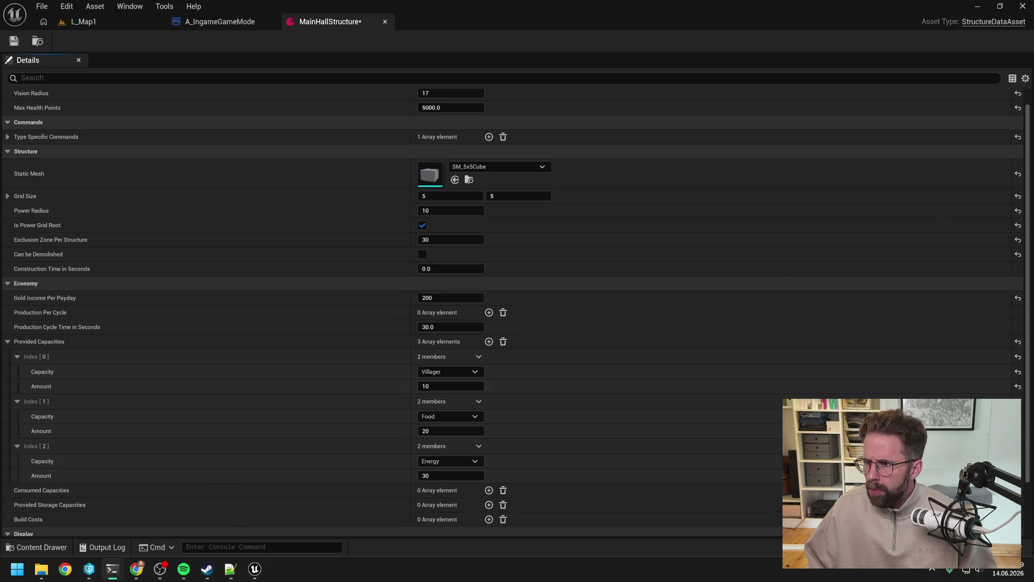
Send Claude a German reply: DataAssets need updating; are Villager and Worker capacities both needed?
{"action": "key", "text": "alt+Tab"}
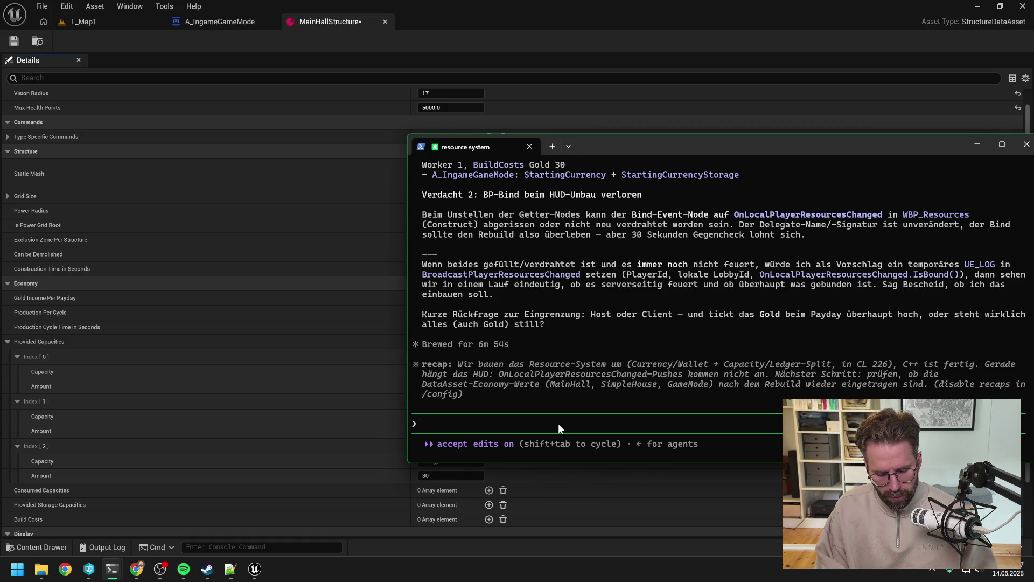
{"action": "type", "text": "Du hast recht, muss die "}
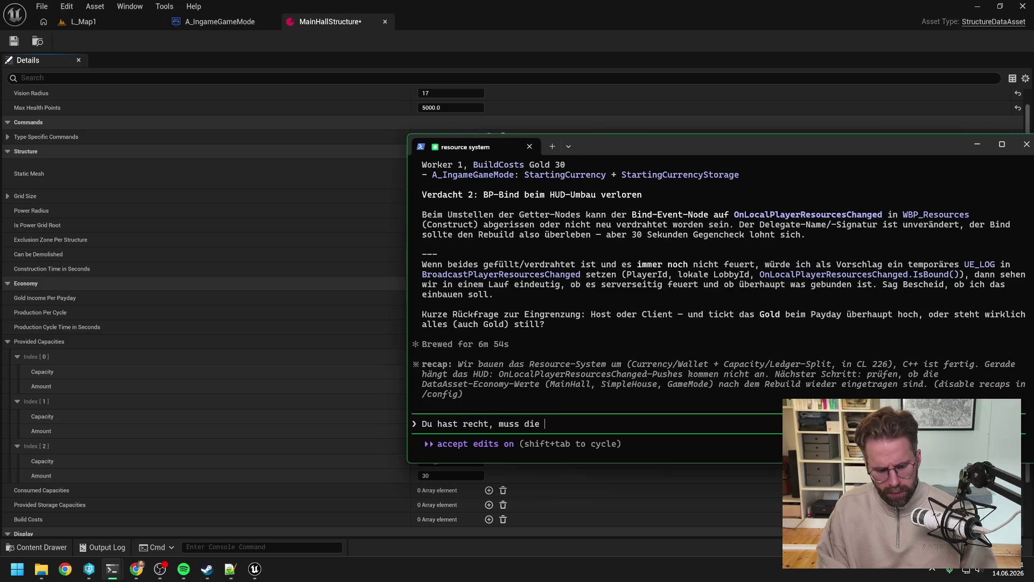
{"action": "type", "text": "DataAssets ersmt"}
{"action": "key", "text": "BackSpace"}
{"action": "key", "text": "BackSpace"}
{"action": "type", "text": "tmal"}
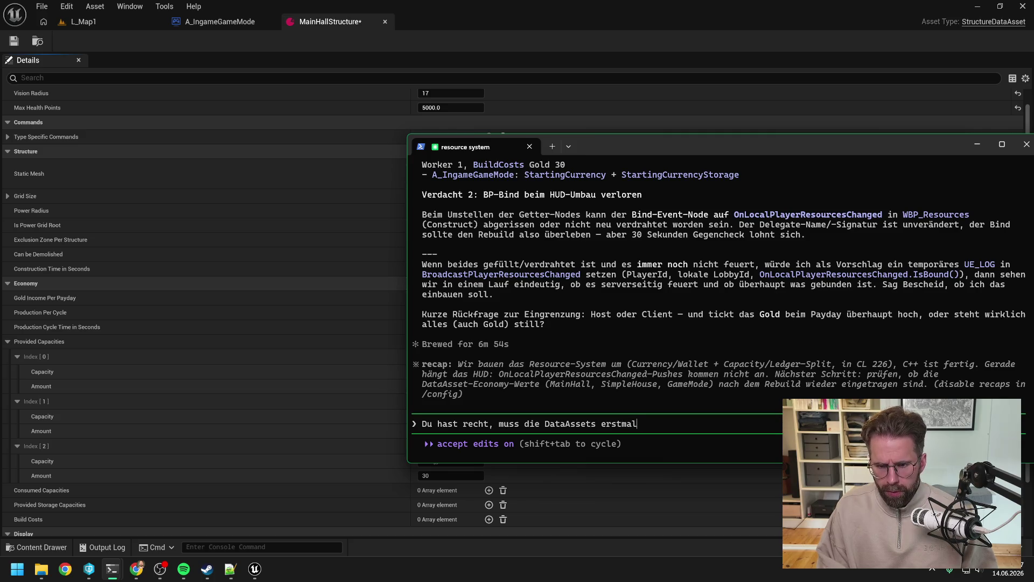
{"action": "type", "text": " nachpflegen. "}
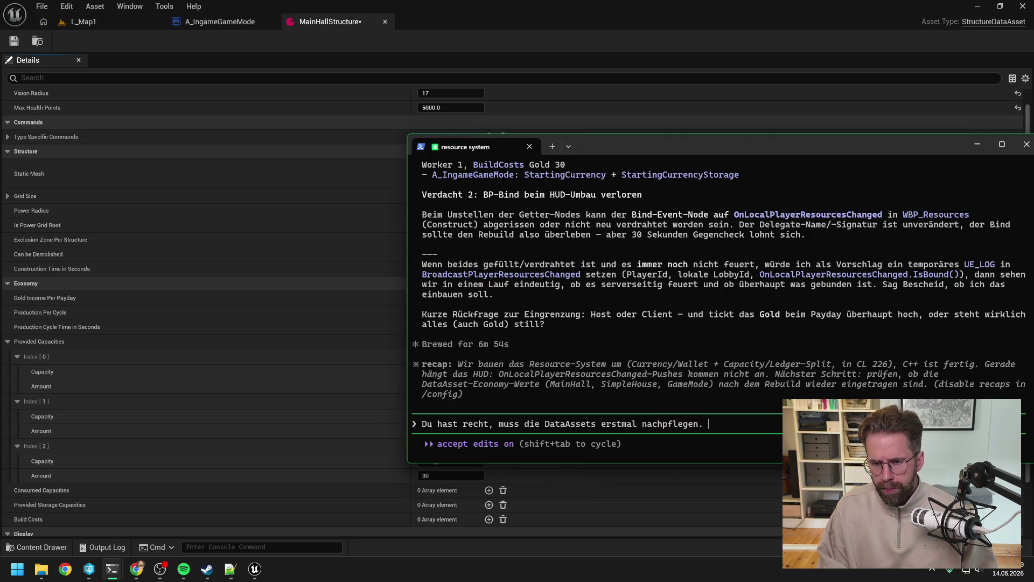
{"action": "type", "text": "Frage mich "}
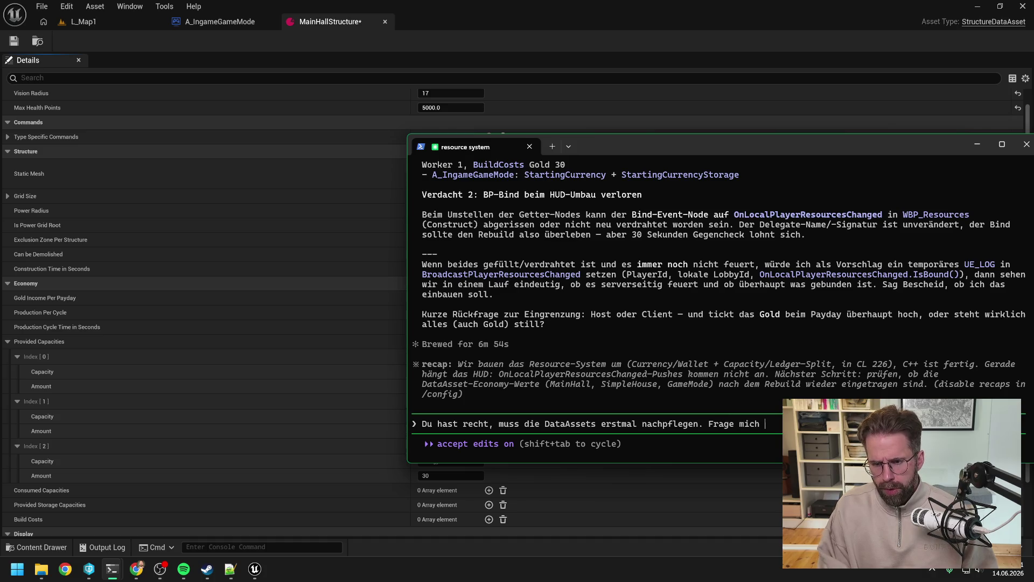
{"action": "type", "text": "gera"}
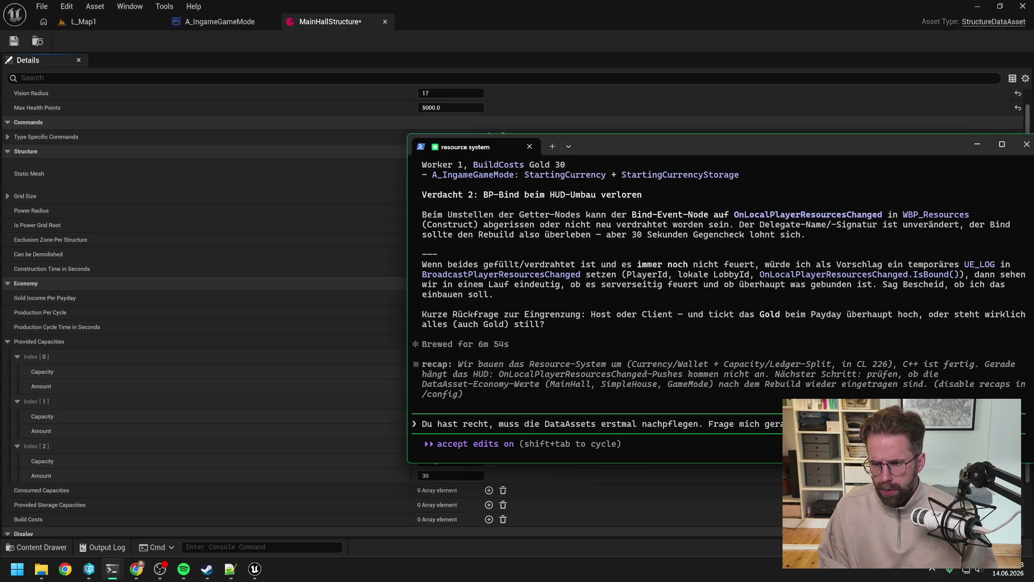
{"action": "type", "text": "brauchen wir Worker übera"}
{"action": "key", "text": "BackSpace"}
{"action": "type", "text": "´haupt"}
{"action": "key", "text": "BackSpace"}
{"action": "key", "text": "BackSpace"}
{"action": "key", "text": "BackSpace"}
{"action": "key", "text": "BackSpace"}
{"action": "key", "text": "BackSpace"}
{"action": "key", "text": "BackSpace"}
{"action": "type", "text": "haupt also"}
{"action": "key", "text": "BackSpace"}
{"action": "type", "text": "Capacity?"}
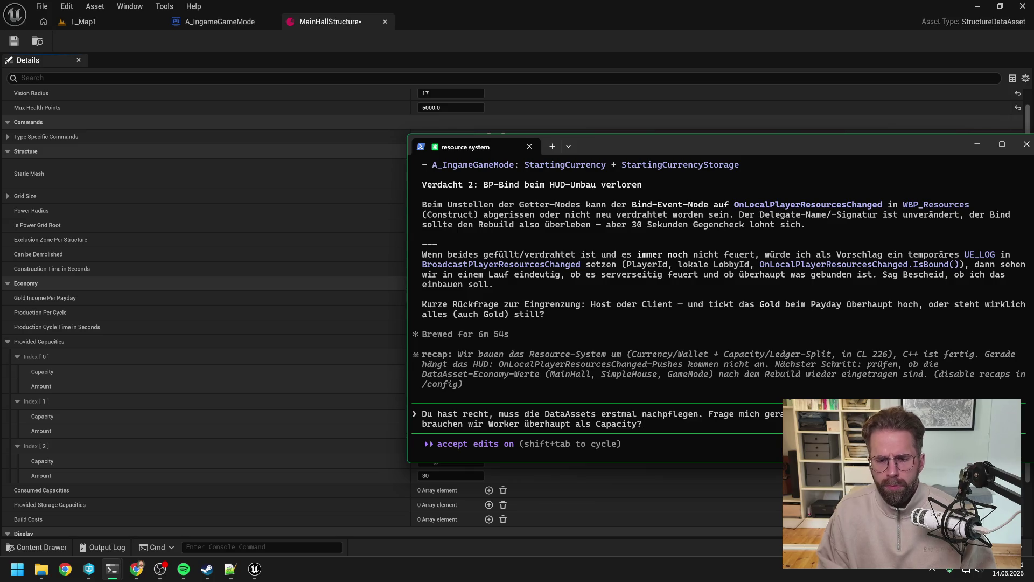
{"action": "key", "text": "BackSpace"}
{"action": "key", "text": "BackSpace"}
{"action": "key", "text": "BackSpace"}
{"action": "key", "text": "BackSpace"}
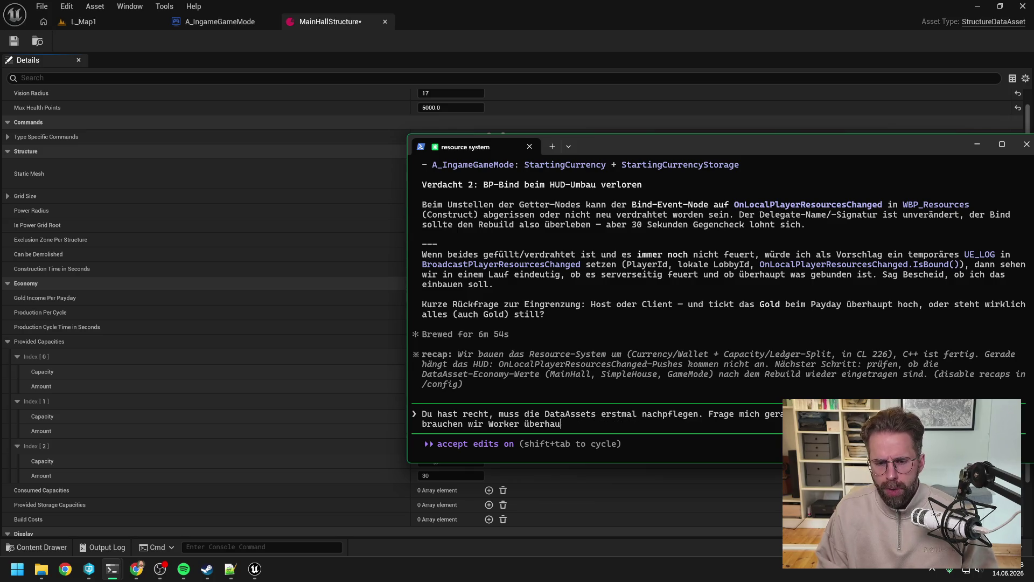
{"action": "type", "text": "wirk"}
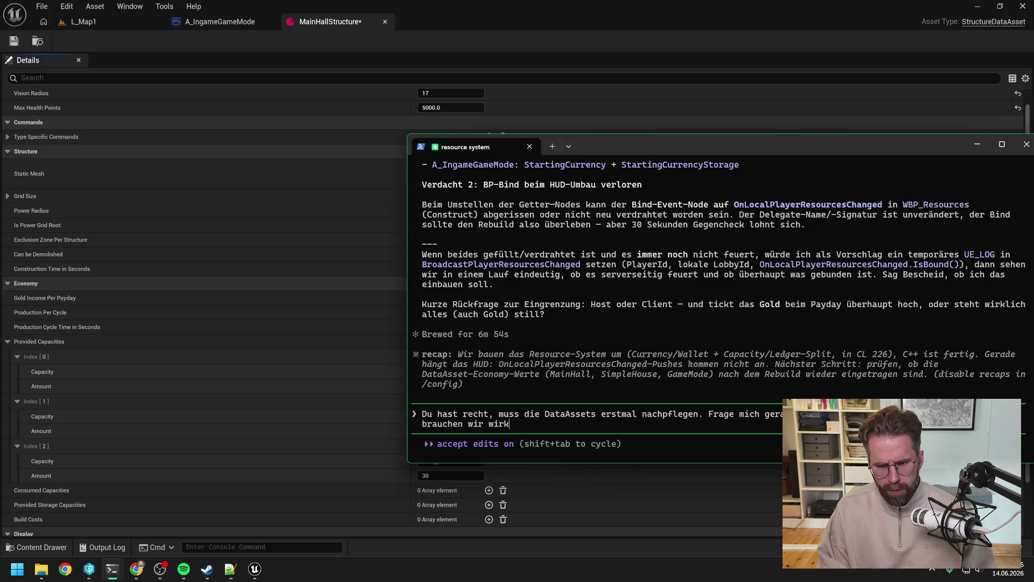
{"action": "type", "text": "lich beides "}
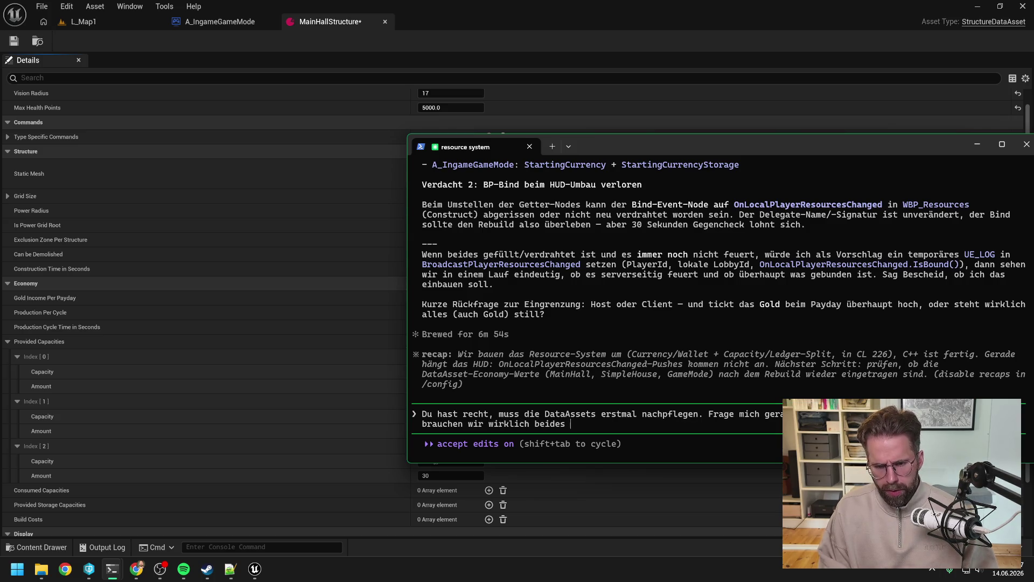
{"action": "type", "text": "als Capacity"}
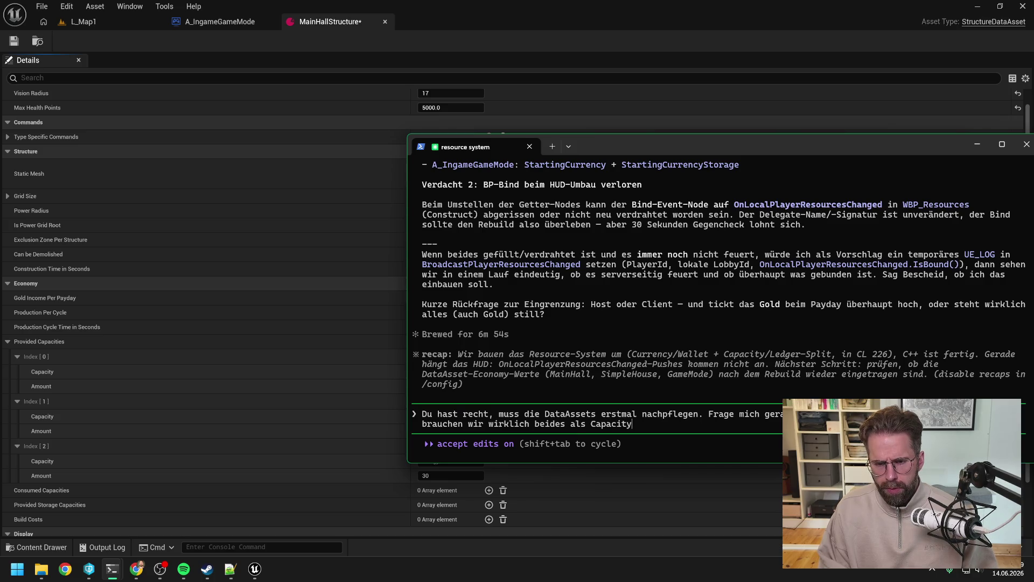
{"action": "type", "text": ". Denn eigentlich"}
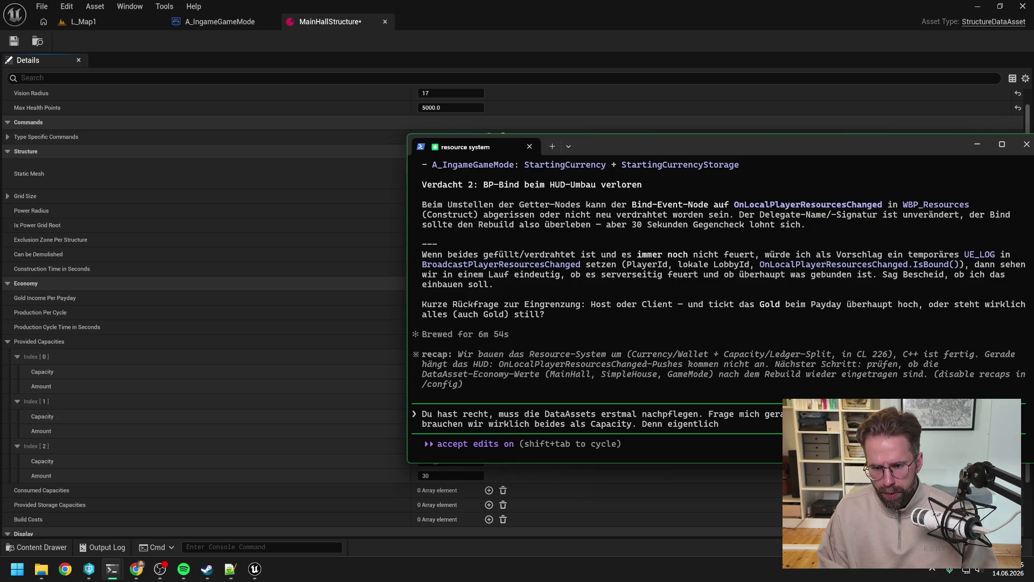
{"action": "type", "text": " leitet sich"}
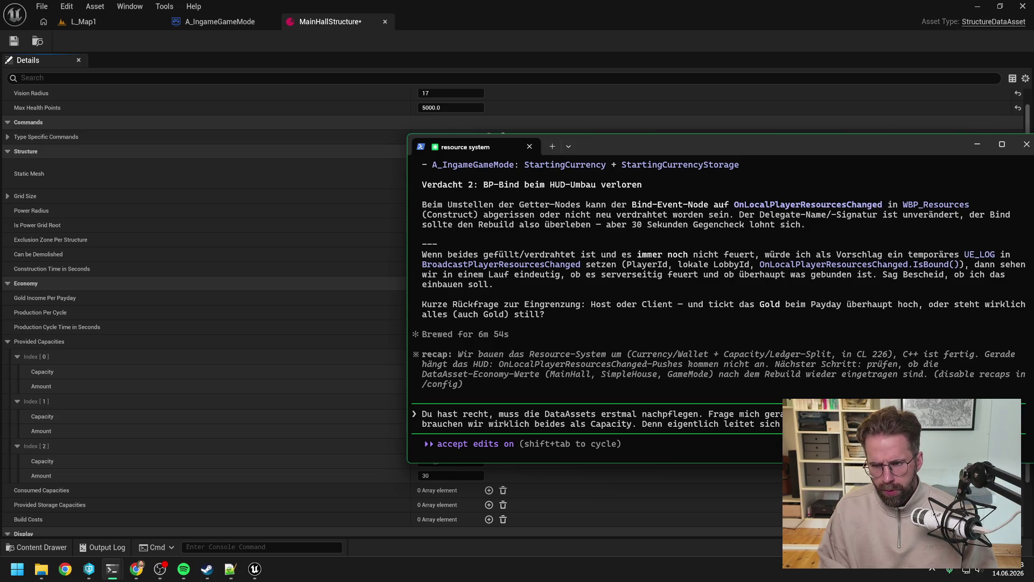
{"action": "type", "text": "verbrauchba"}
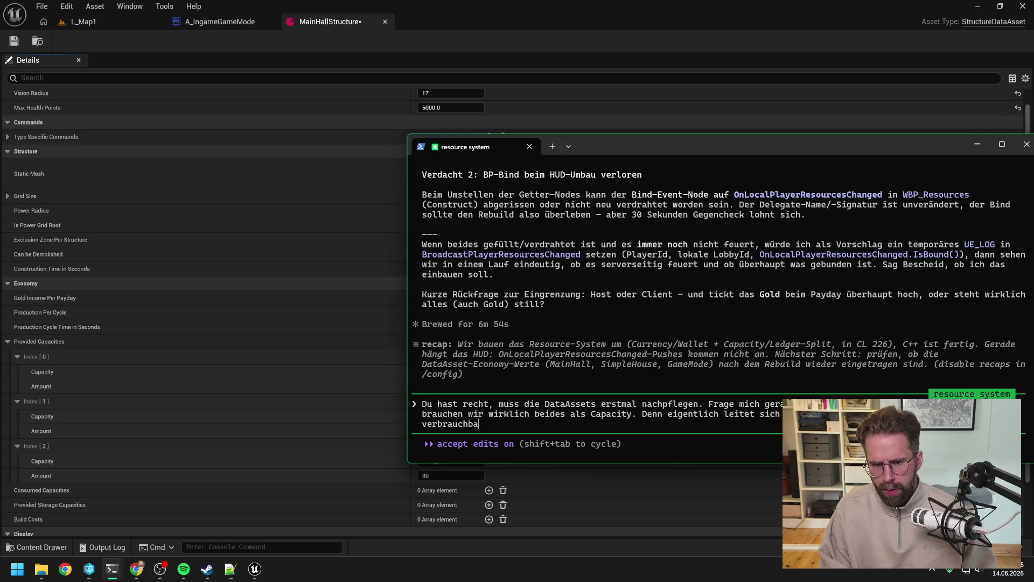
{"action": "type", "text": "r, aber verschwinden nic"}
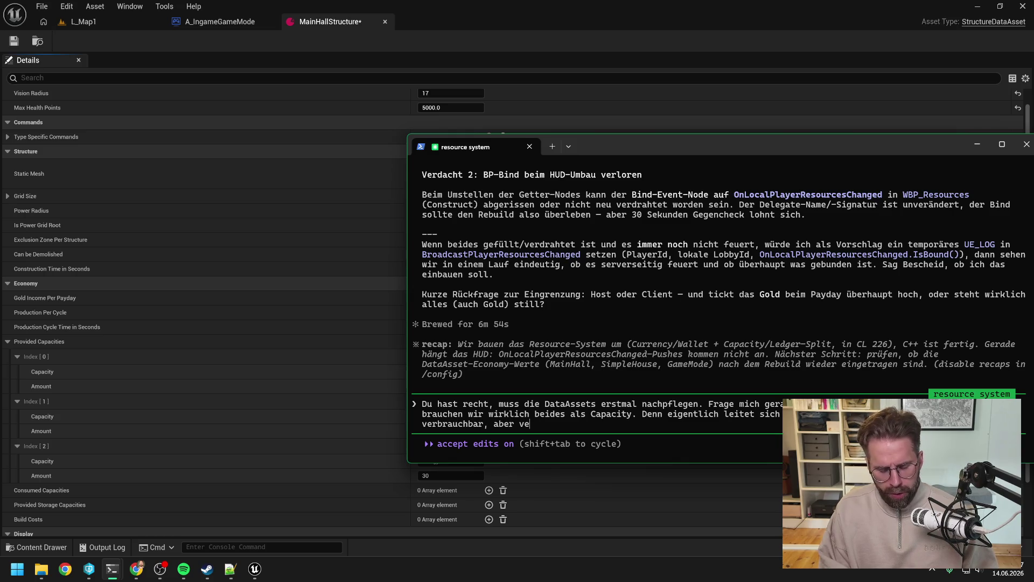
{"action": "type", "text": "ht. "}
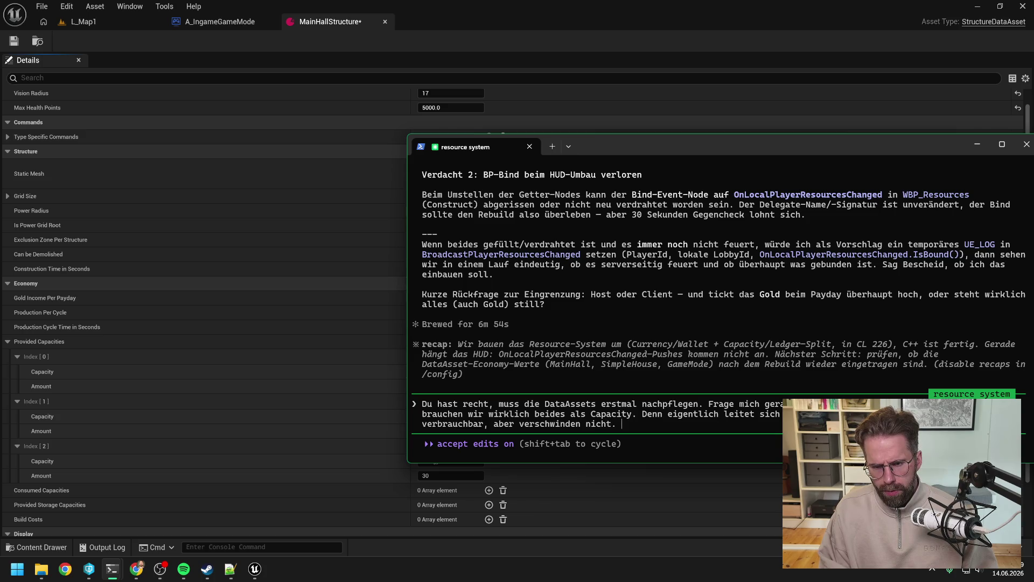
{"action": "type", "text": "Villager si"}
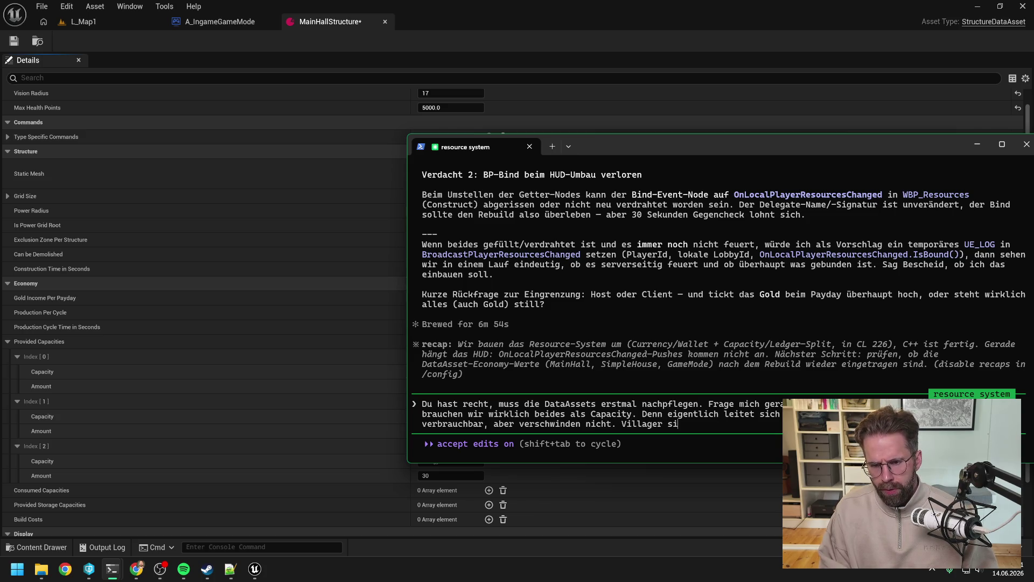
{"action": "type", "text": "nd im Endeff"}
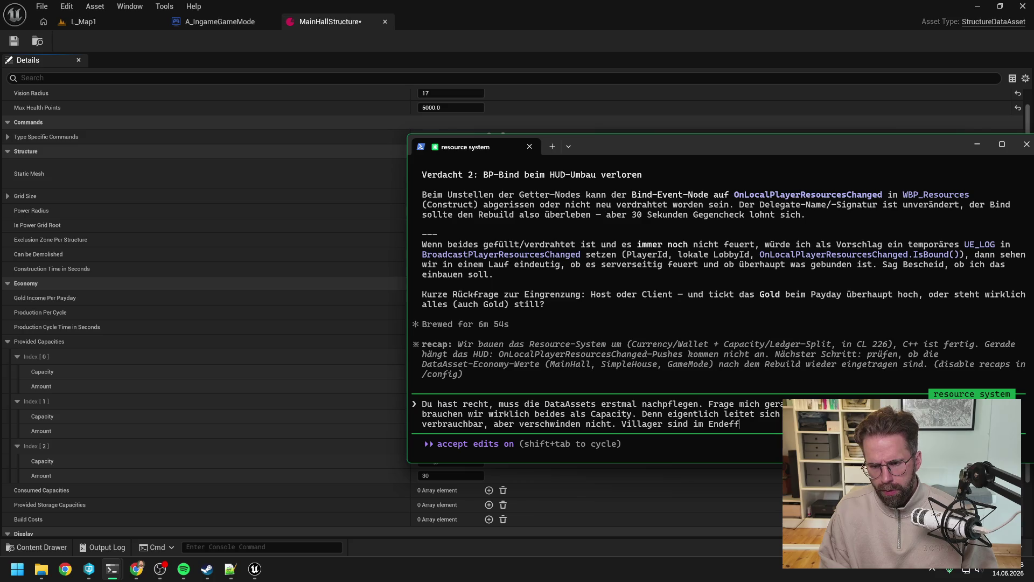
{"action": "type", "text": "ekt nur d"}
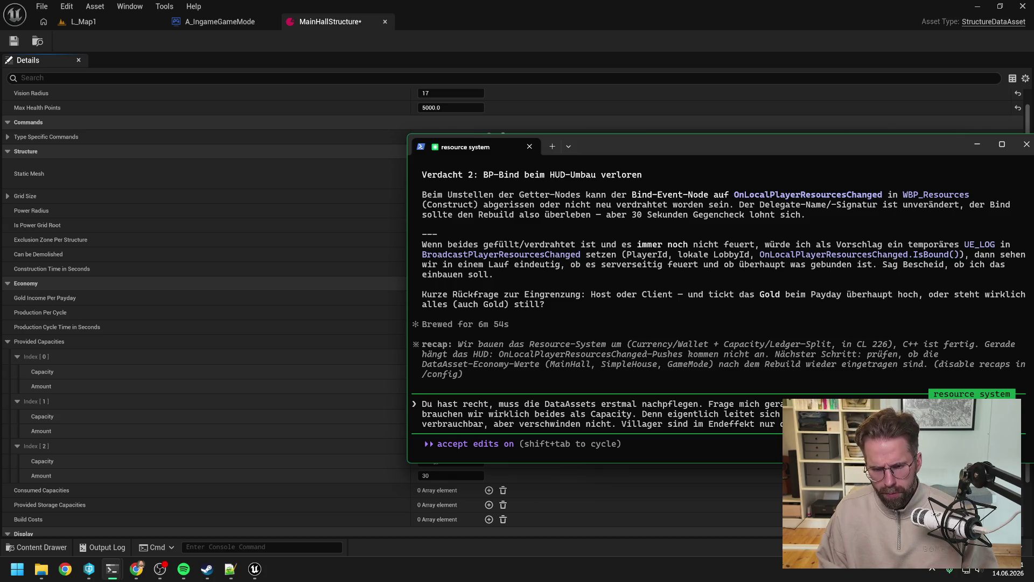
{"action": "key", "text": "Return"}
{"action": "left_click", "coordinate": [468, 8]}
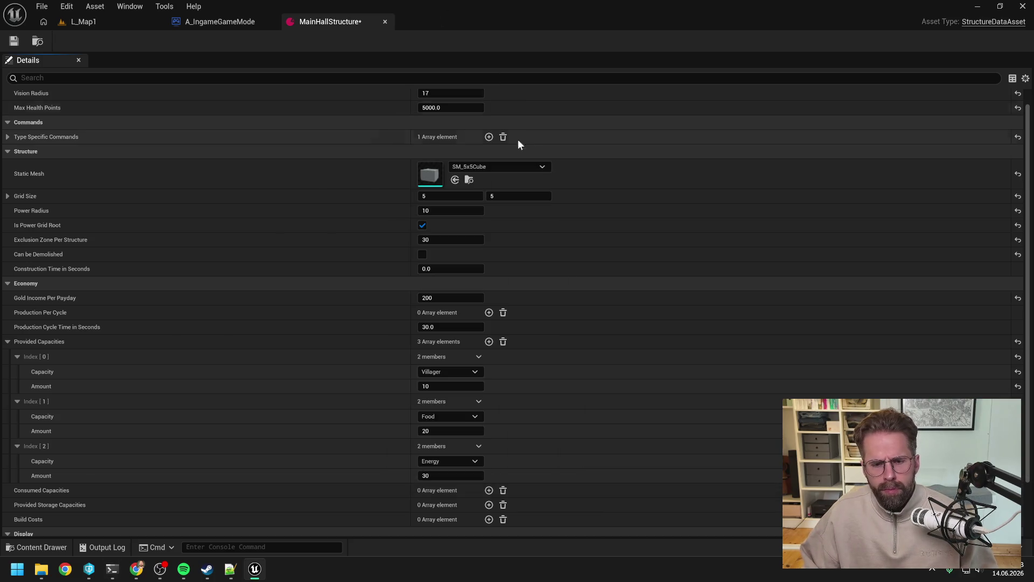
Add a Consumed Capacities entry, inspect its capacity types, then remove it again
{"action": "scroll", "coordinate": [571, 300], "scroll_direction": "down", "scroll_amount": 2}
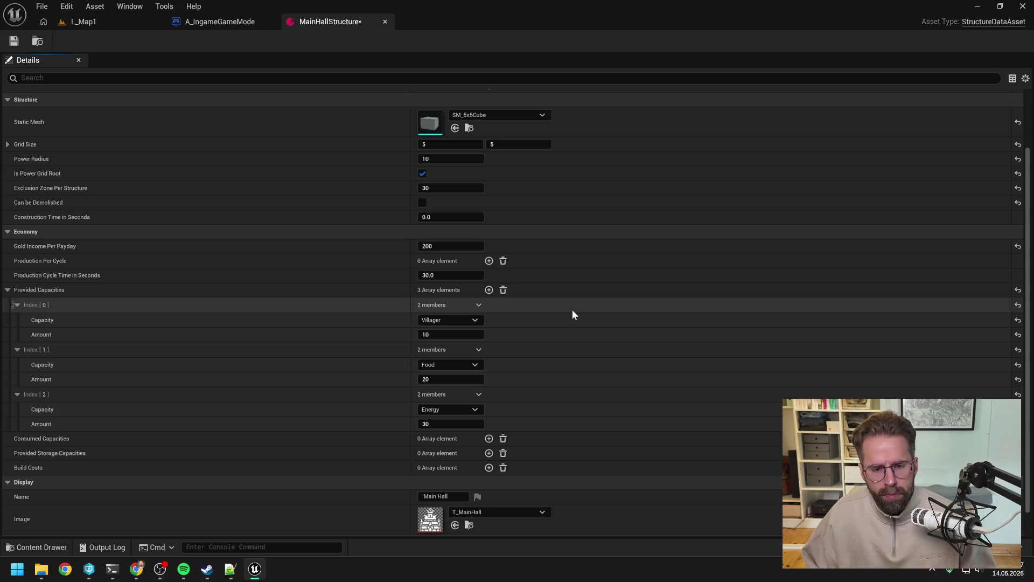
{"action": "scroll", "coordinate": [572, 312], "scroll_direction": "down", "scroll_amount": 1}
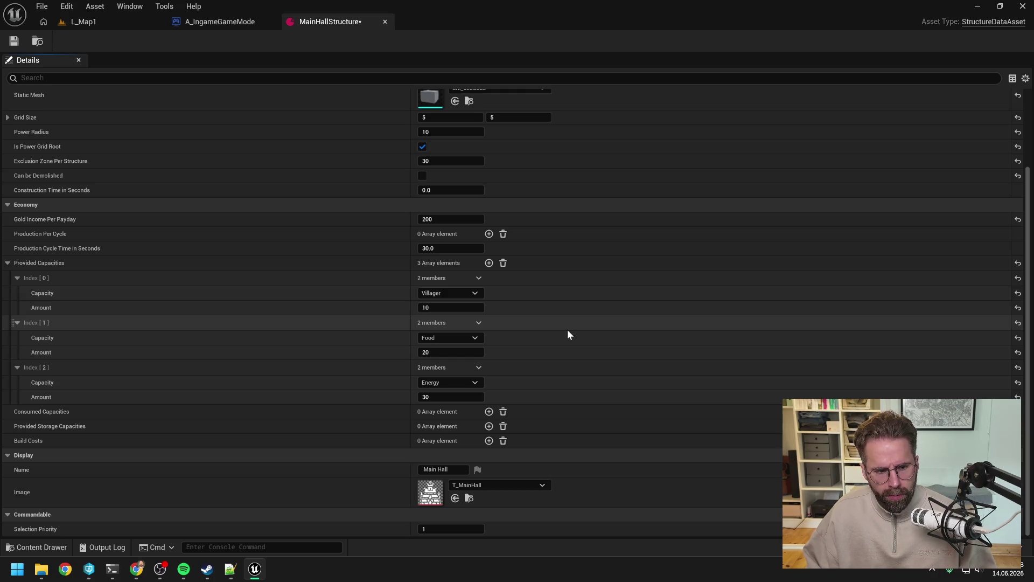
{"action": "left_click", "coordinate": [489, 411]}
{"action": "left_click", "coordinate": [467, 442]}
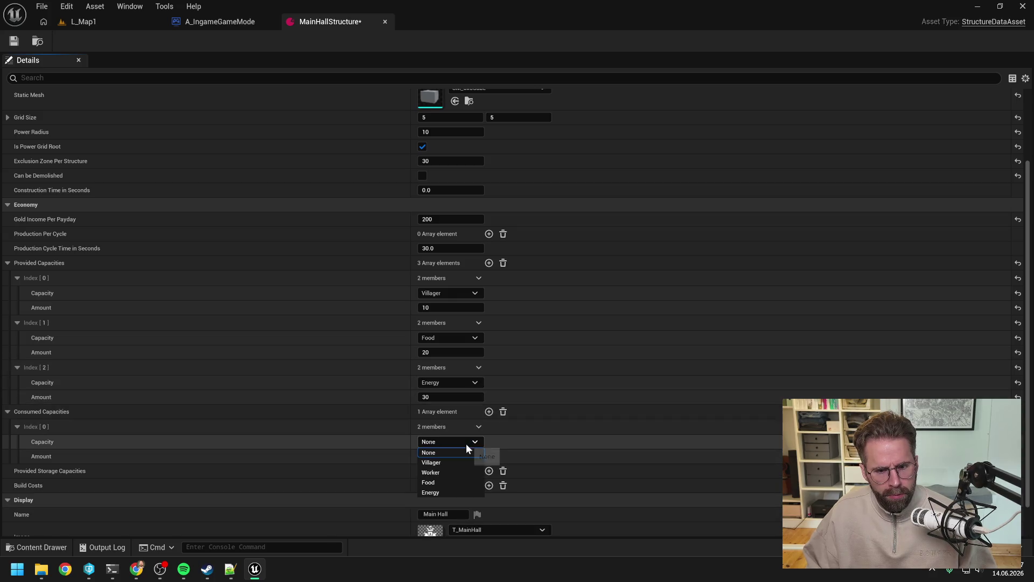
{"action": "left_click", "coordinate": [467, 445]}
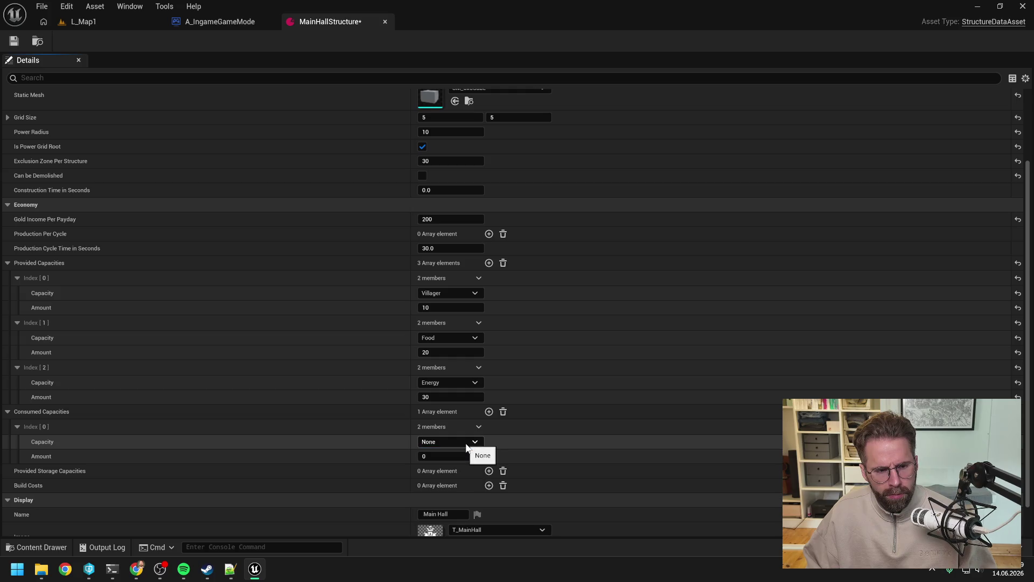
{"action": "left_click", "coordinate": [467, 445]}
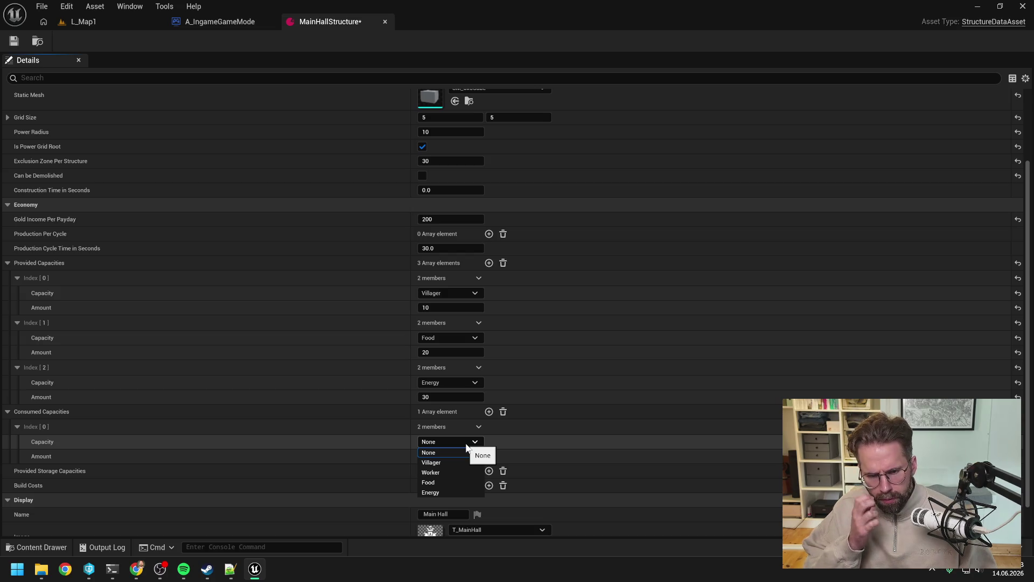
{"action": "left_click", "coordinate": [466, 445]}
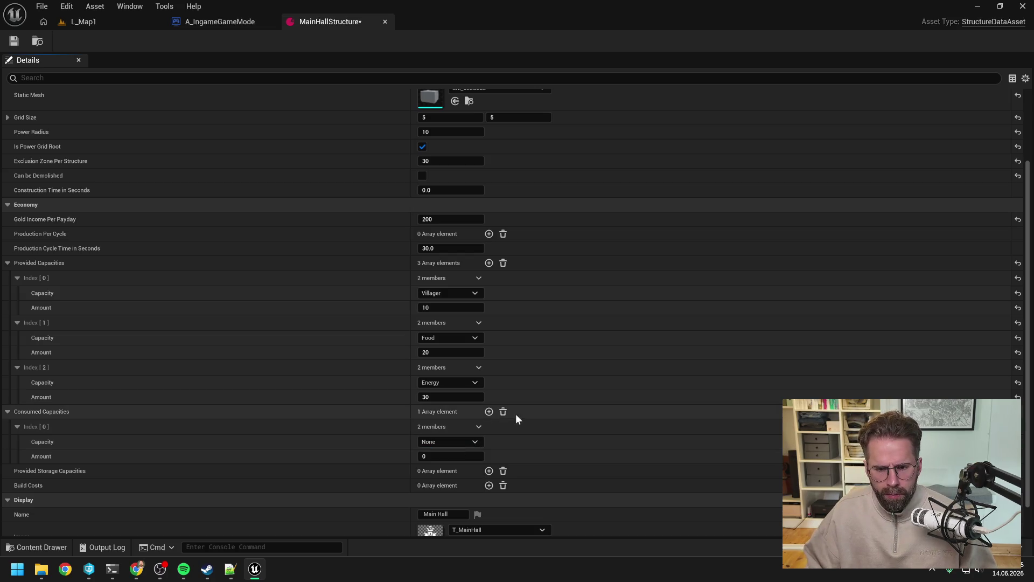
{"action": "left_click", "coordinate": [504, 412]}
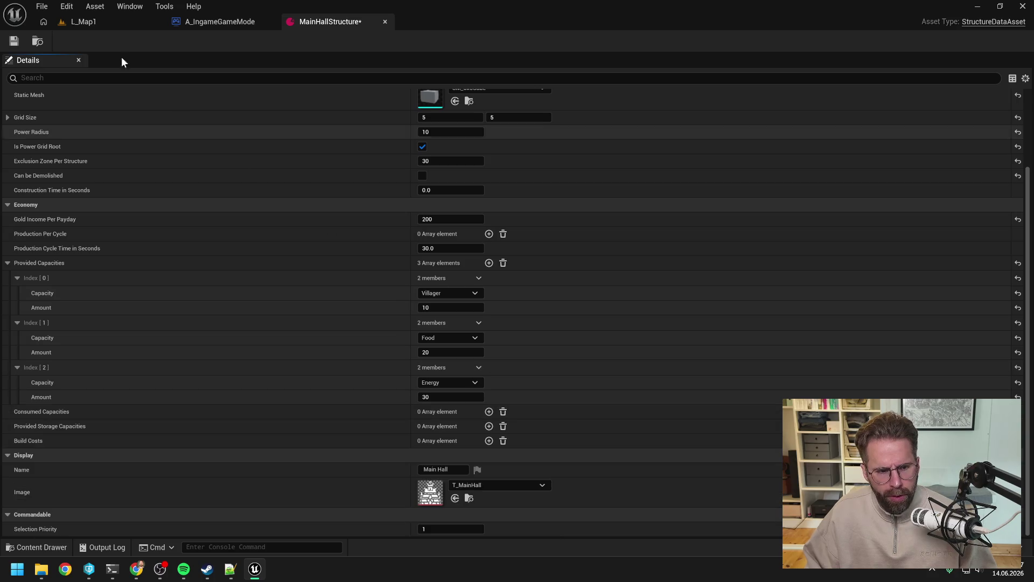
Check out and save the MainHallStructure asset
{"action": "left_click", "coordinate": [15, 40]}
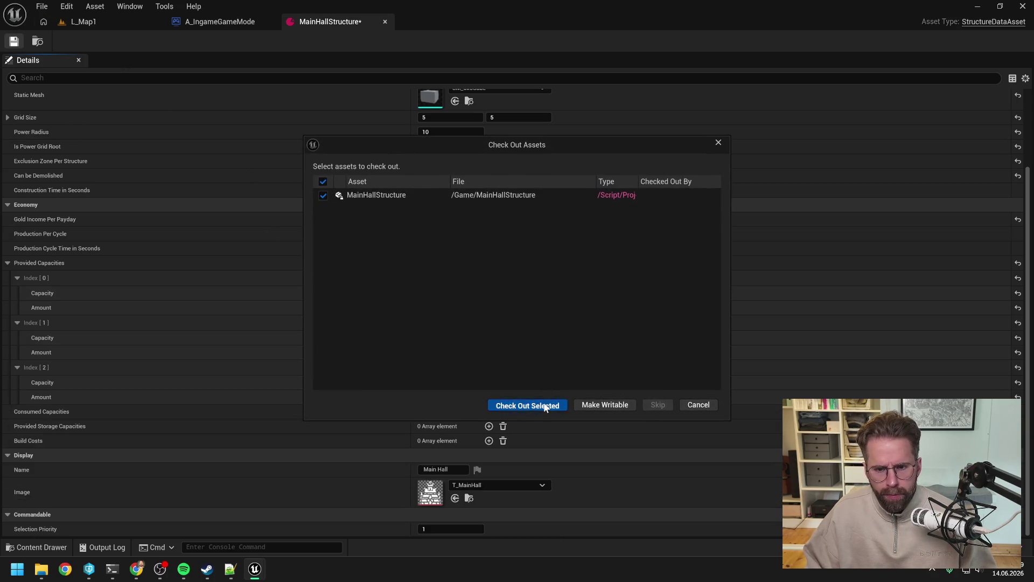
{"action": "left_click", "coordinate": [544, 402]}
{"action": "key", "text": "alt+Tab"}
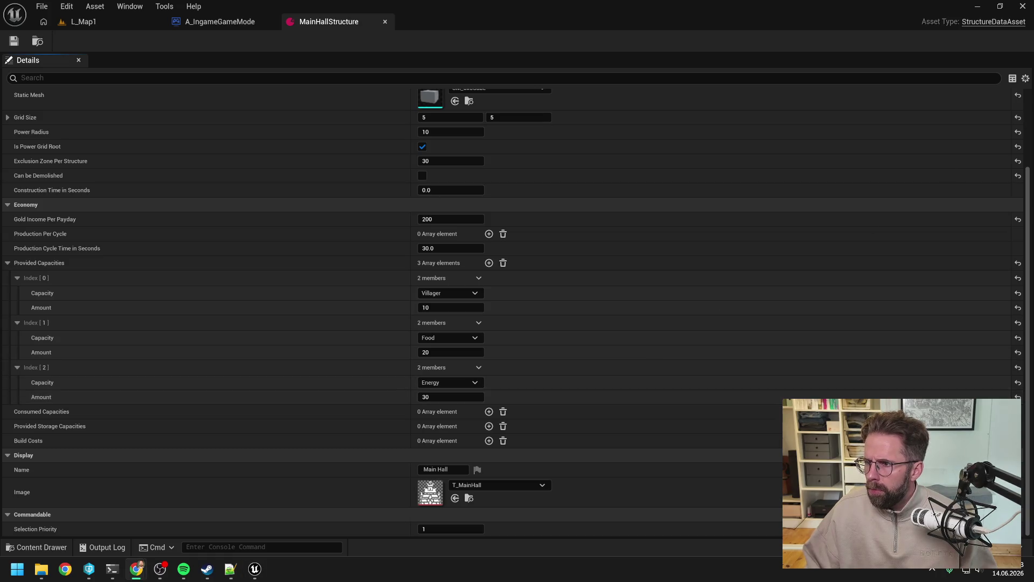
Approve the Bash prompt creating changelist 228 in the Production Bar session
{"action": "mouse_move", "coordinate": [136, 574]}
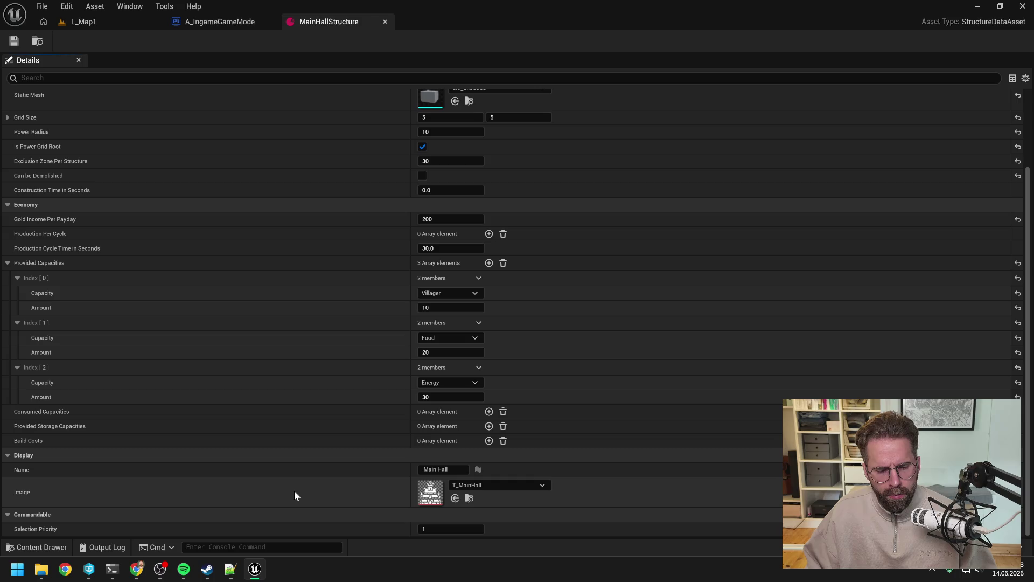
{"action": "mouse_move", "coordinate": [136, 569]}
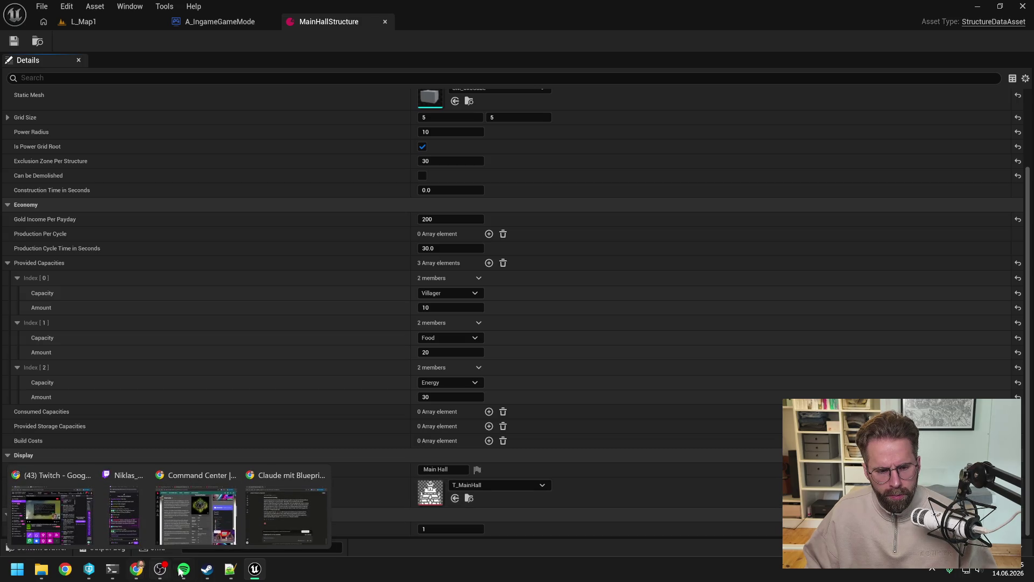
{"action": "left_click", "coordinate": [172, 511]}
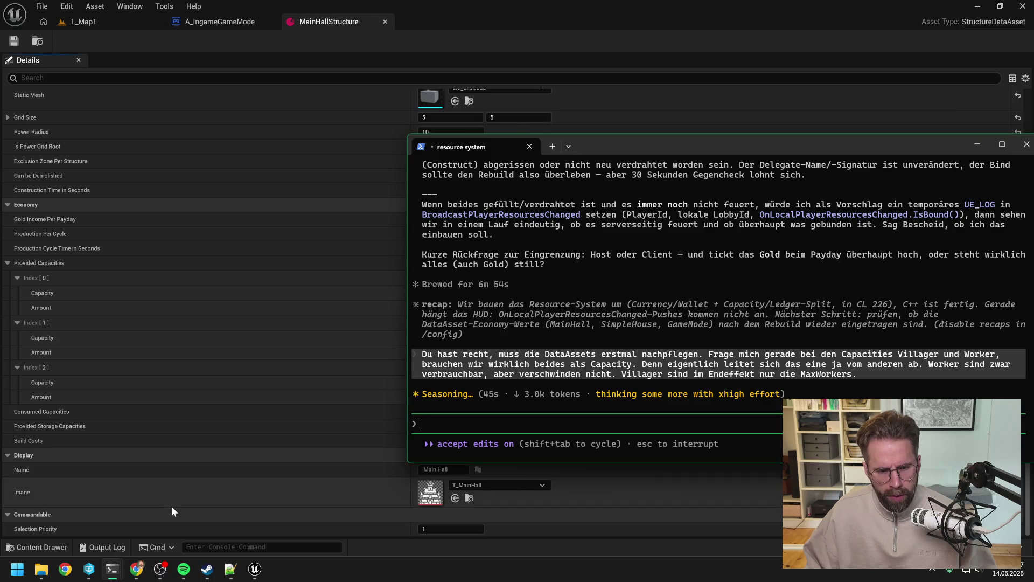
{"action": "left_click_drag", "start_coordinate": [633, 145], "coordinate": [603, 155]}
{"action": "mouse_move", "coordinate": [112, 569]}
{"action": "left_click", "coordinate": [83, 516]}
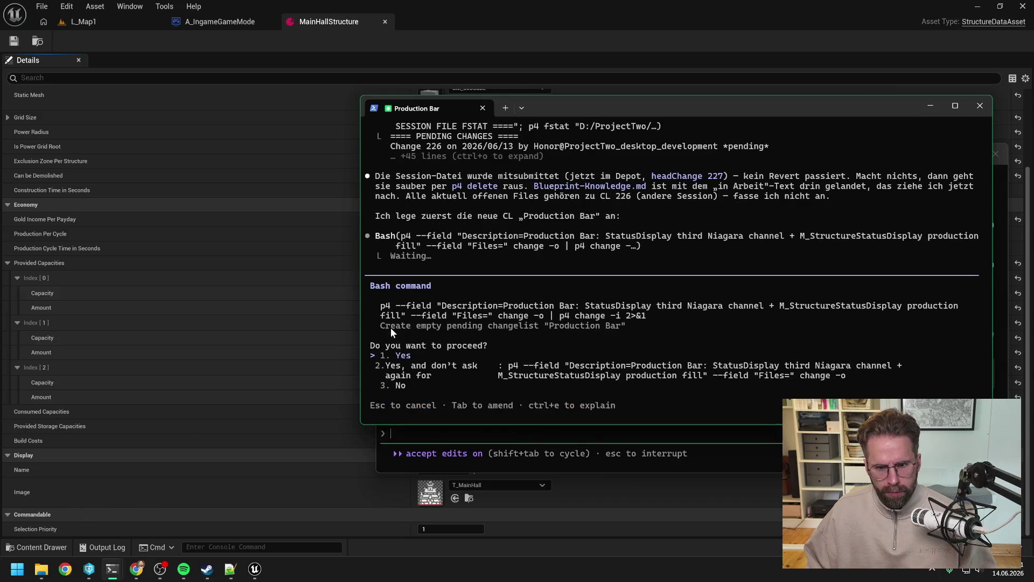
{"action": "key", "text": "Return"}
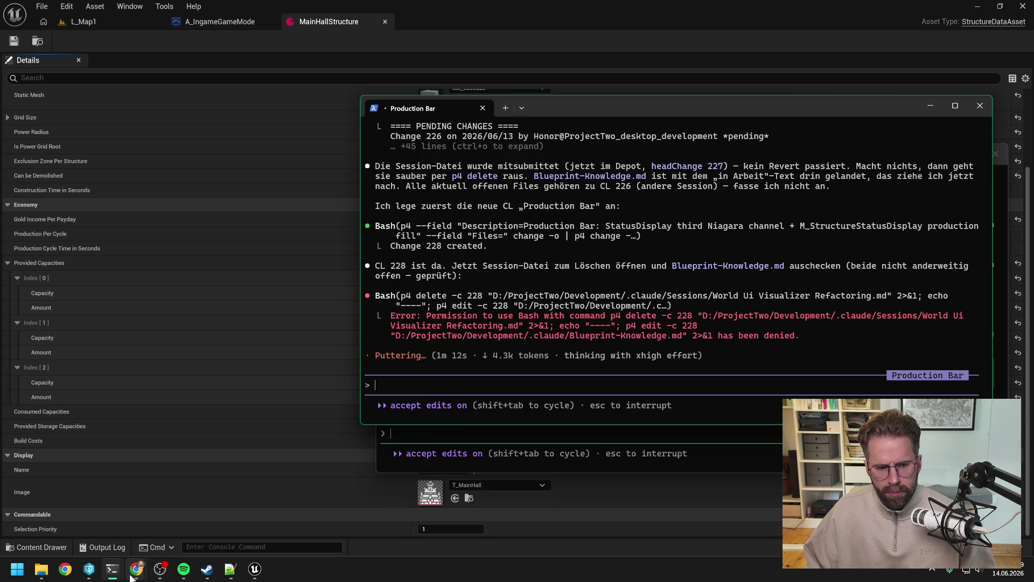
Bring the resource system session forward to read the plan to drop Villager
{"action": "mouse_move", "coordinate": [112, 569]}
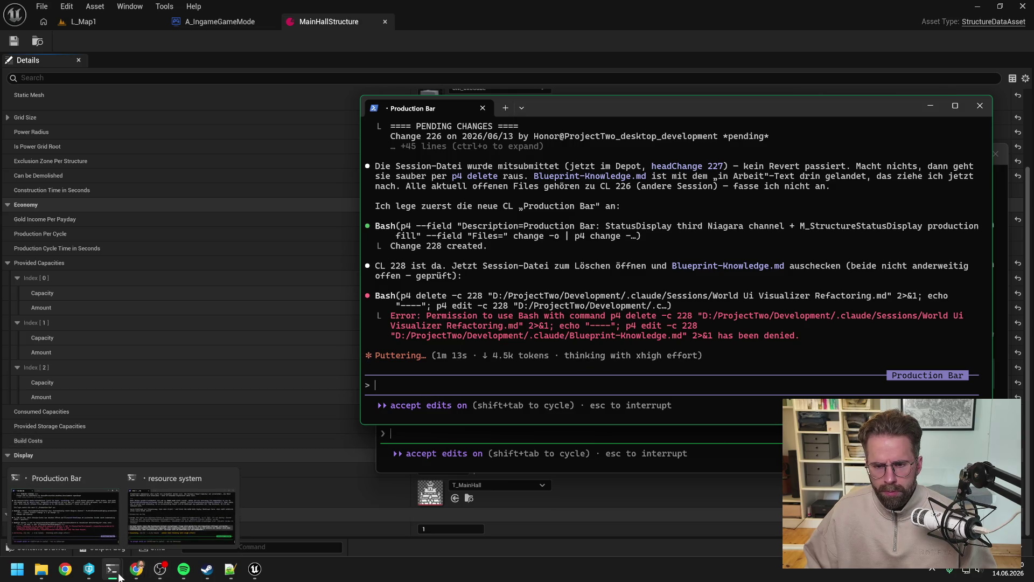
{"action": "double_click", "coordinate": [429, 386]}
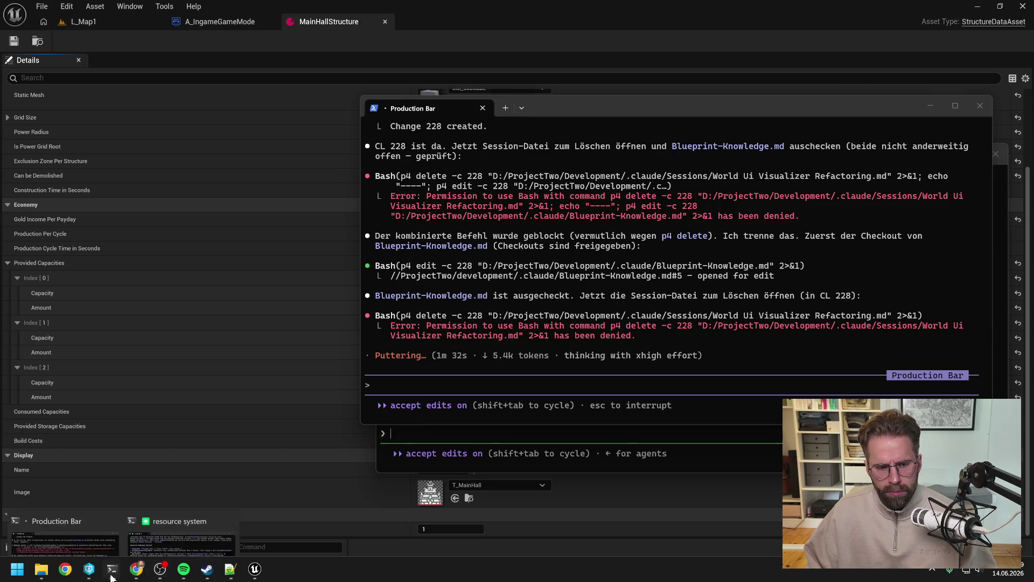
{"action": "left_click", "coordinate": [112, 569]}
{"action": "left_click", "coordinate": [203, 501]}
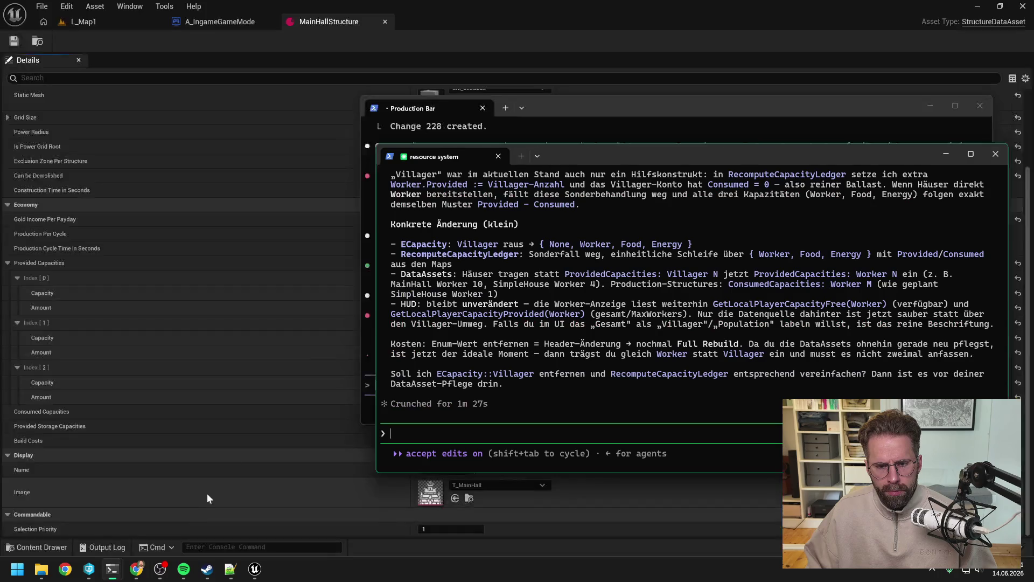
Reply 'ok los' to approve removing Villager from ECapacity, and rearrange both terminal windows
{"action": "left_click_drag", "start_coordinate": [599, 155], "coordinate": [332, 104]}
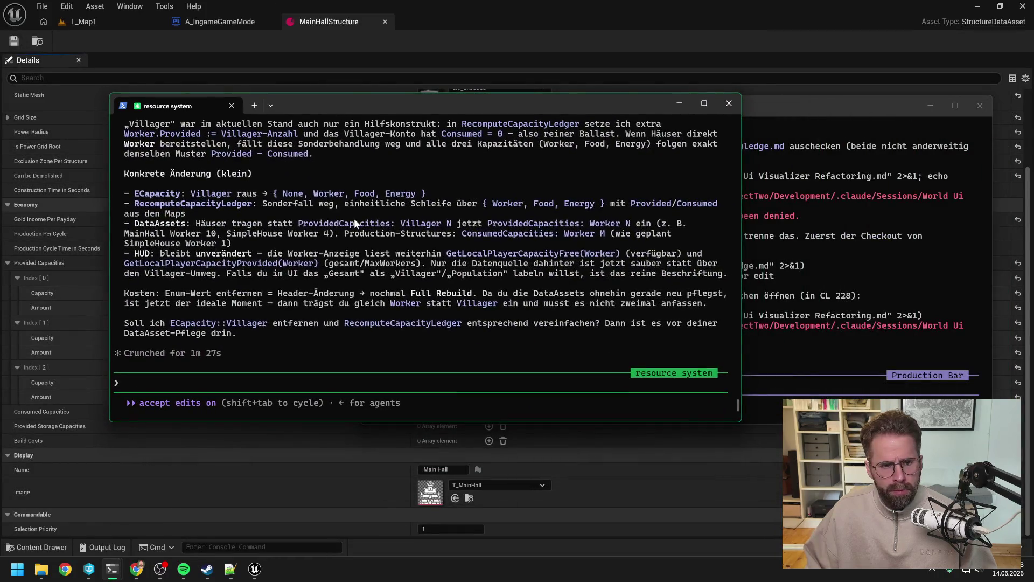
{"action": "scroll", "coordinate": [362, 250], "scroll_direction": "up", "scroll_amount": 4}
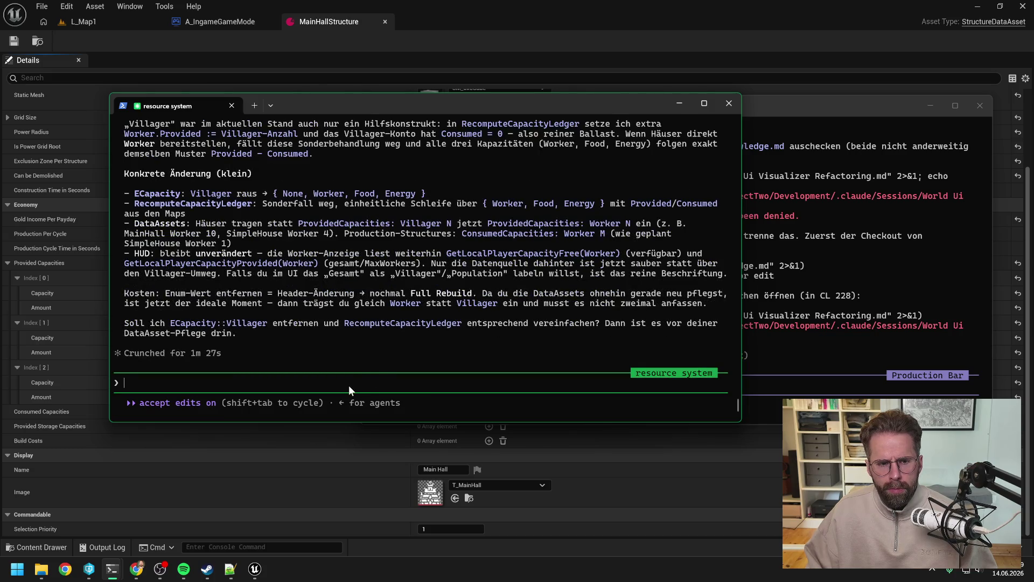
{"action": "type", "text": "ok los"}
{"action": "key", "text": "Return"}
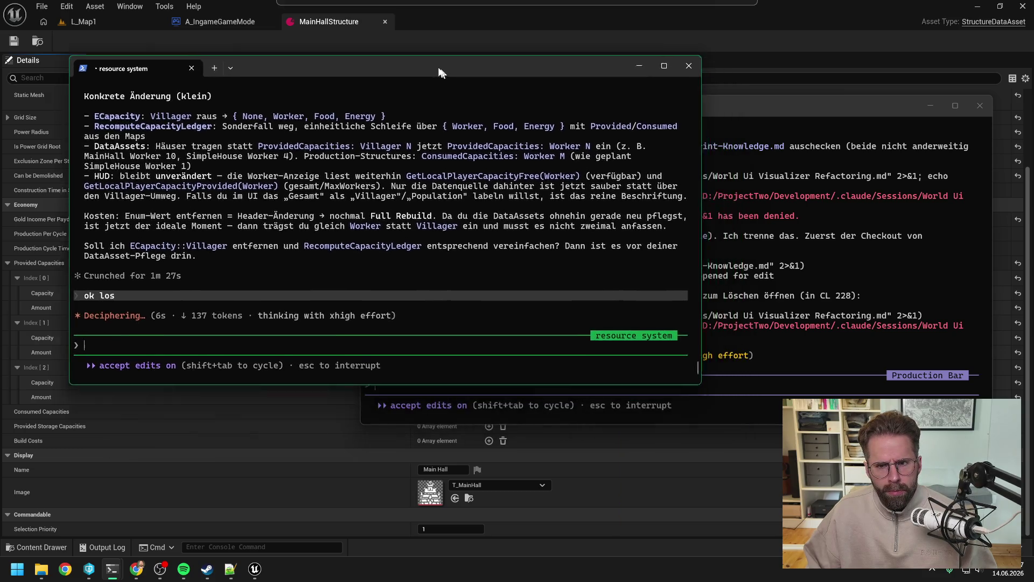
{"action": "left_click_drag", "start_coordinate": [480, 103], "coordinate": [426, 59]}
{"action": "left_click", "coordinate": [730, 108]}
{"action": "left_click_drag", "start_coordinate": [655, 107], "coordinate": [658, 124]}
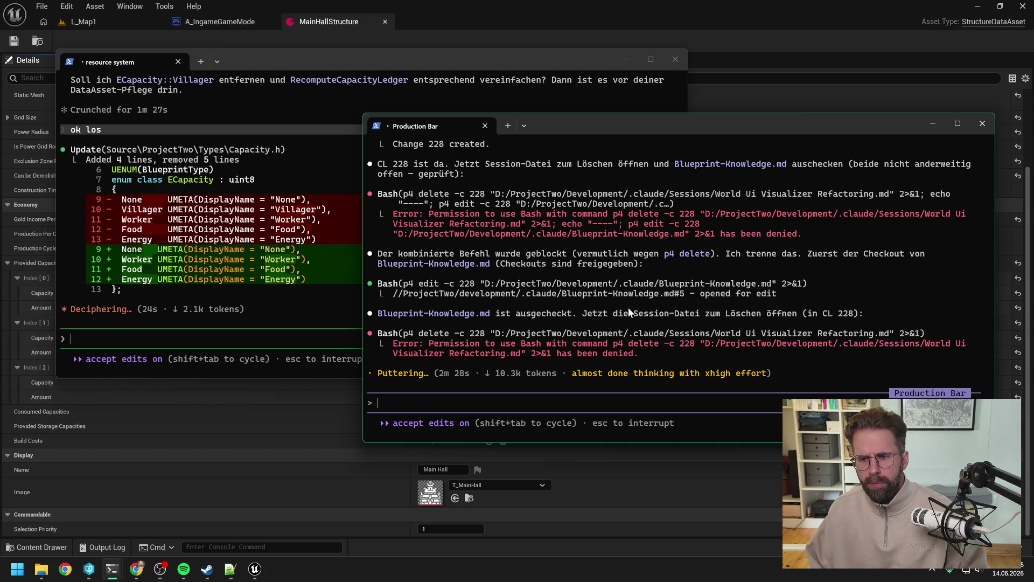
{"action": "left_click", "coordinate": [88, 572]}
Move MainHallStructure.uasset from the default changelist into changelist 226
{"action": "left_click", "coordinate": [280, 80]}
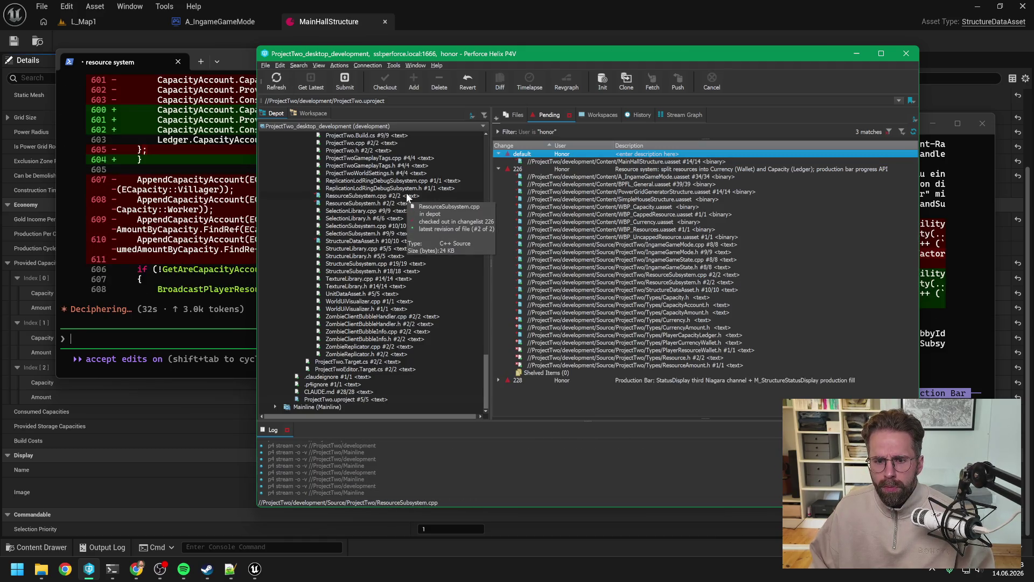
{"action": "left_click", "coordinate": [575, 162]}
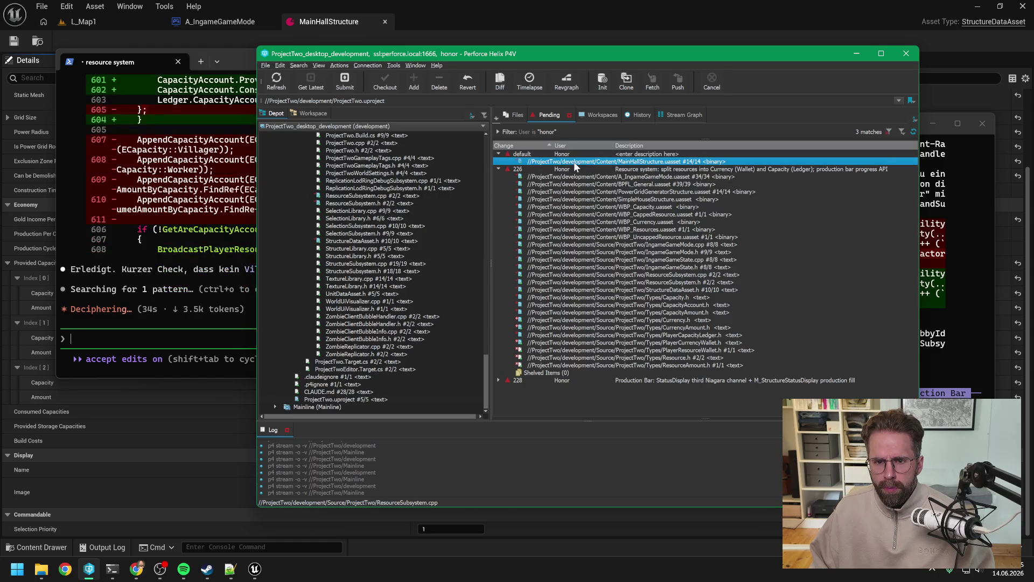
{"action": "left_click_drag", "start_coordinate": [571, 163], "coordinate": [567, 169]}
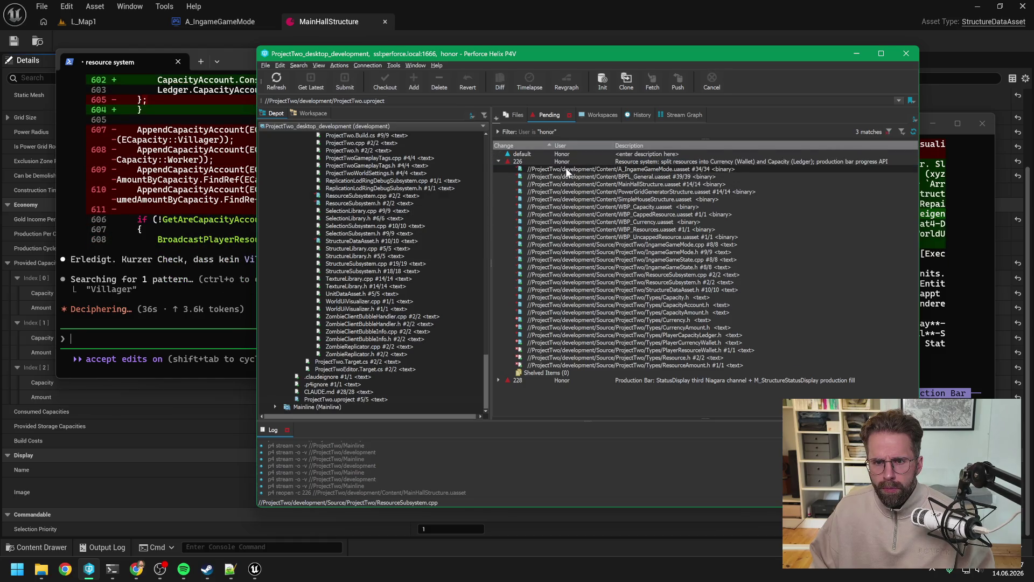
Mark World Ui Visualizer Refactoring.md for deletion and move it into changelist 228
{"action": "left_click", "coordinate": [564, 379]}
{"action": "scroll", "coordinate": [354, 241], "scroll_direction": "up", "scroll_amount": 10}
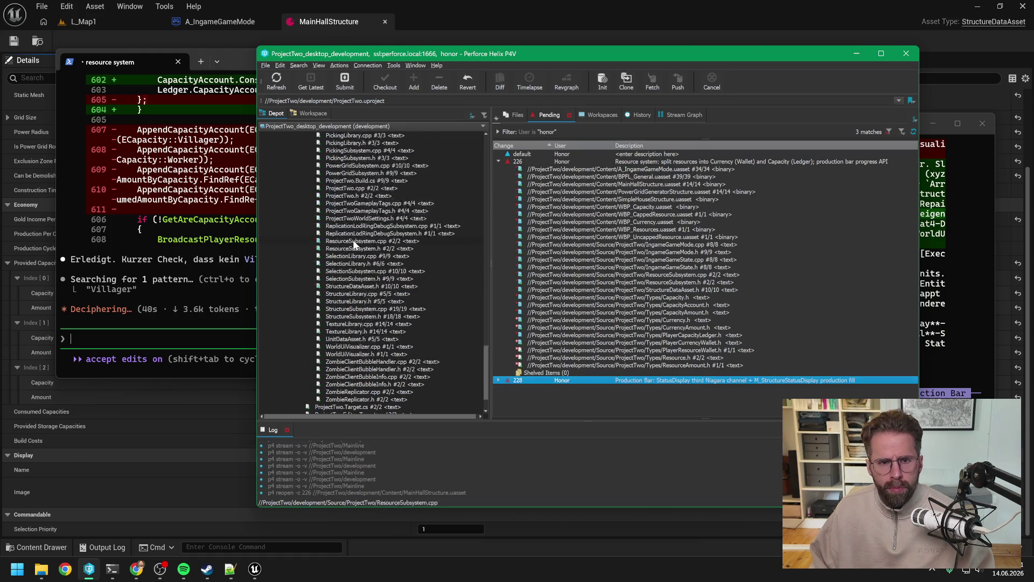
{"action": "scroll", "coordinate": [354, 241], "scroll_direction": "up", "scroll_amount": 15}
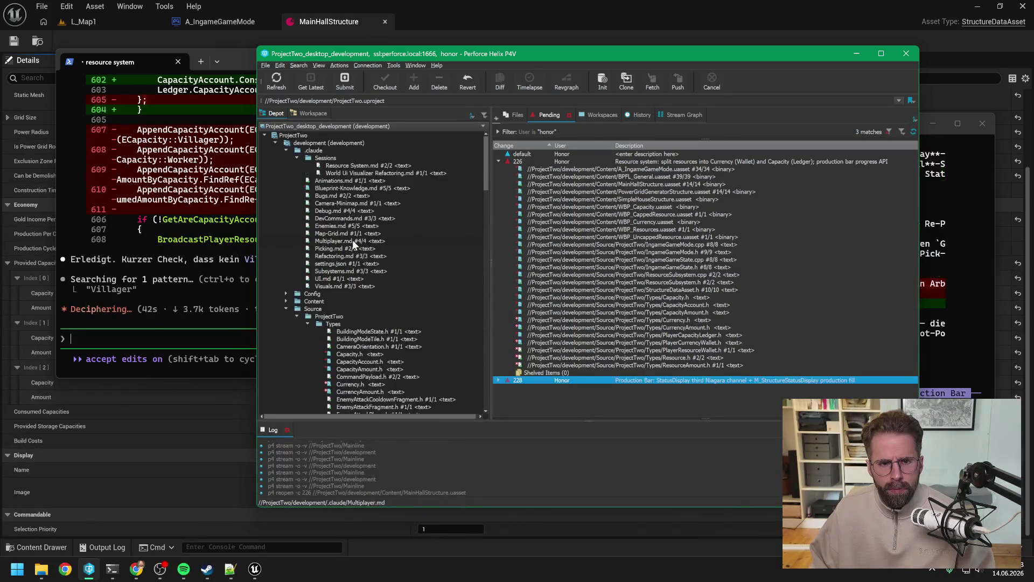
{"action": "left_click", "coordinate": [362, 173]}
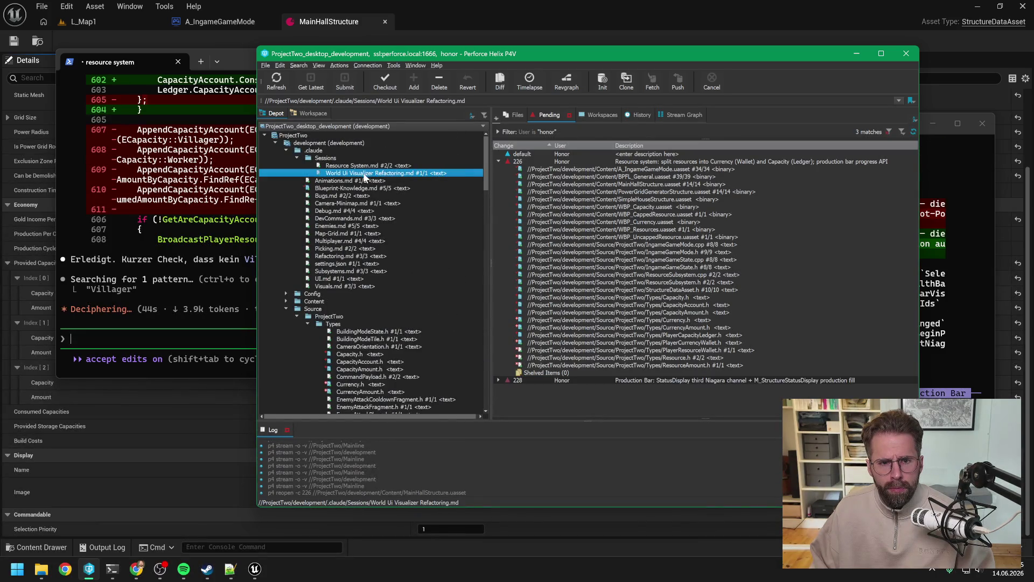
{"action": "left_click", "coordinate": [438, 80]}
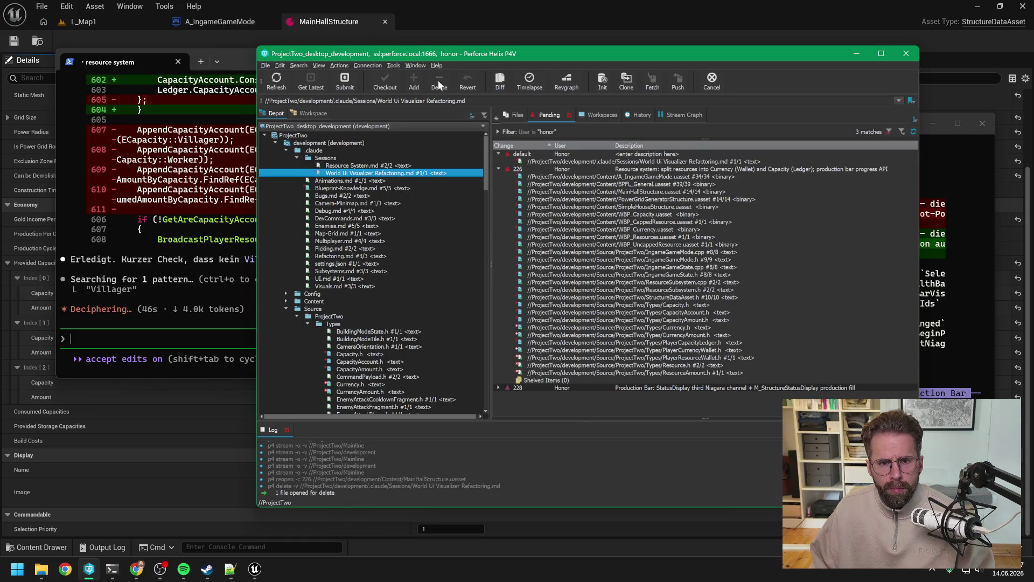
{"action": "left_click", "coordinate": [568, 164]}
{"action": "mouse_move", "coordinate": [568, 164]}
{"action": "left_mouse_down"}
{"action": "mouse_move", "coordinate": [582, 380]}
{"action": "mouse_move", "coordinate": [640, 388]}
{"action": "left_mouse_up"}
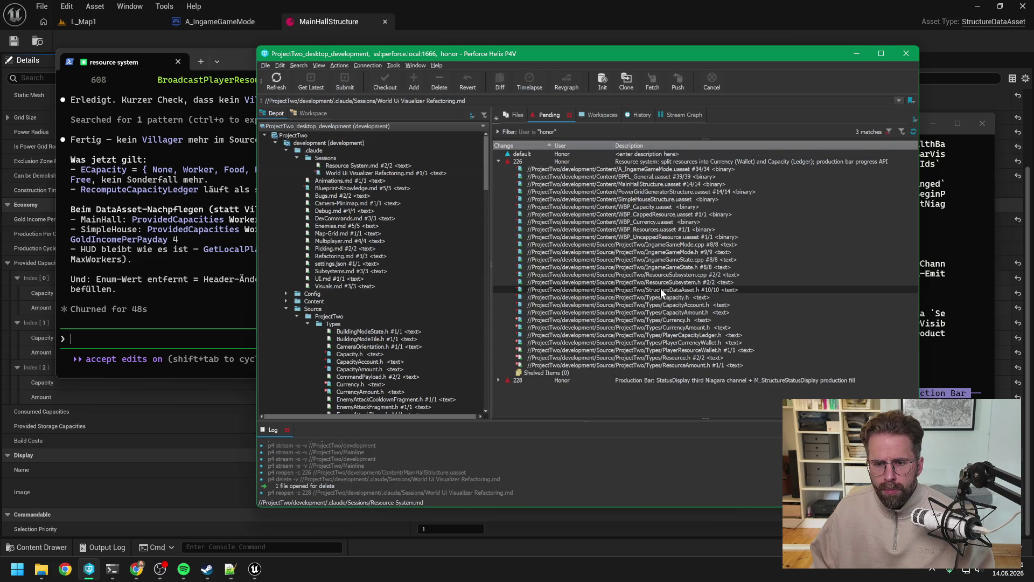
{"action": "left_click", "coordinate": [498, 380]}
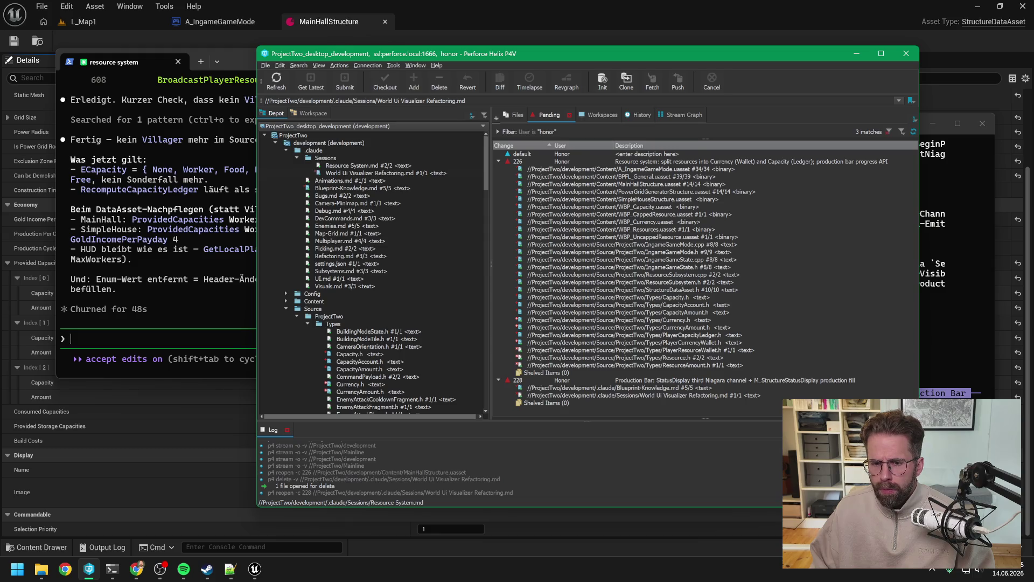
{"action": "key", "text": "alt+Tab"}
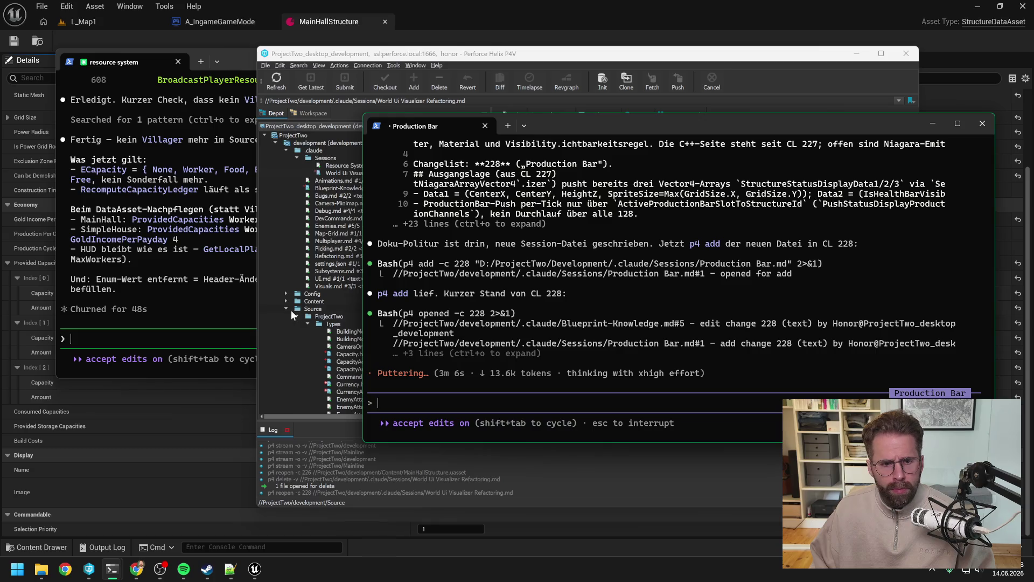
Close the Unreal editor and open ProjectTwo.sln in Visual Studio
{"action": "left_click", "coordinate": [191, 281]}
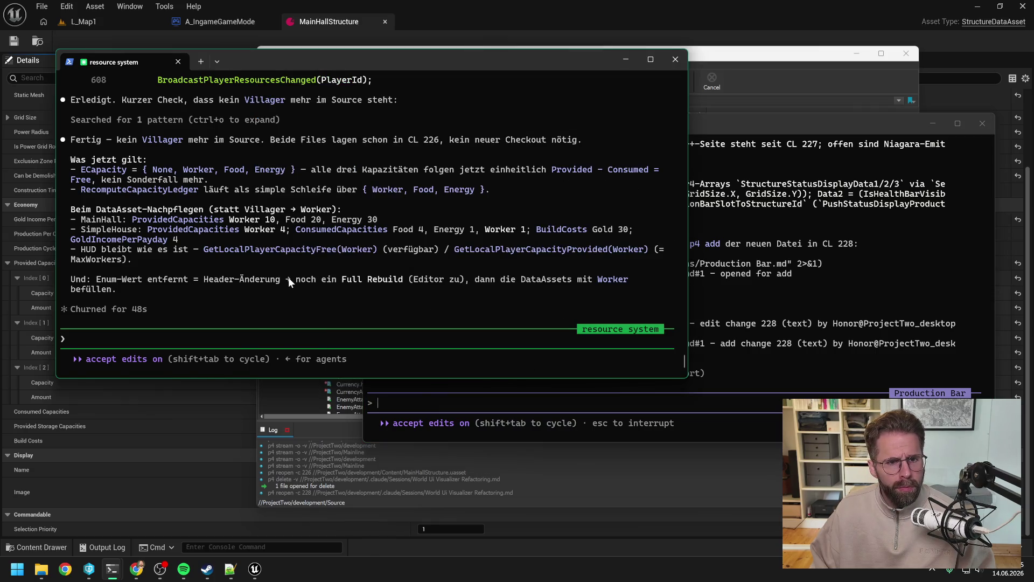
{"action": "left_click", "coordinate": [750, 7]}
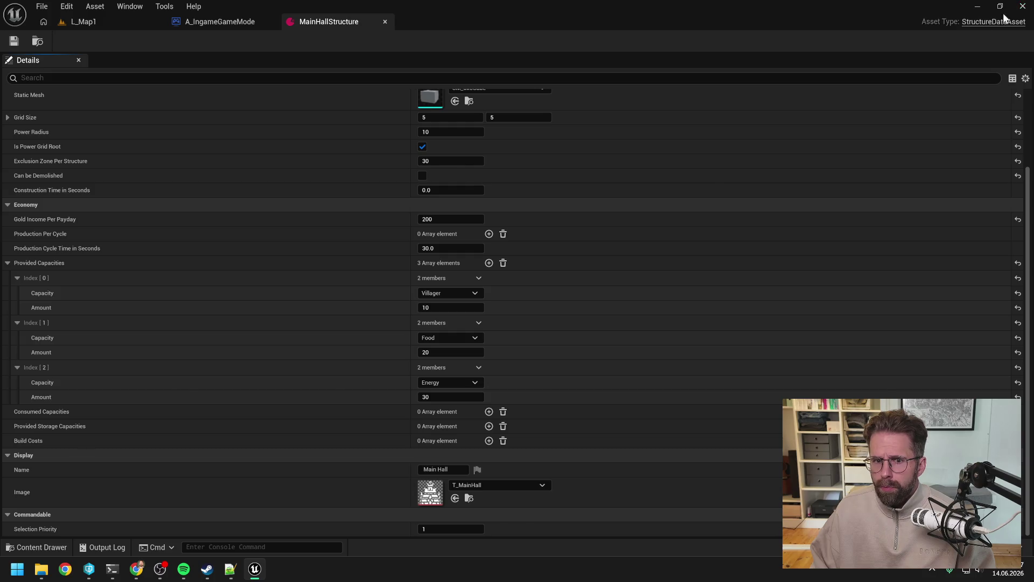
{"action": "left_click", "coordinate": [1017, 10]}
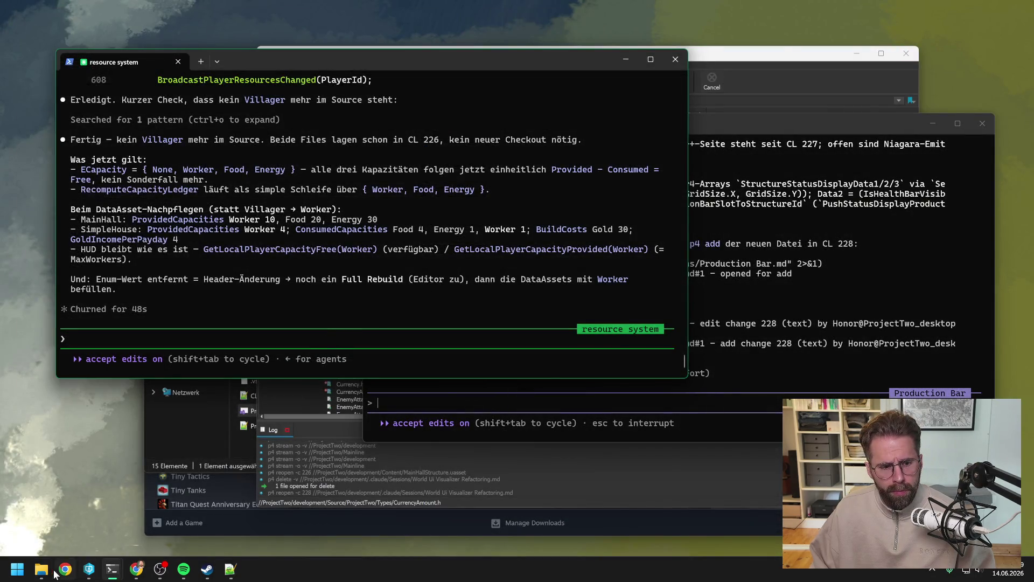
{"action": "left_click", "coordinate": [41, 569]}
{"action": "double_click", "coordinate": [295, 409]}
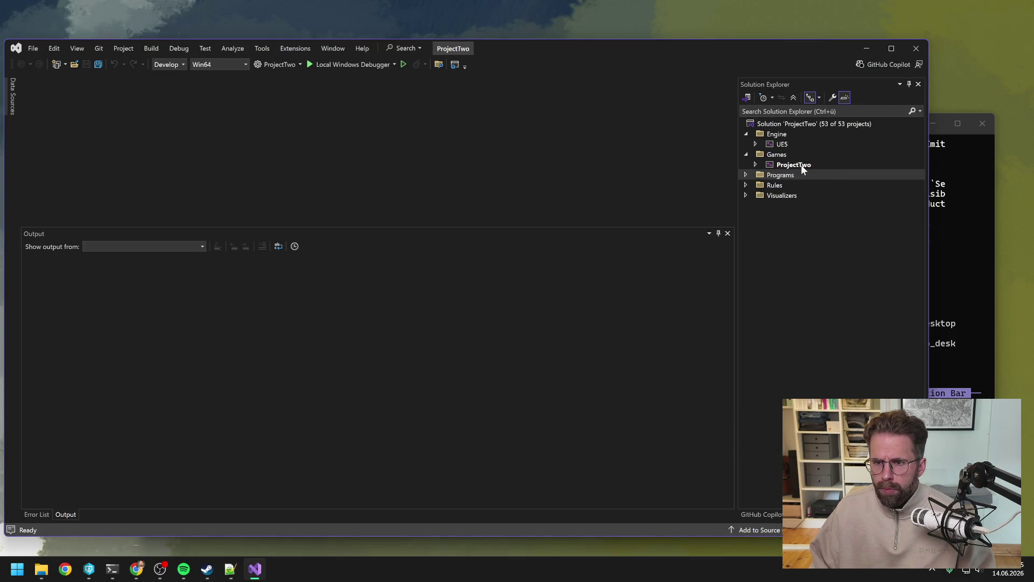
Rebuild the ProjectTwo project, then close Visual Studio once the build succeeds
{"action": "left_click", "coordinate": [801, 164]}
{"action": "right_click", "coordinate": [801, 163]}
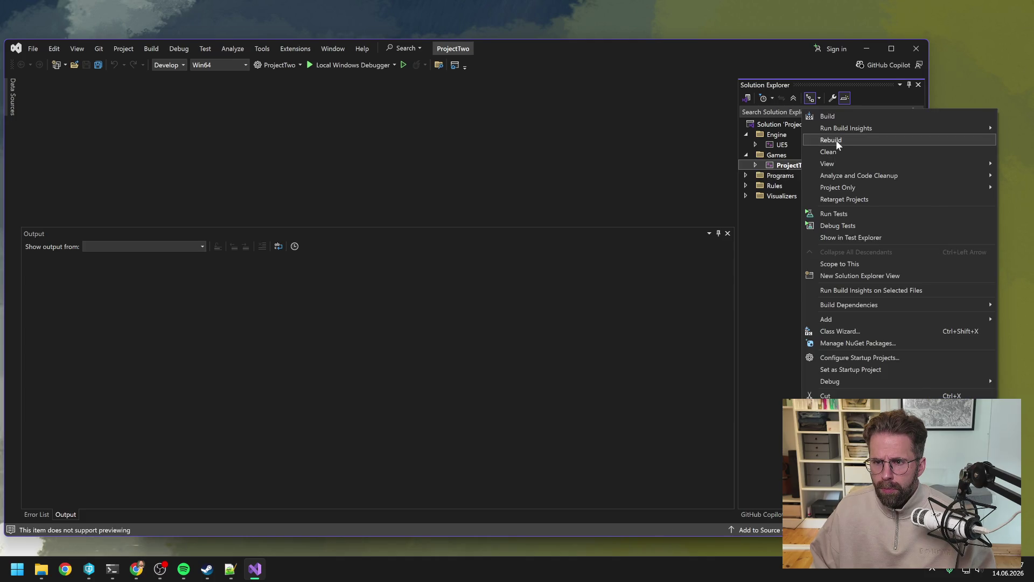
{"action": "left_click", "coordinate": [832, 140]}
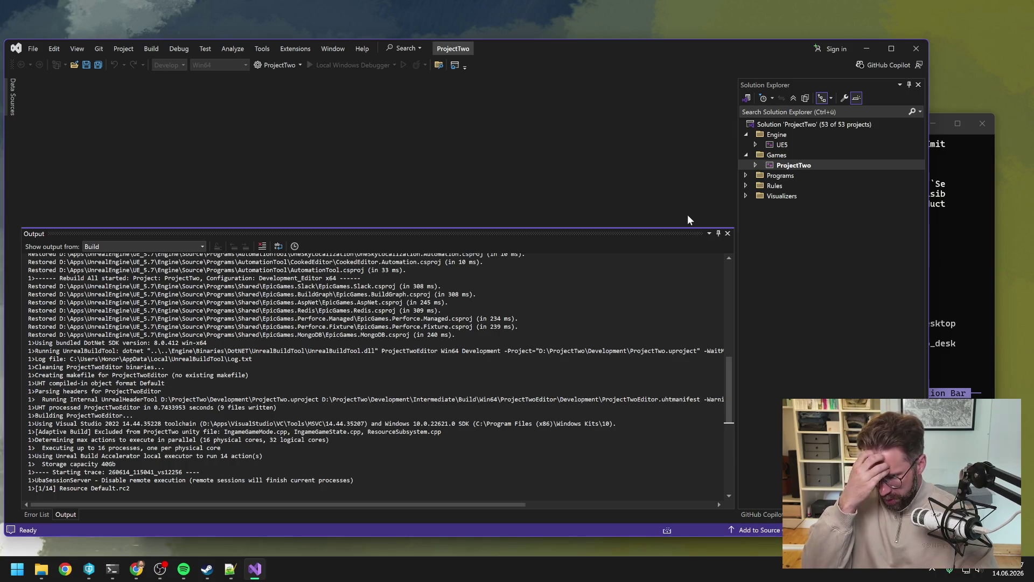
{"action": "scroll", "coordinate": [718, 501], "scroll_direction": "down", "scroll_amount": 3}
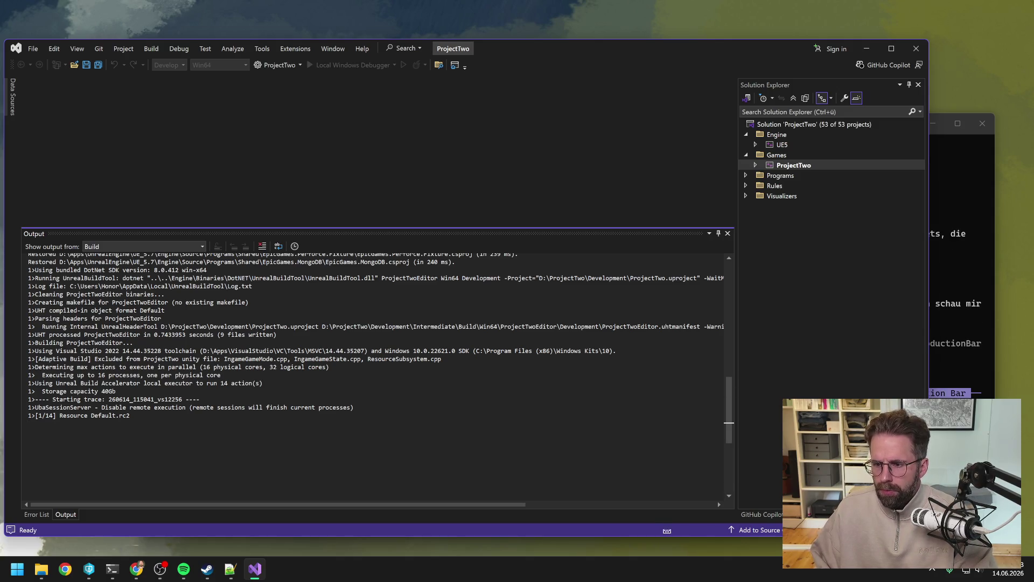
{"action": "key", "text": "alt+Tab"}
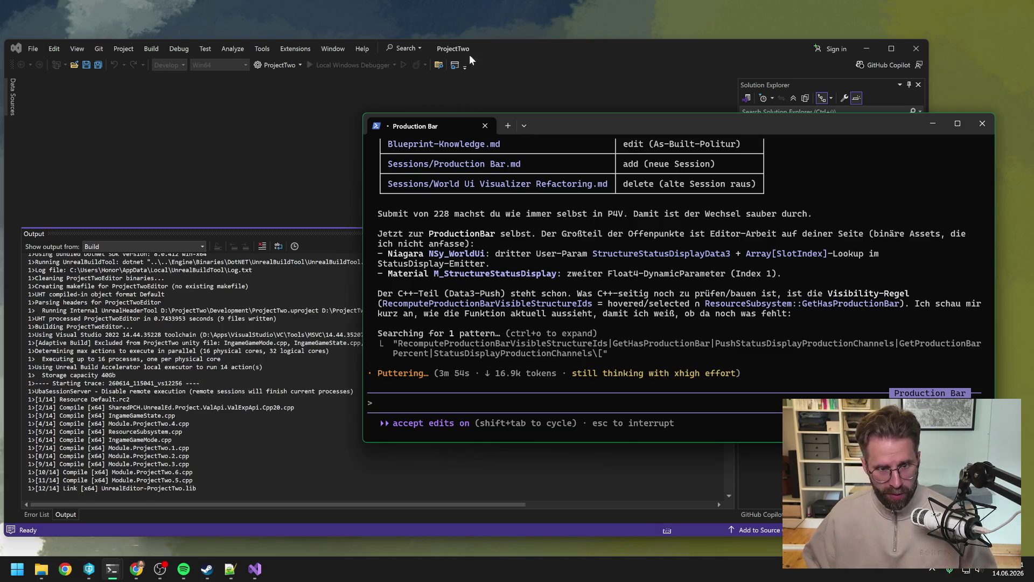
{"action": "left_click", "coordinate": [544, 62]}
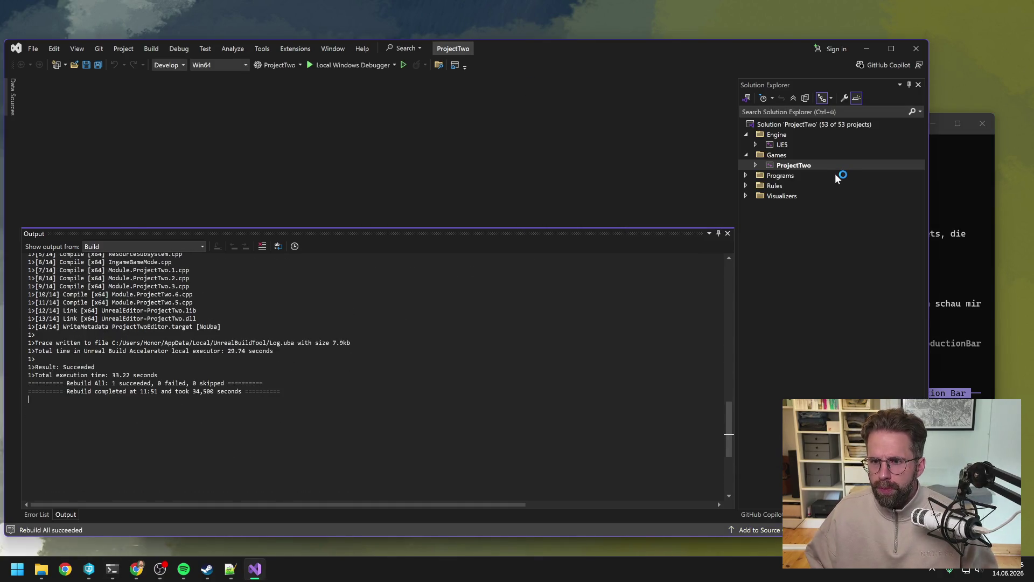
{"action": "left_click", "coordinate": [917, 49]}
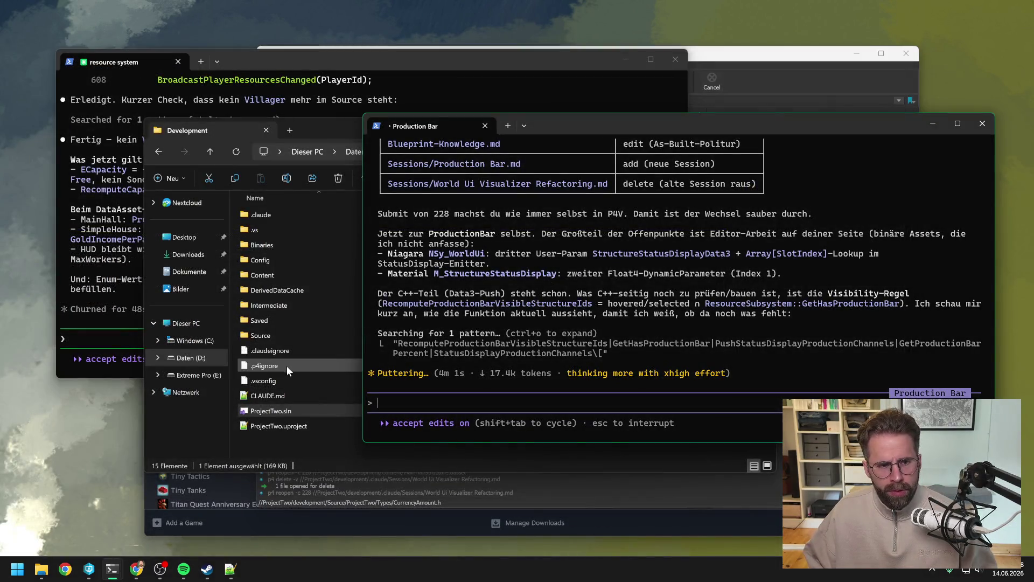
{"action": "left_click", "coordinate": [299, 443]}
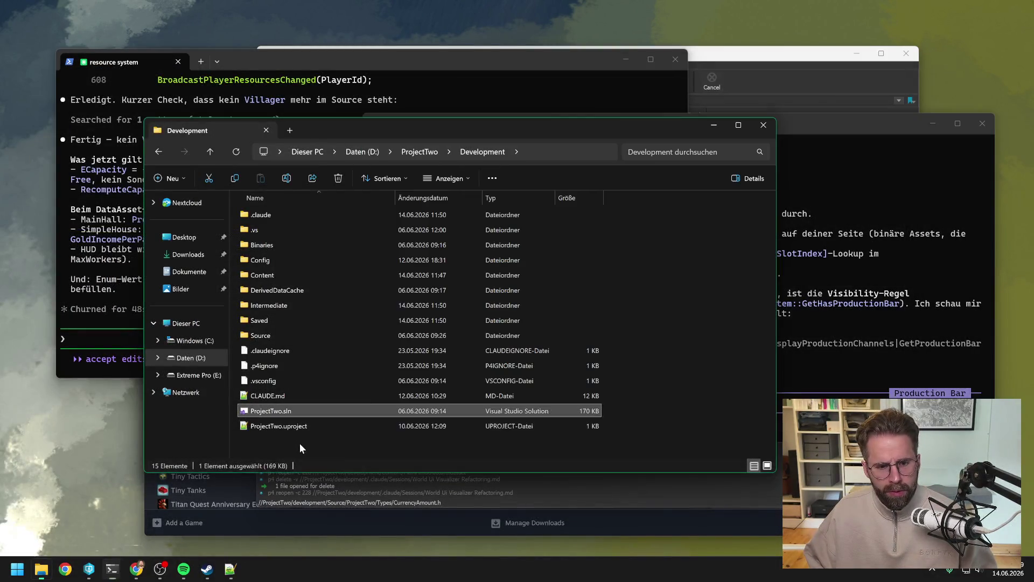
Launch ProjectTwo.uproject from the P4V depot tree to reopen the Unreal editor
{"action": "left_click", "coordinate": [89, 569]}
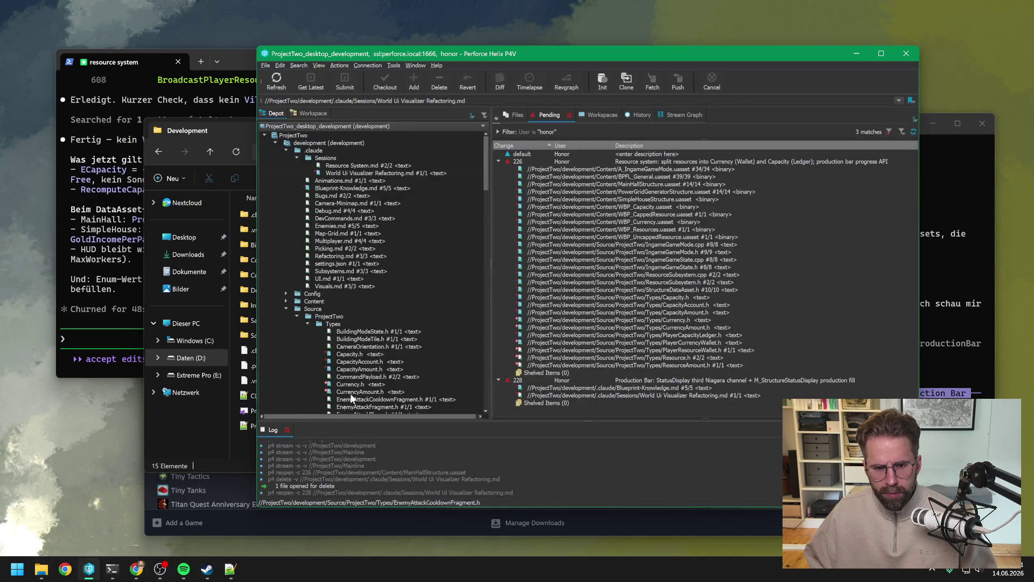
{"action": "scroll", "coordinate": [362, 368], "scroll_direction": "down", "scroll_amount": 10}
{"action": "double_click", "coordinate": [357, 398]}
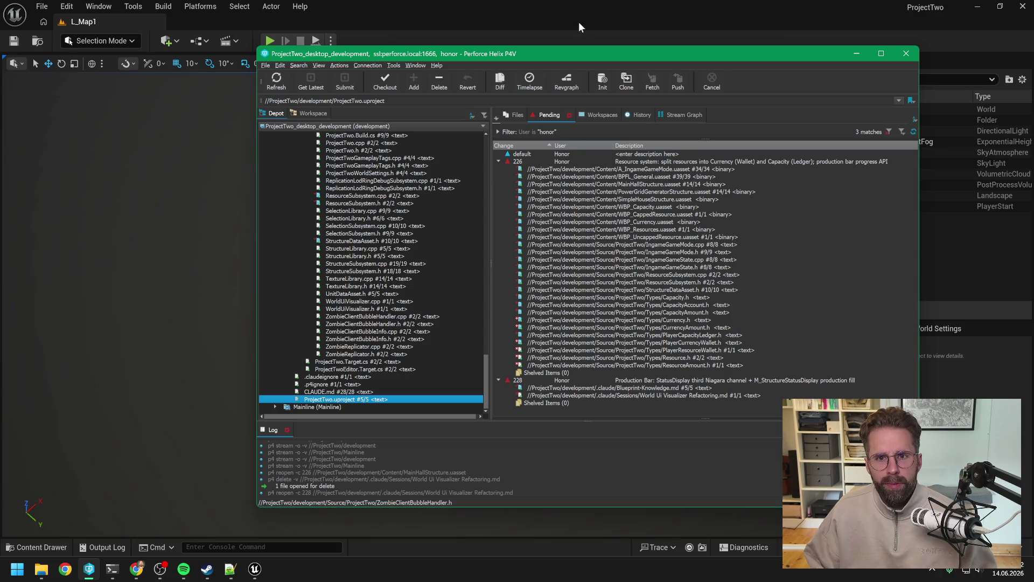
{"action": "left_click", "coordinate": [577, 12]}
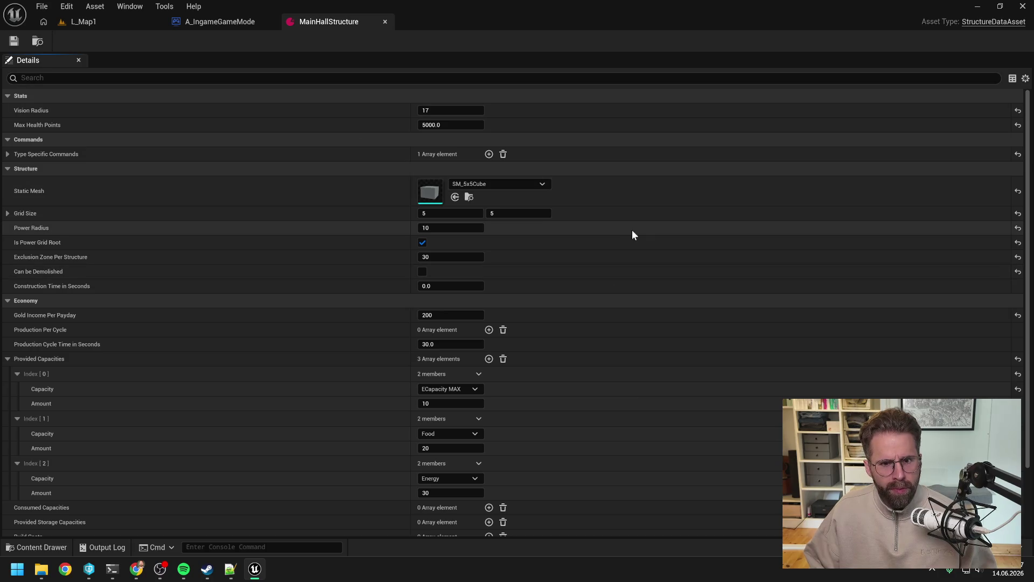
Set MainHallStructure's first provided capacity to Worker, save, and view A_IngameGameMode's Economy defaults
{"action": "left_click", "coordinate": [458, 320]}
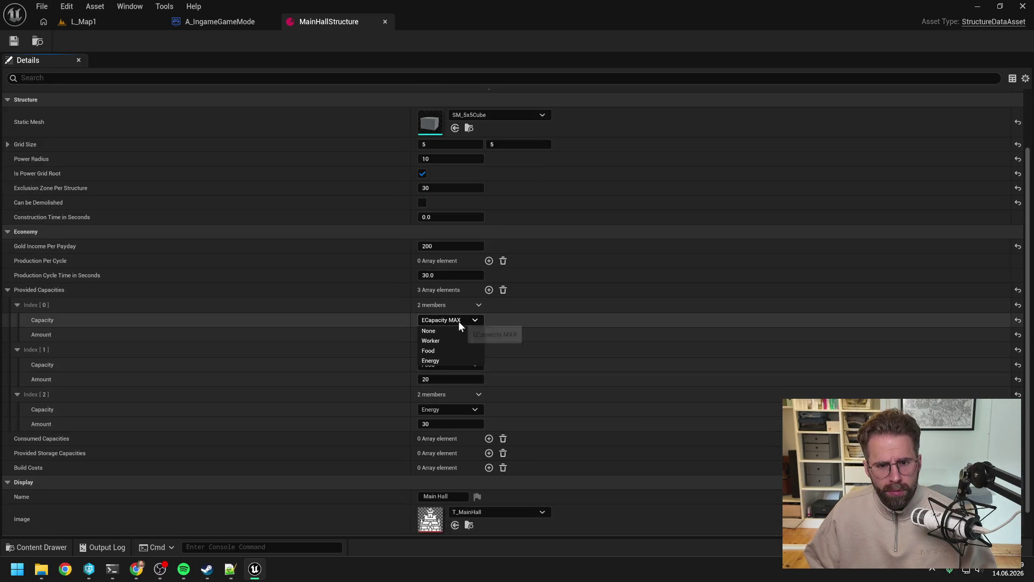
{"action": "left_click", "coordinate": [444, 340]}
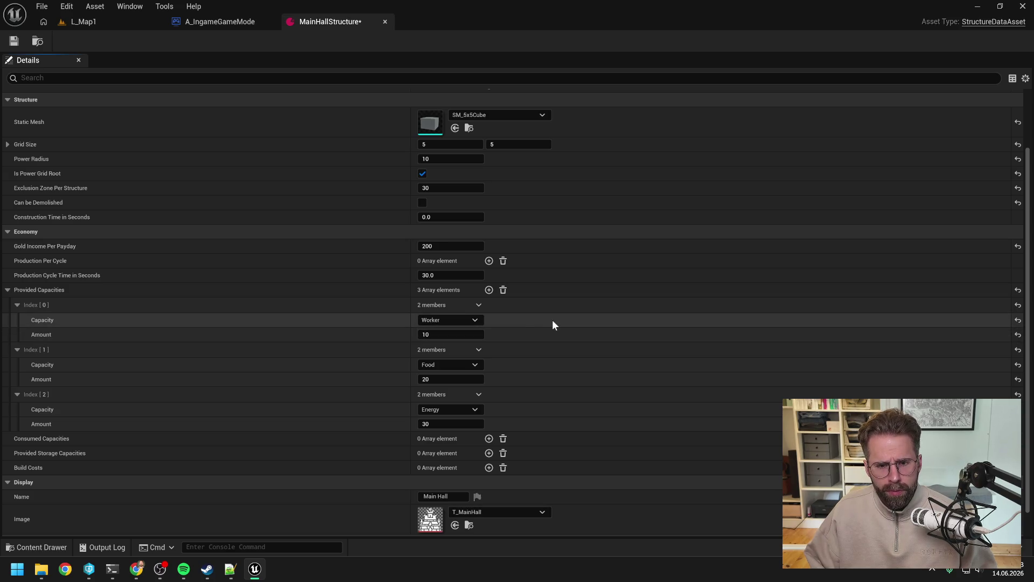
{"action": "scroll", "coordinate": [539, 366], "scroll_direction": "down", "scroll_amount": 1}
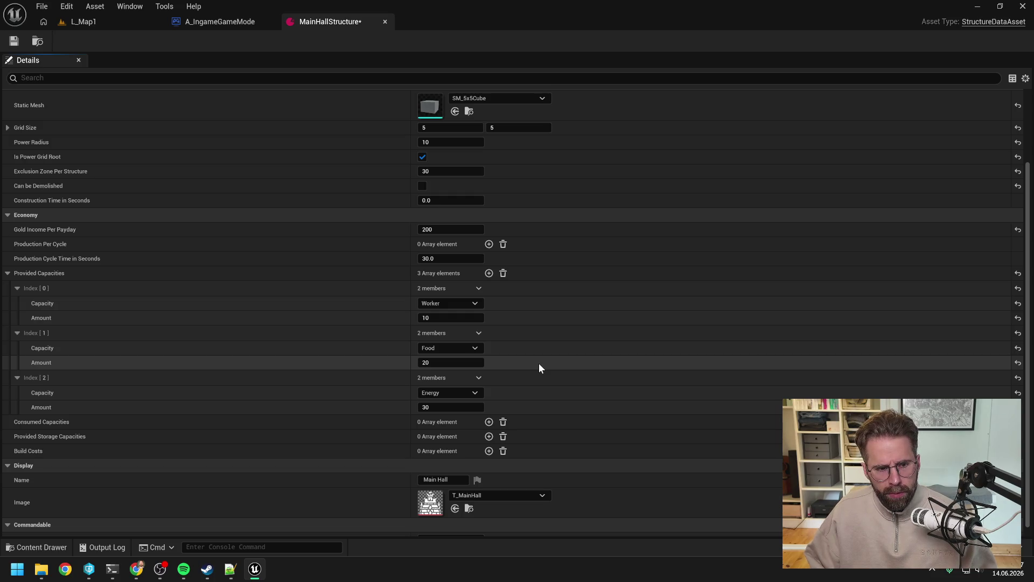
{"action": "key", "text": "ctrl+s"}
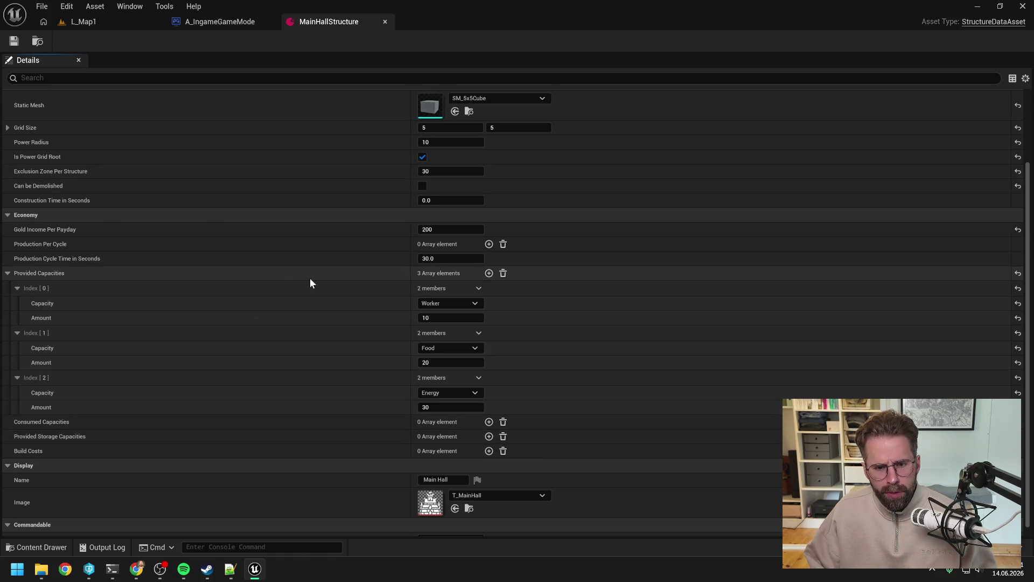
{"action": "left_click", "coordinate": [224, 21]}
{"action": "scroll", "coordinate": [778, 261], "scroll_direction": "down", "scroll_amount": 8}
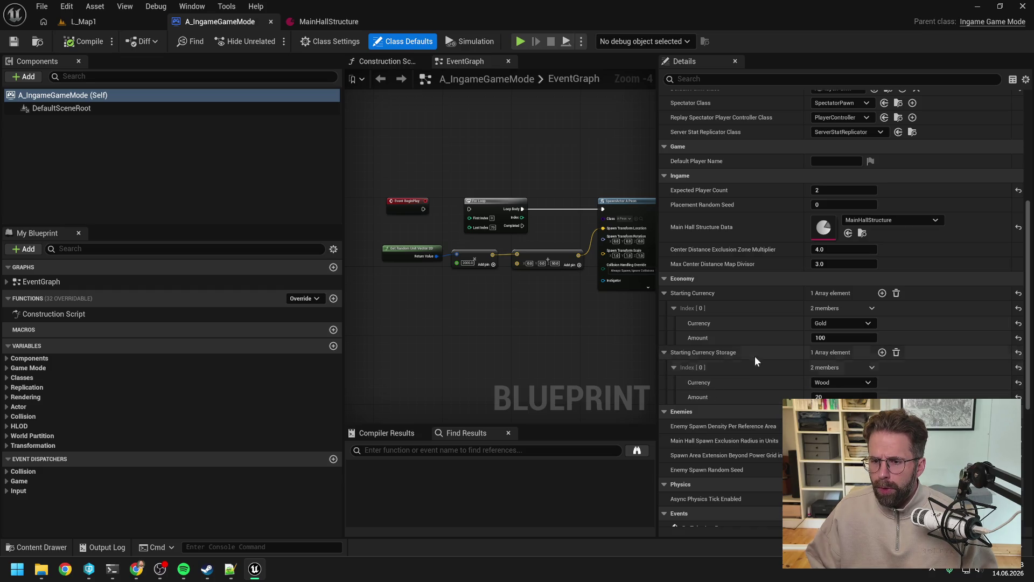
Add a Wood starting currency entry with an amount of 20
{"action": "left_click", "coordinate": [882, 293]}
{"action": "left_click", "coordinate": [837, 366]}
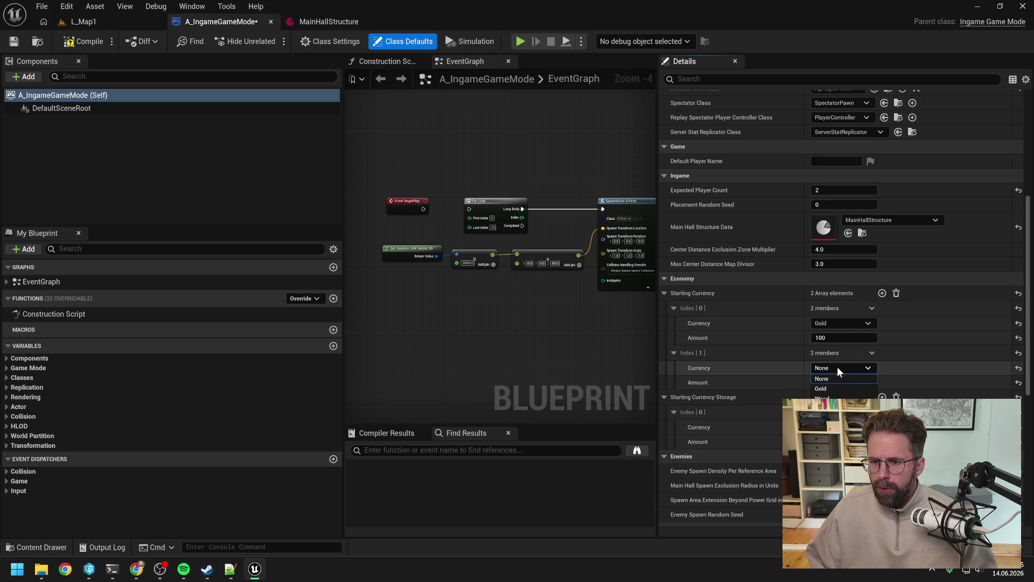
{"action": "left_click", "coordinate": [824, 395]}
{"action": "left_click", "coordinate": [843, 382]}
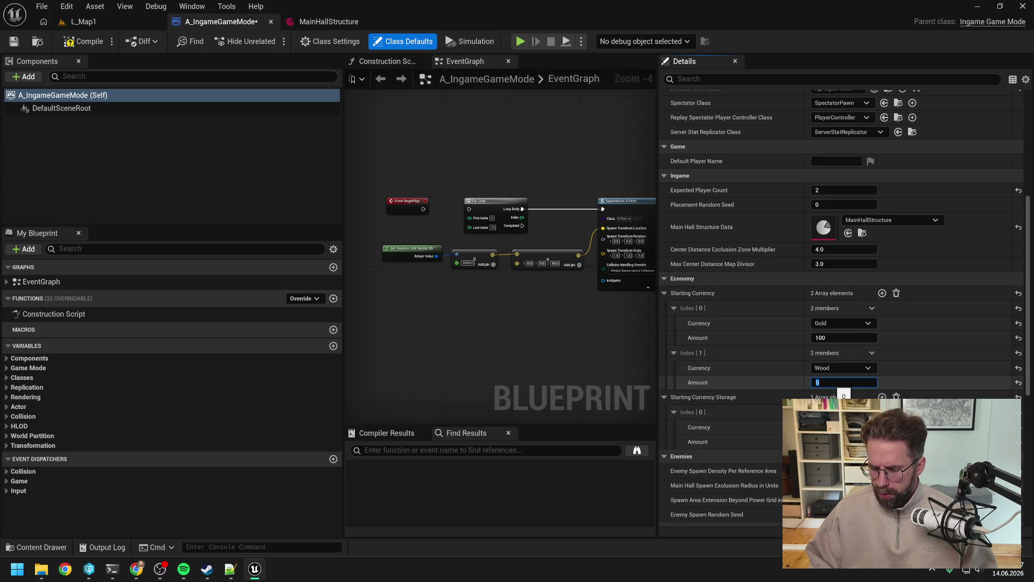
{"action": "type", "text": "20"}
{"action": "key", "text": "Return"}
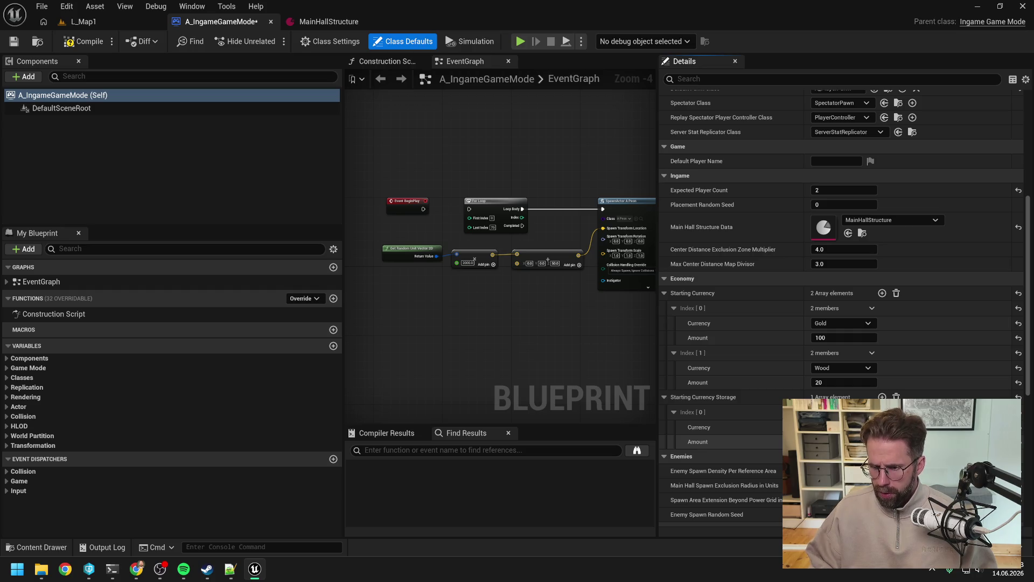
Add Starting Currency Storage entries for Gold 2000, Wood 50 and Stone 50
{"action": "left_click", "coordinate": [882, 398]}
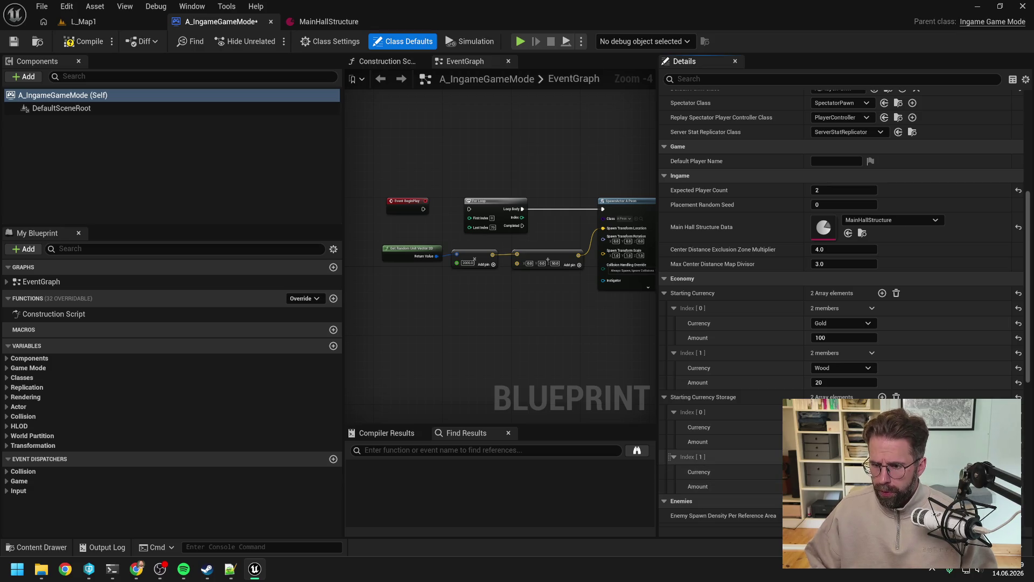
{"action": "left_click", "coordinate": [882, 397]}
{"action": "scroll", "coordinate": [882, 397], "scroll_direction": "down", "scroll_amount": 2}
{"action": "scroll", "coordinate": [845, 309], "scroll_direction": "down", "scroll_amount": 1}
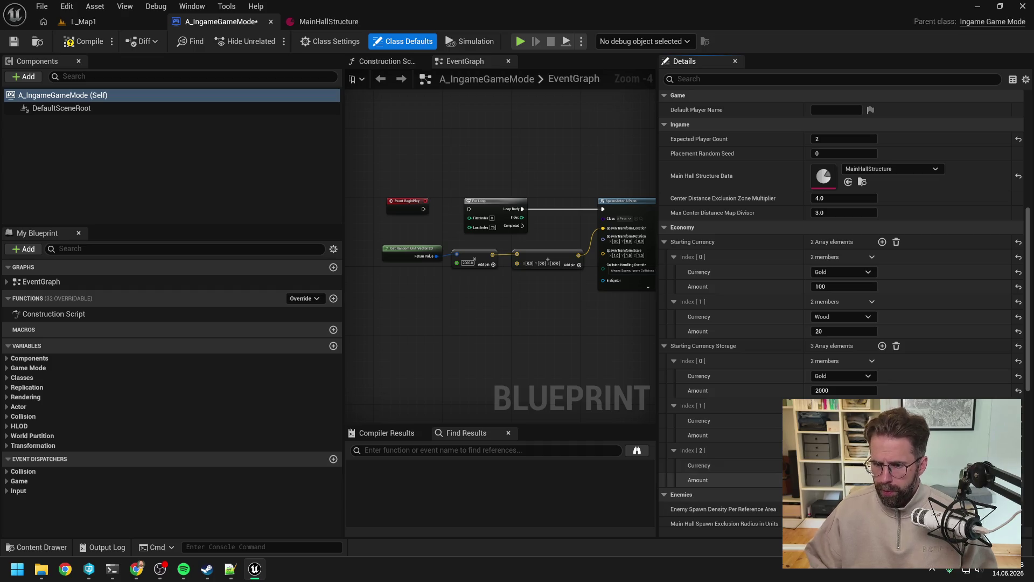
{"action": "left_click", "coordinate": [882, 346]}
{"action": "scroll", "coordinate": [882, 346], "scroll_direction": "down", "scroll_amount": 3}
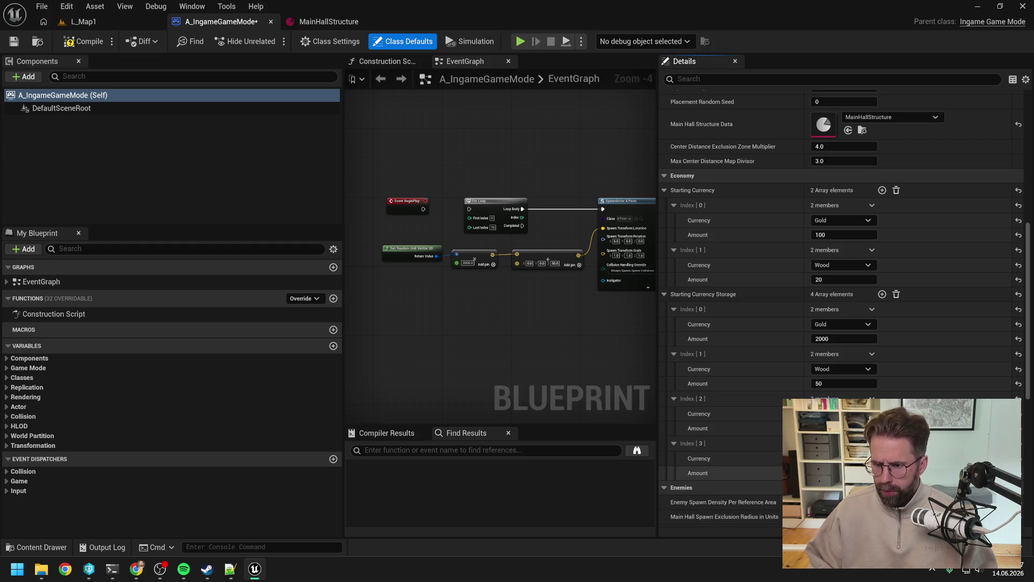
{"action": "left_click", "coordinate": [882, 294]}
{"action": "scroll", "coordinate": [882, 294], "scroll_direction": "down", "scroll_amount": 3}
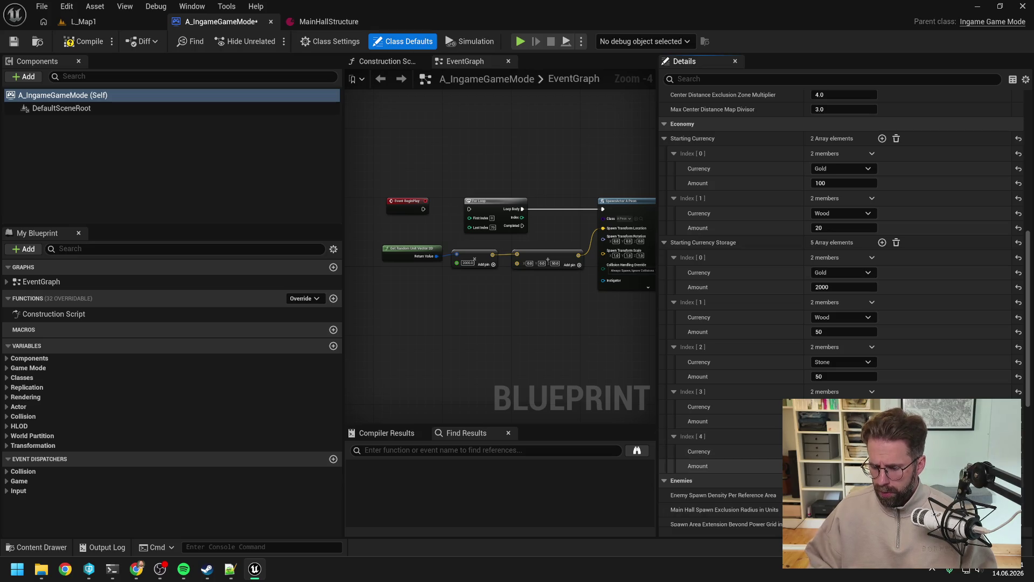
Compile the A_IngameGameMode blueprint
{"action": "left_click", "coordinate": [86, 46]}
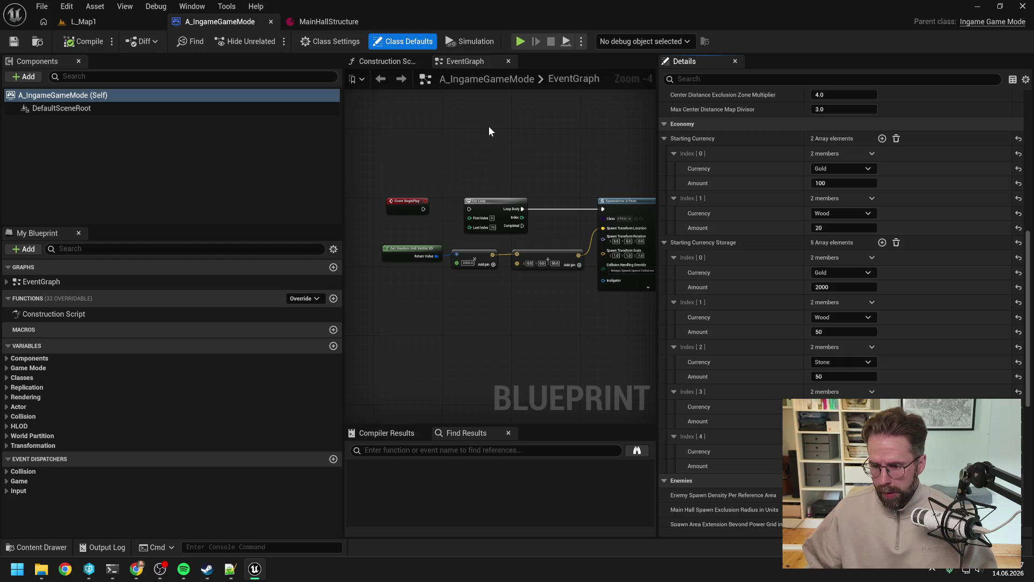
{"action": "scroll", "coordinate": [886, 216], "scroll_direction": "up", "scroll_amount": 2}
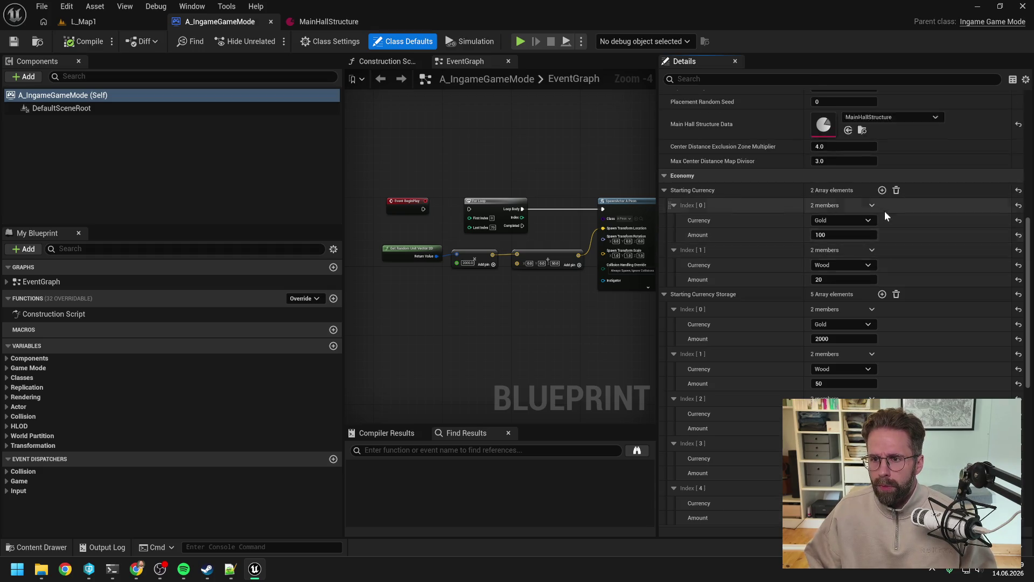
{"action": "scroll", "coordinate": [886, 216], "scroll_direction": "up", "scroll_amount": 1}
{"action": "scroll", "coordinate": [886, 214], "scroll_direction": "up", "scroll_amount": 5}
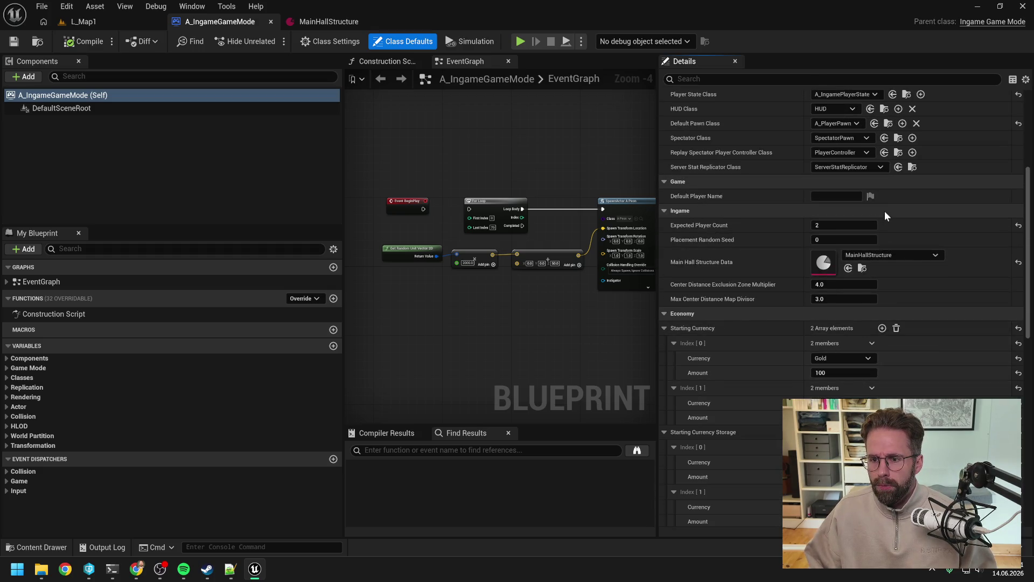
{"action": "left_click", "coordinate": [472, 137]}
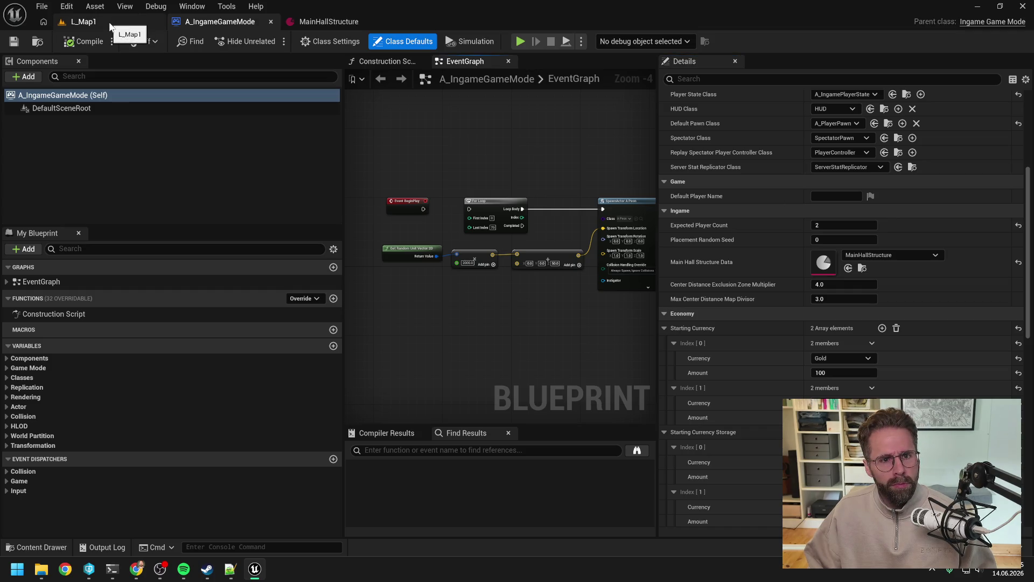
Review MainHallStructure's Worker 10, Food 20 and Energy 30 capacities, then return to the resource-system Claude session
{"action": "left_click", "coordinate": [318, 21]}
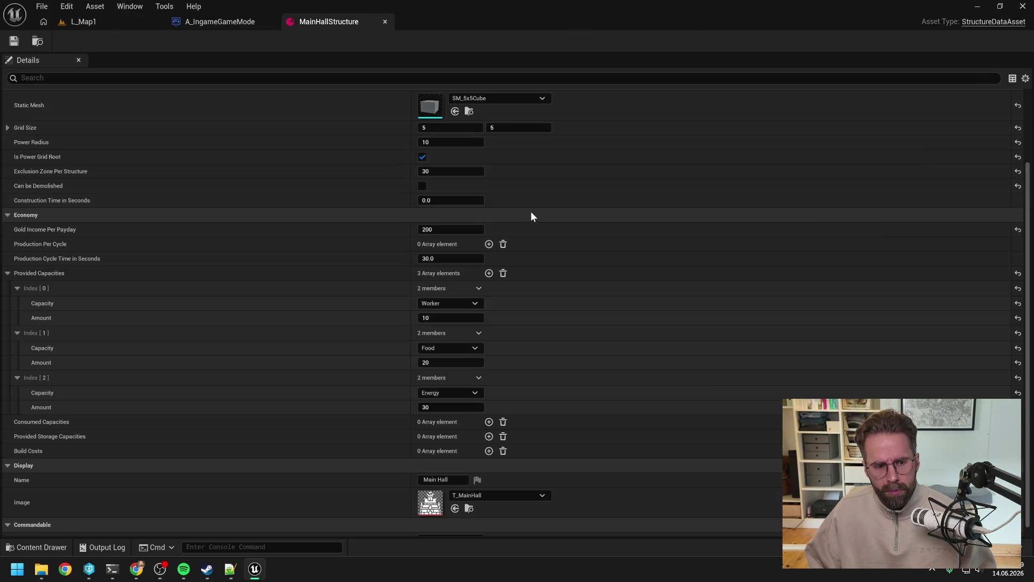
{"action": "scroll", "coordinate": [563, 247], "scroll_direction": "down", "scroll_amount": 1}
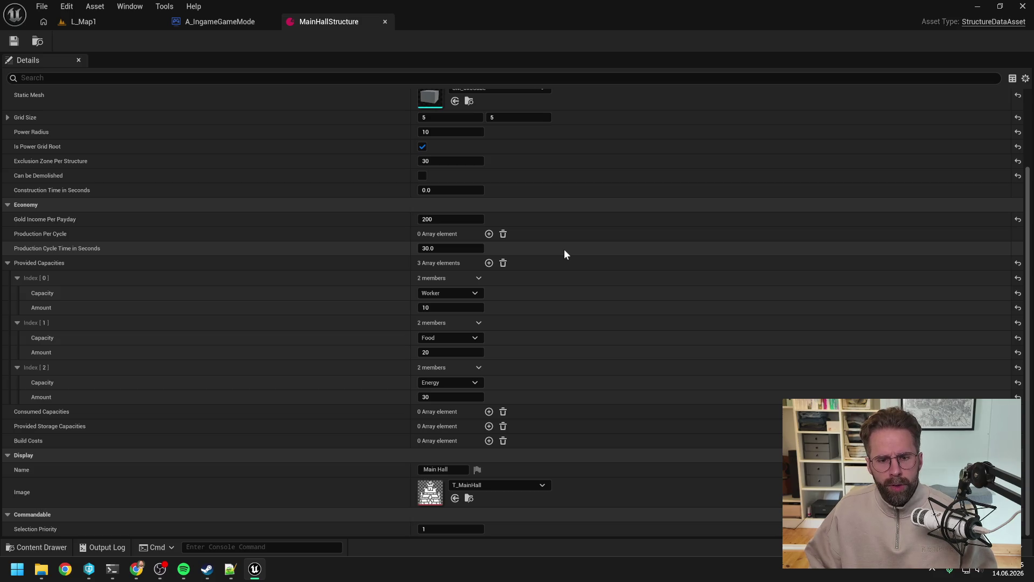
{"action": "scroll", "coordinate": [564, 255], "scroll_direction": "up", "scroll_amount": 4}
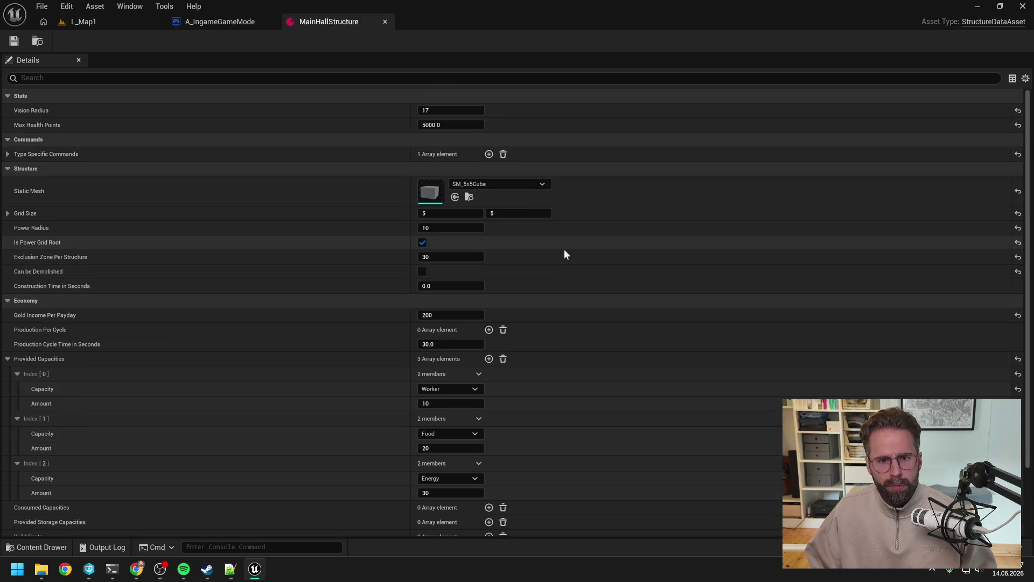
{"action": "key", "text": "ctrl+space"}
{"action": "key", "text": "ctrl+space"}
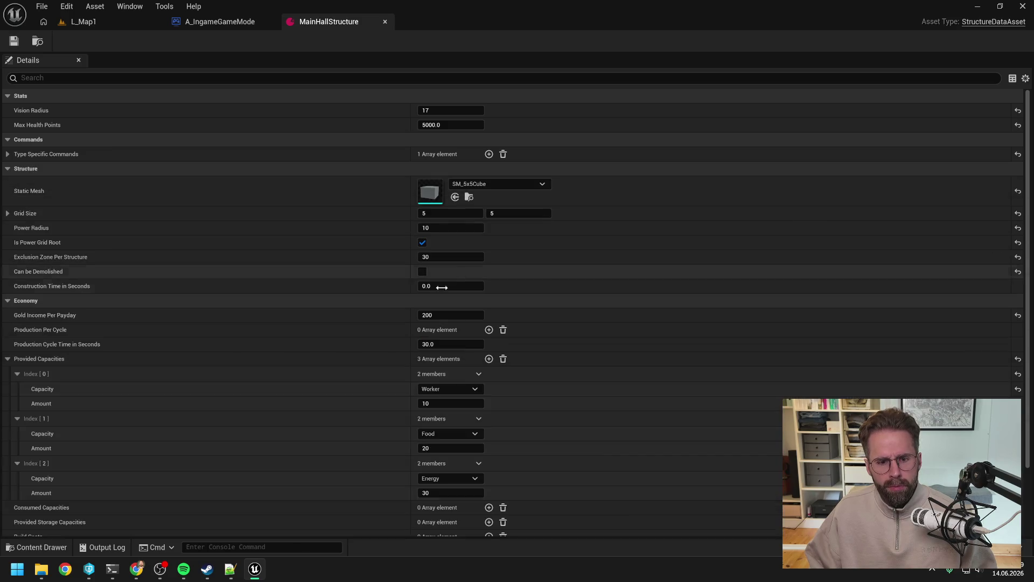
{"action": "mouse_move", "coordinate": [112, 572]}
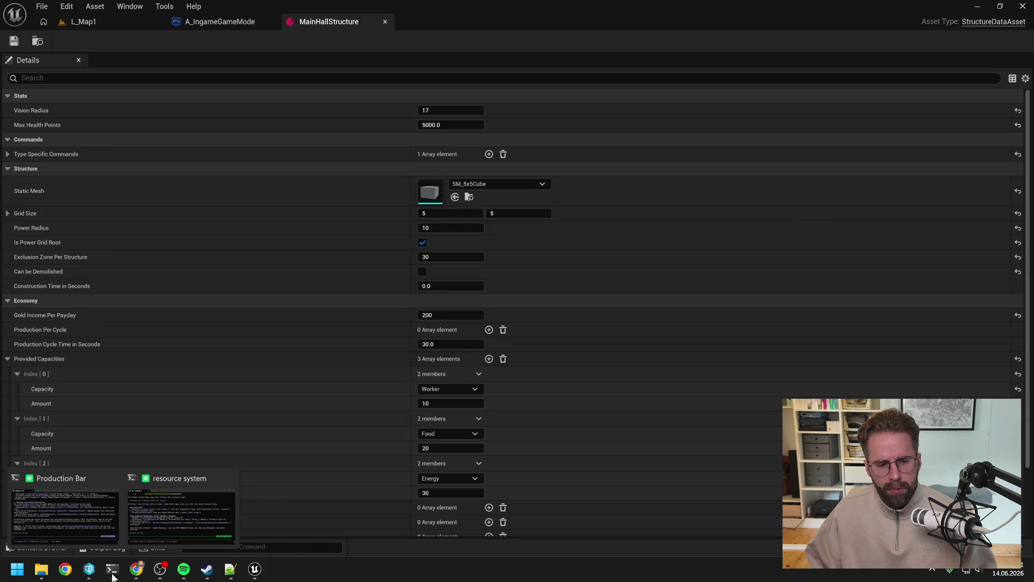
{"action": "left_click", "coordinate": [208, 482]}
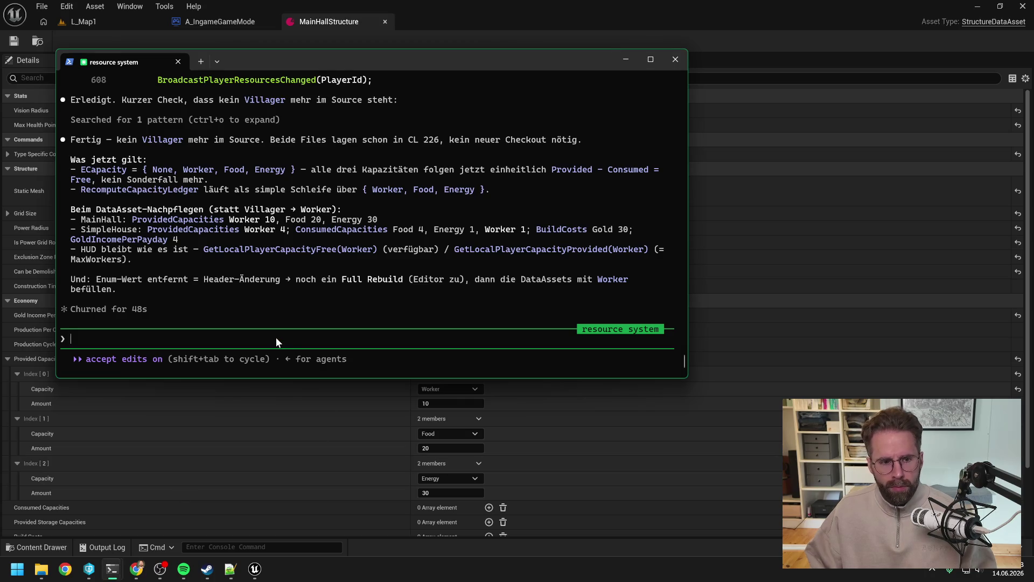
Write a German prompt requesting dev cheats: instant structure building and production costing no resources
{"action": "type", "text": "Wo ich gerade alles nachtrage"}
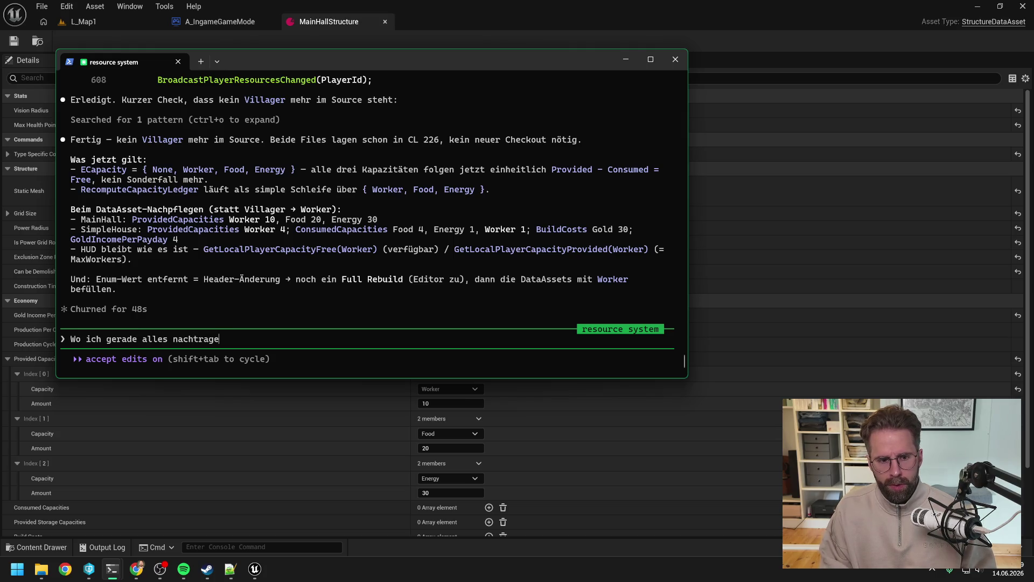
{"action": "type", "text": ", ich brauche nun "}
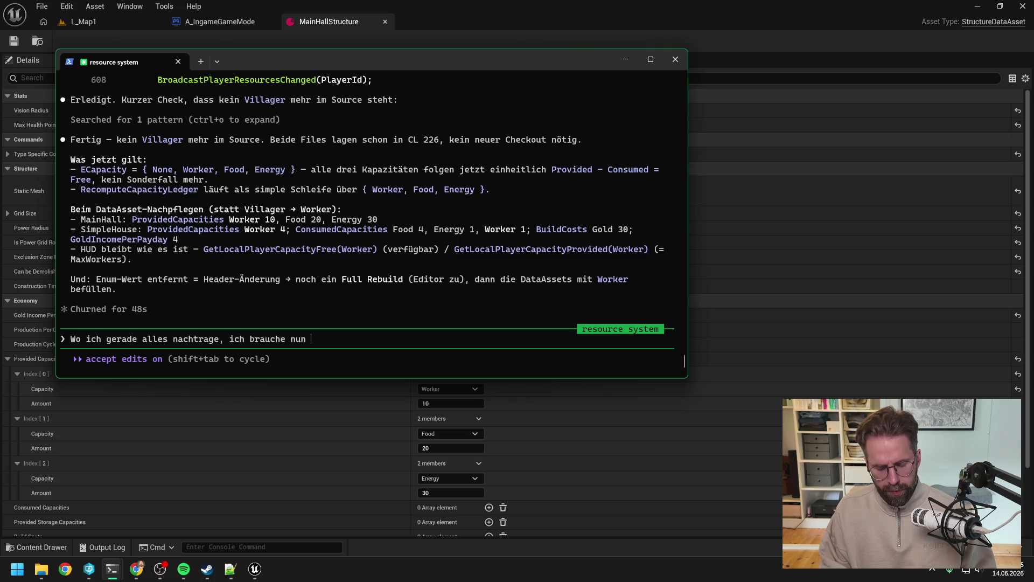
{"action": "type", "text": "ein paa"}
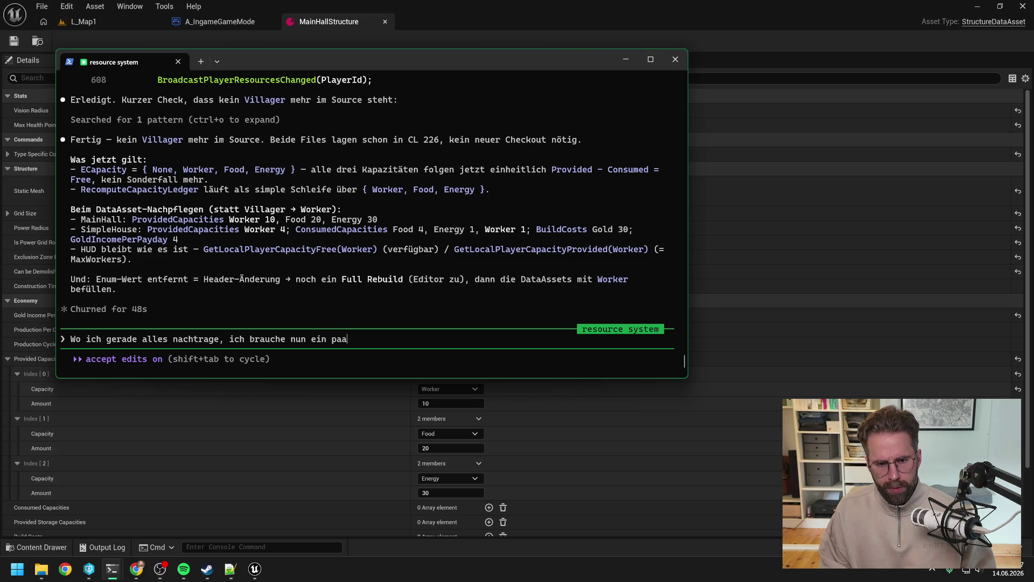
{"action": "key", "text": "BackSpace"}
{"action": "key", "text": "BackSpace"}
{"action": "key", "text": "BackSpace"}
{"action": "key", "text": "BackSpace"}
{"action": "key", "text": "BackSpace"}
{"action": "key", "text": "BackSpace"}
{"action": "key", "text": "BackSpace"}
{"action": "type", "text": "mitt"}
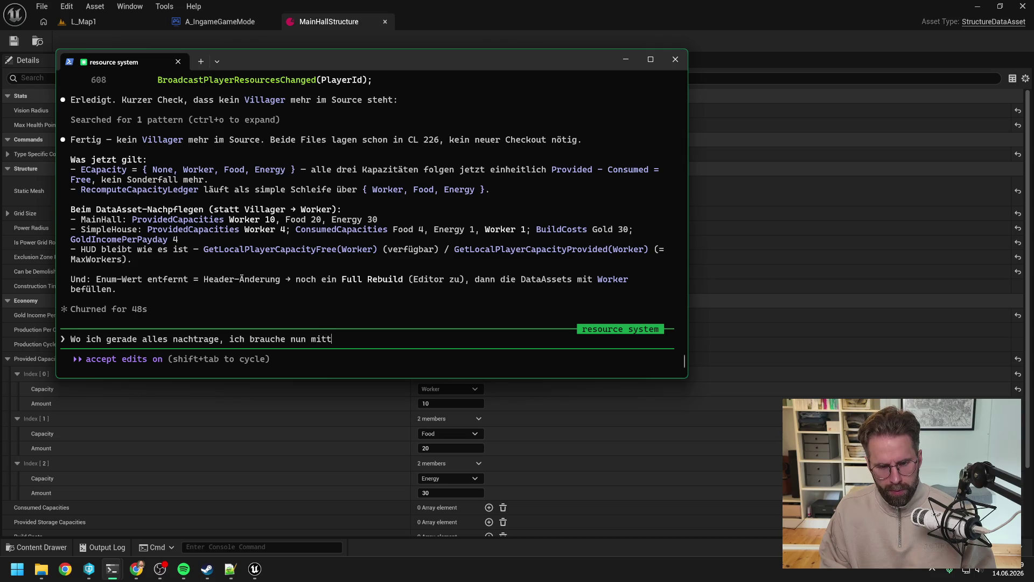
{"action": "type", "text": "lerweile echt ein pa"}
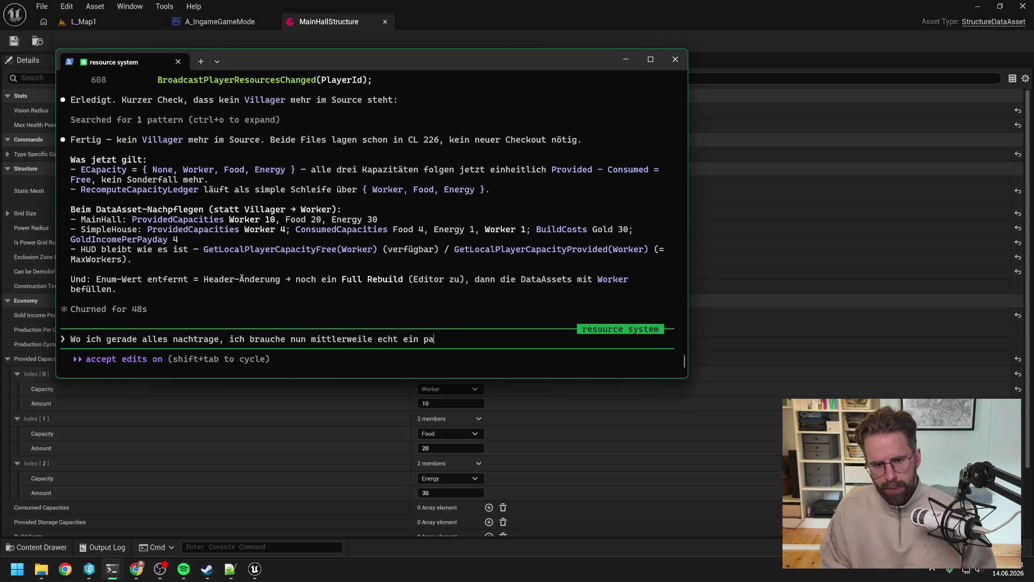
{"action": "type", "text": "ar dev cheat"}
{"action": "type", "text": "s, um sch"}
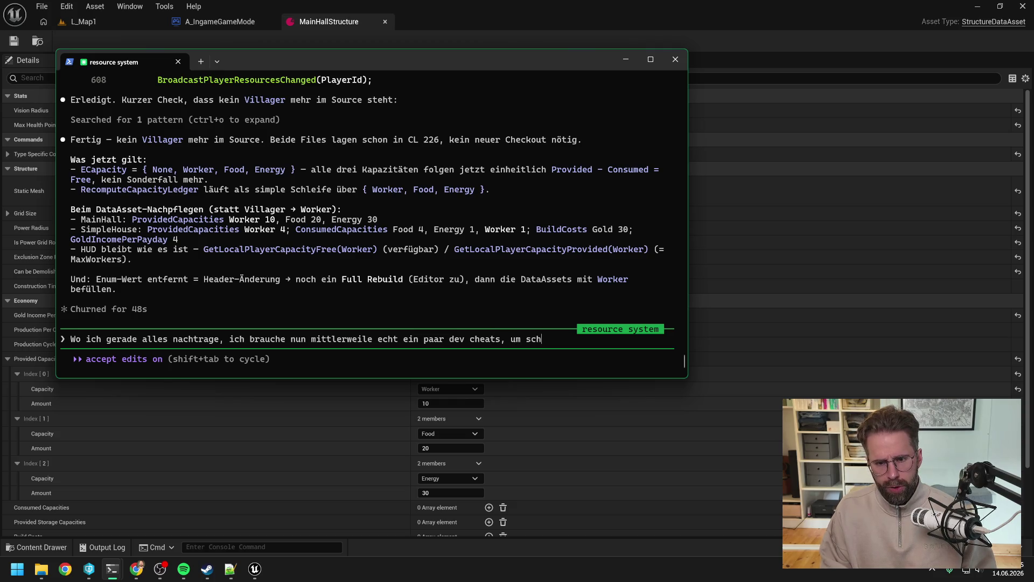
{"action": "type", "text": "neller testen ztu"}
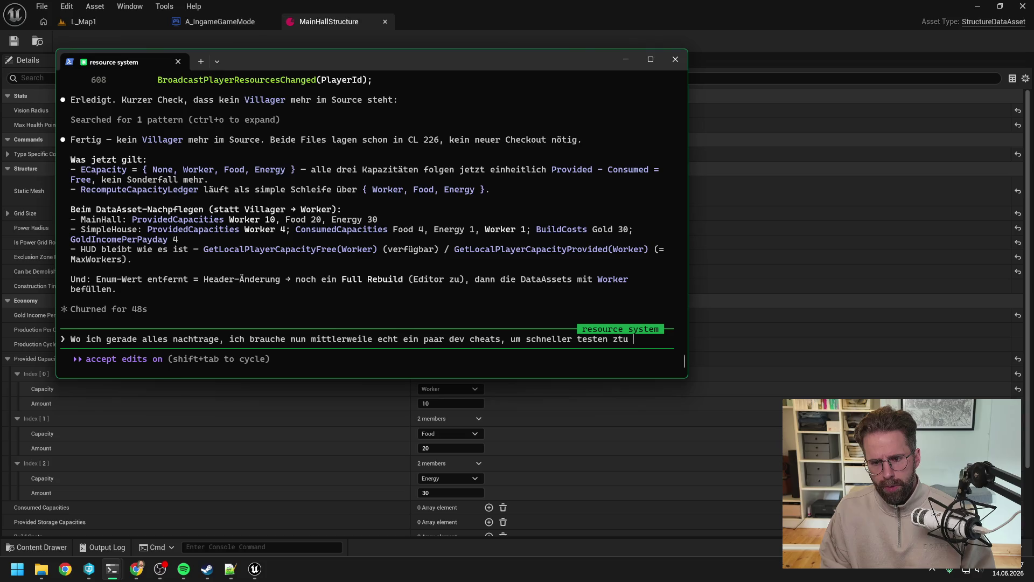
{"action": "key", "text": "BackSpace"}
{"action": "key", "text": "BackSpace"}
{"action": "type", "text": "u könne"}
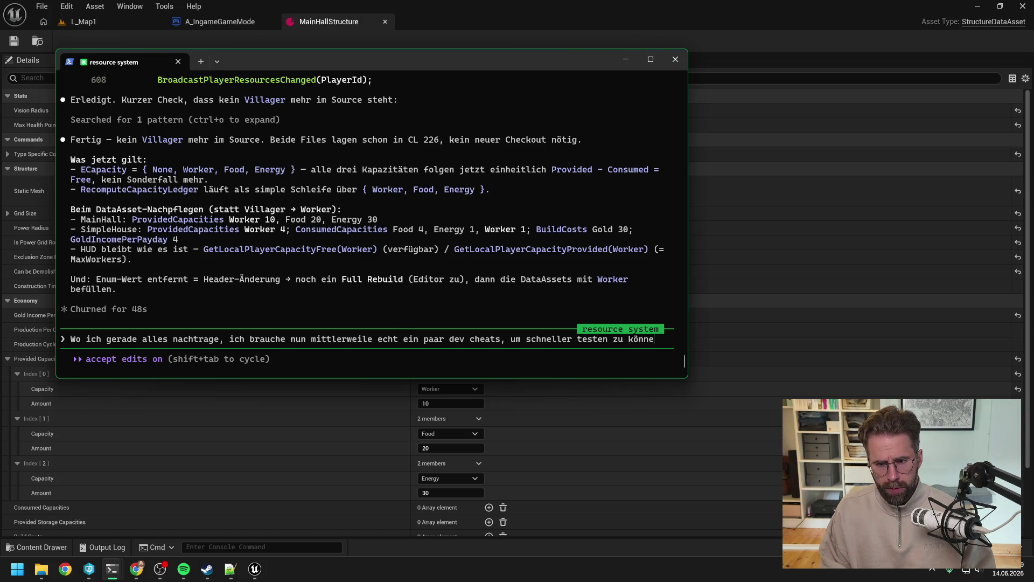
{"action": "type", "text": "n ->Y"}
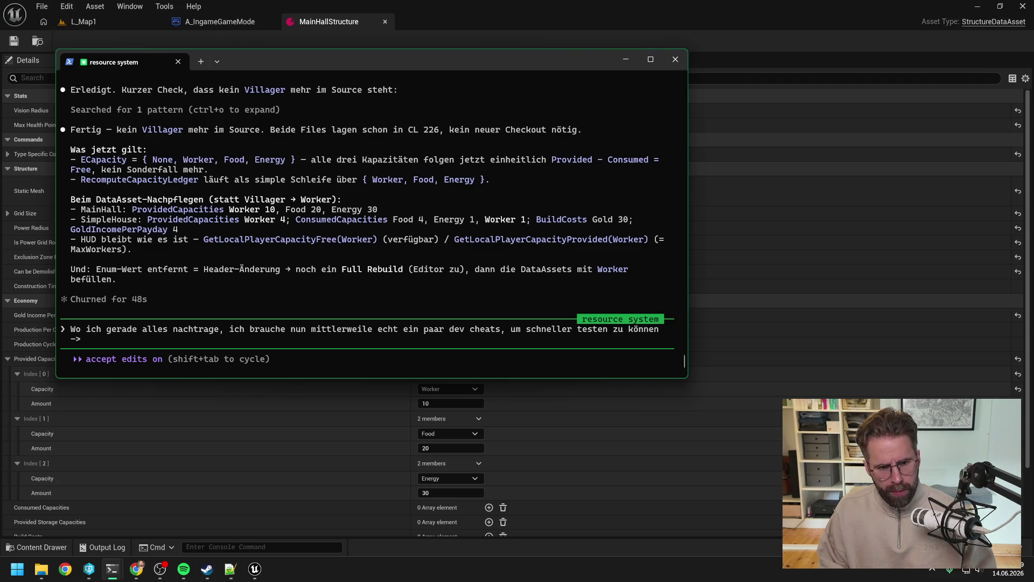
{"action": "type", "text": "pro"}
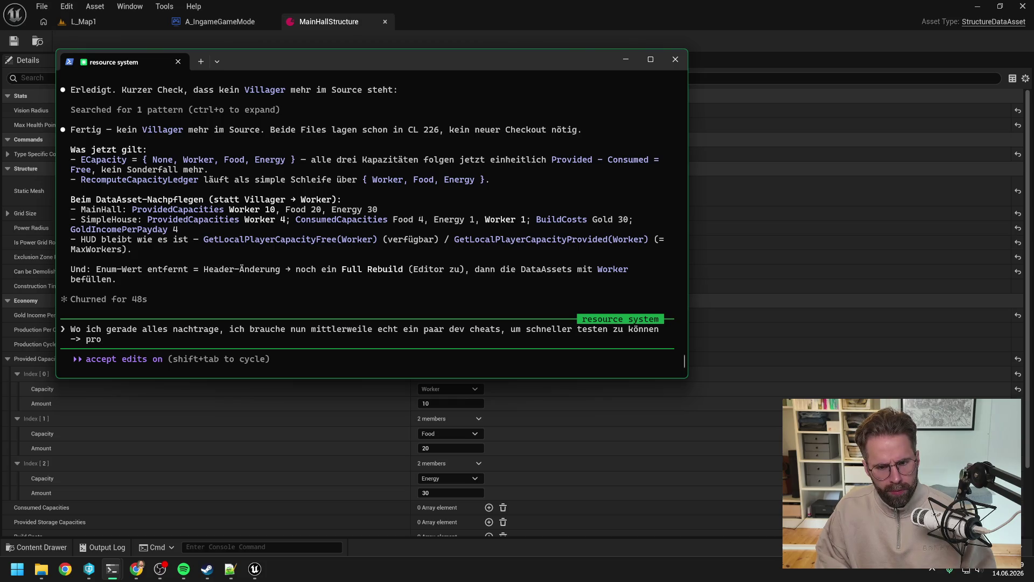
{"action": "key", "text": "BackSpace"}
{"action": "key", "text": "BackSpace"}
{"action": "key", "text": "BackSpace"}
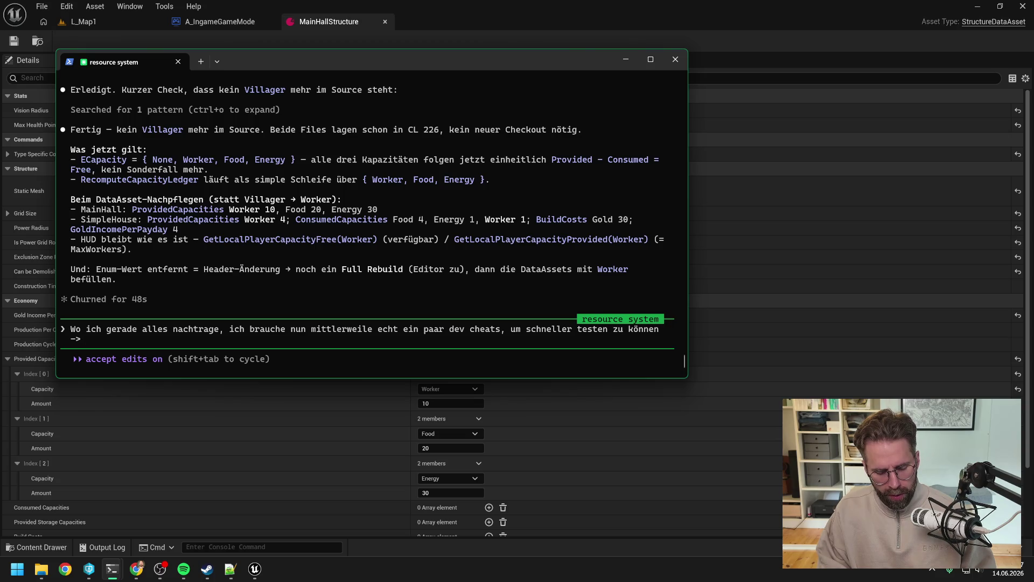
{"action": "type", "text": " str"}
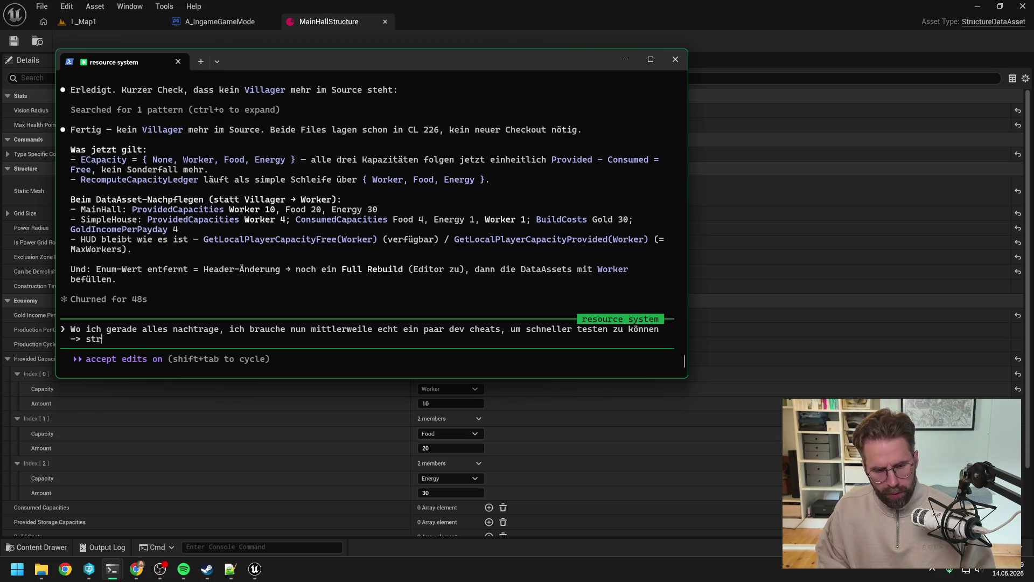
{"action": "type", "text": "ucture bau instant,"}
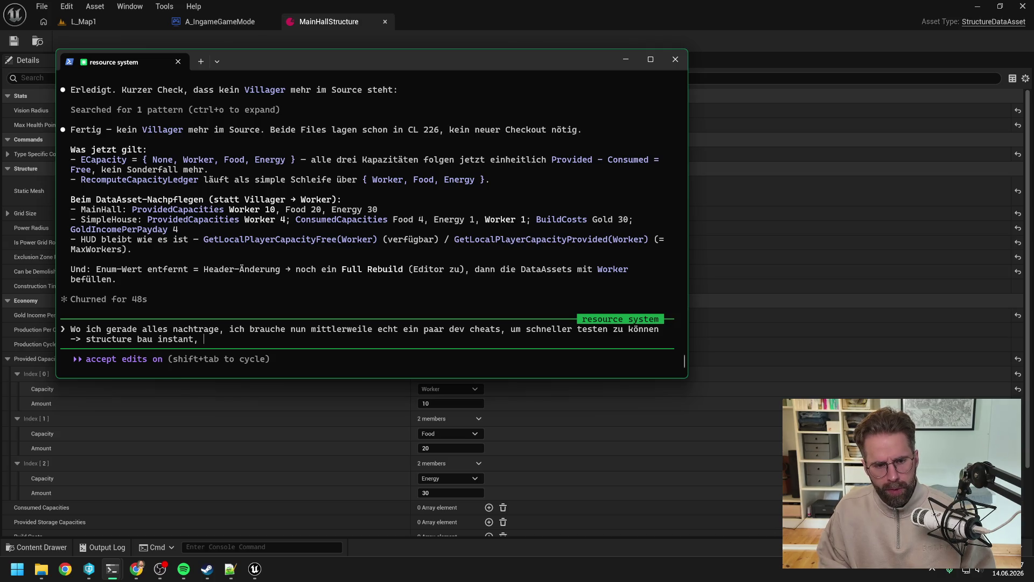
{"action": "key", "text": "BackSpace"}
{"action": "key", "text": "BackSpace"}
{"action": "type", "text": "->"}
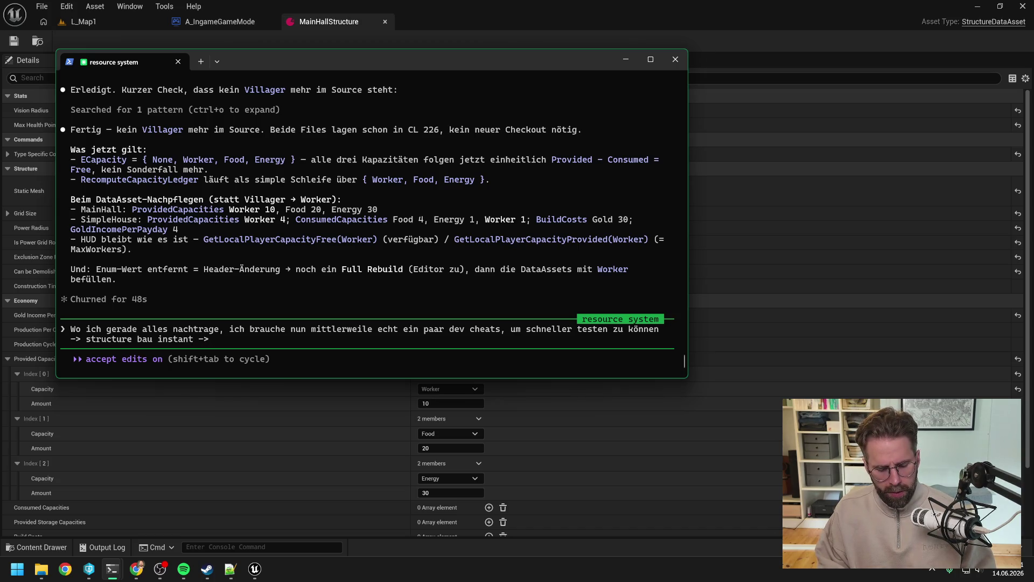
{"action": "type", "text": " pro"}
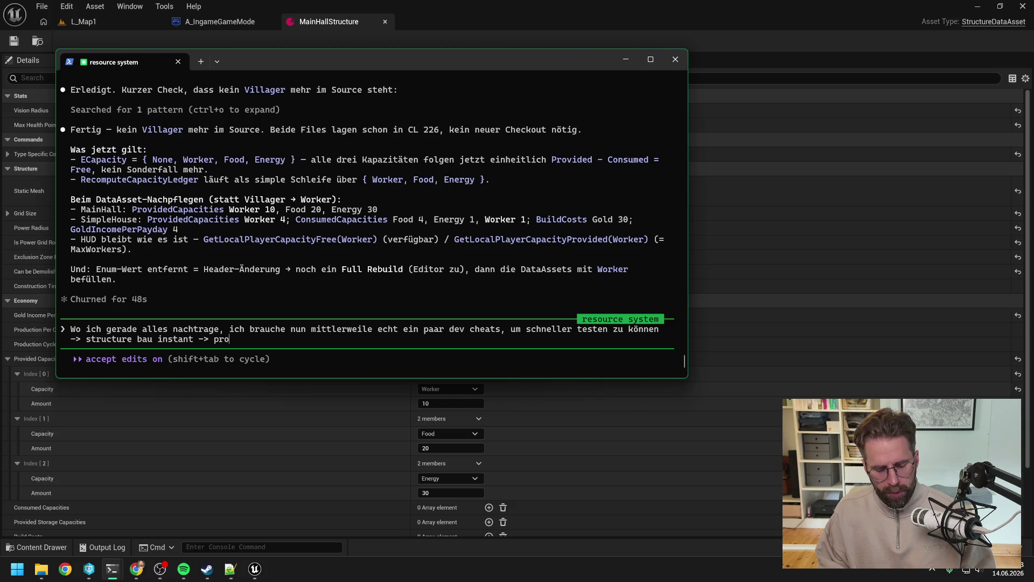
{"action": "type", "text": "duction ko"}
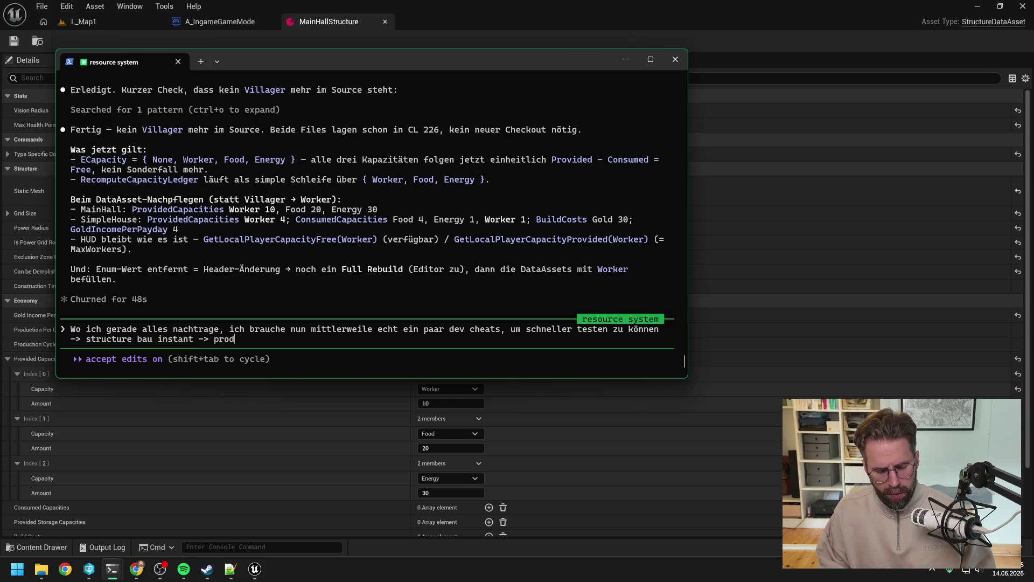
{"action": "type", "text": "ste"}
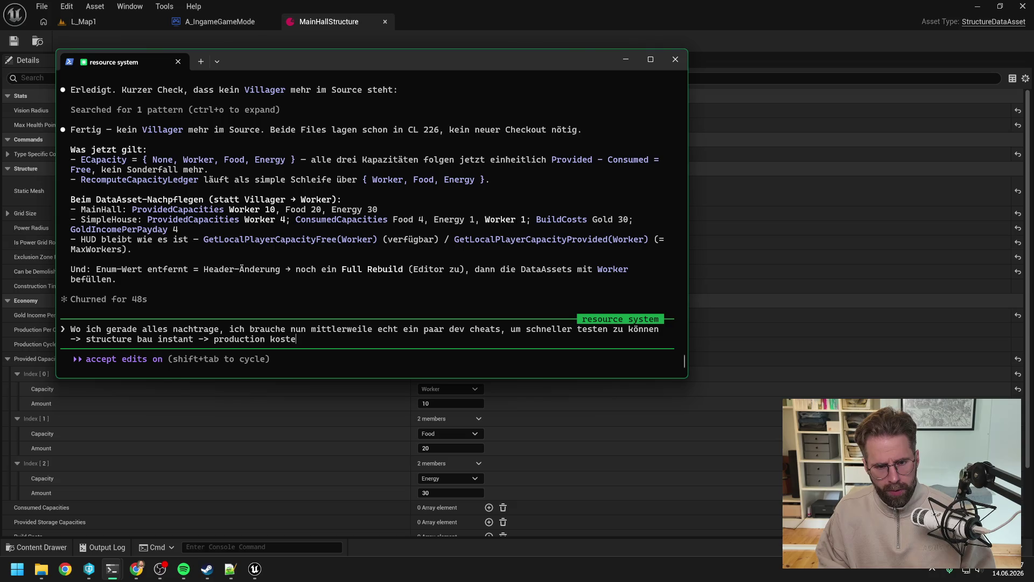
{"action": "type", "text": "t keine resources"}
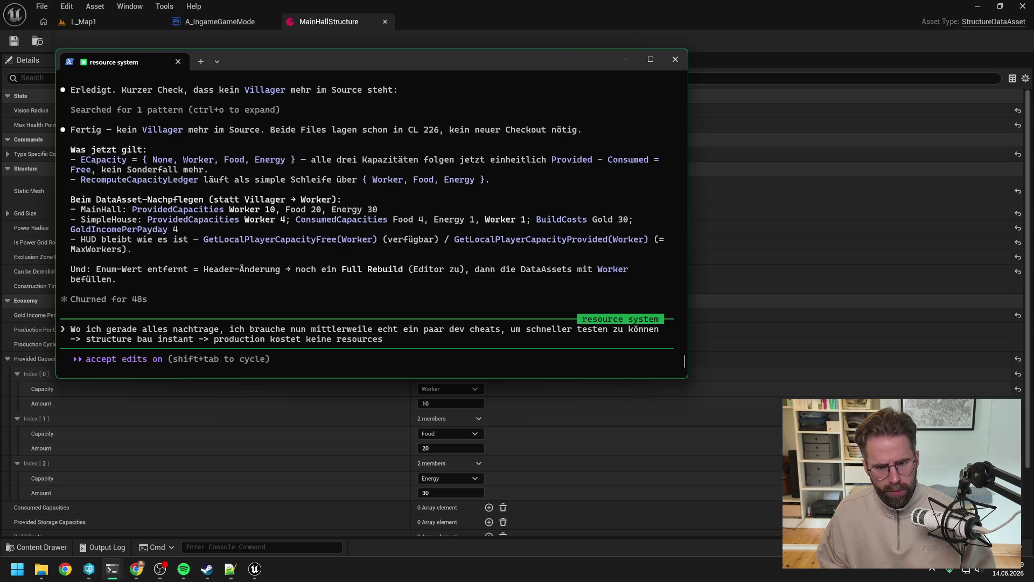
Add that cheats must never ship in builds and should be documented dev commands, then send
{"action": "type", "text": ". Gibt e"}
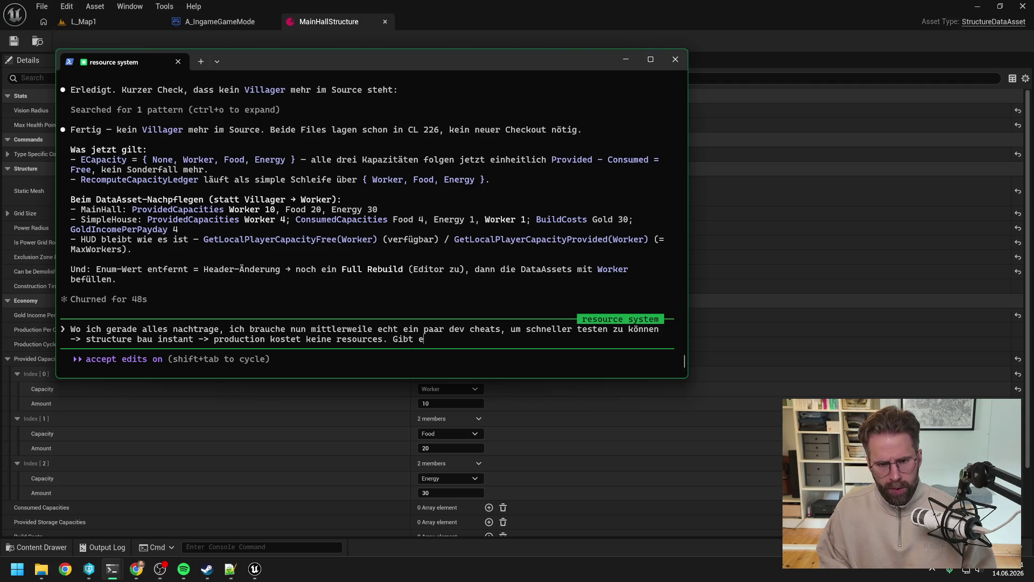
{"action": "type", "text": "s einen Weg d"}
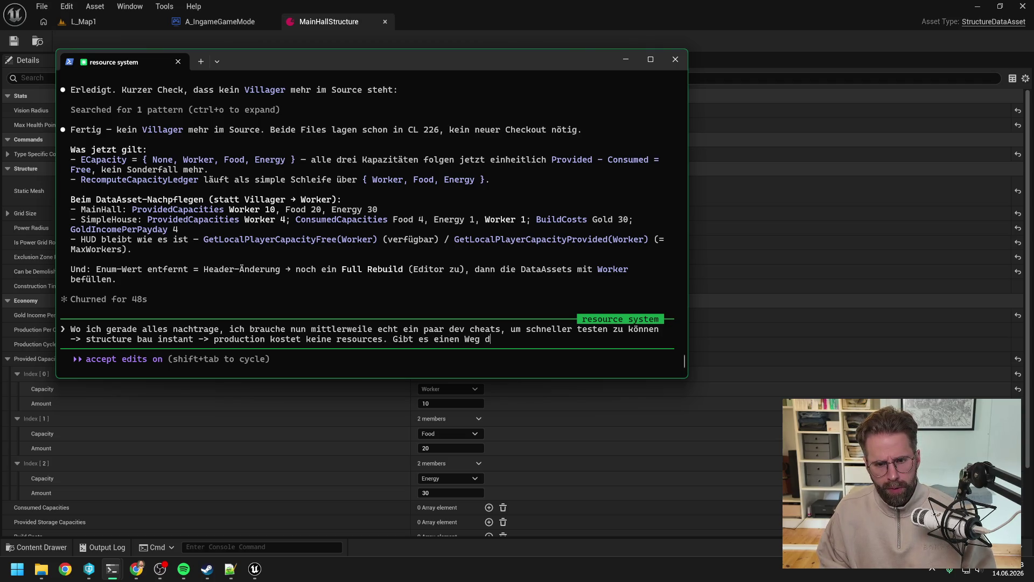
{"action": "type", "text": "as einzubauen, o"}
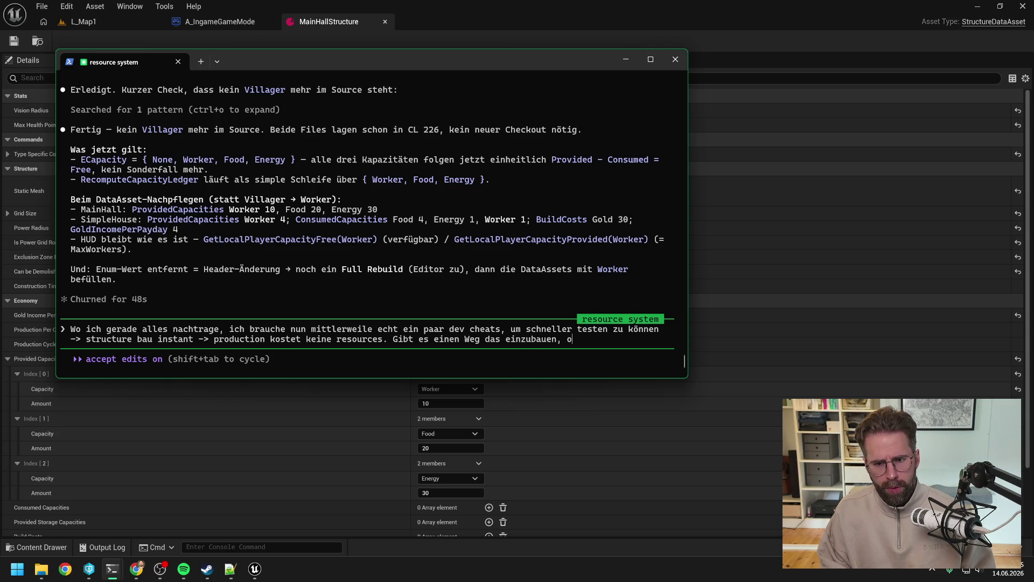
{"action": "type", "text": "hne das es jemals in ei"}
{"action": "type", "text": "nem "}
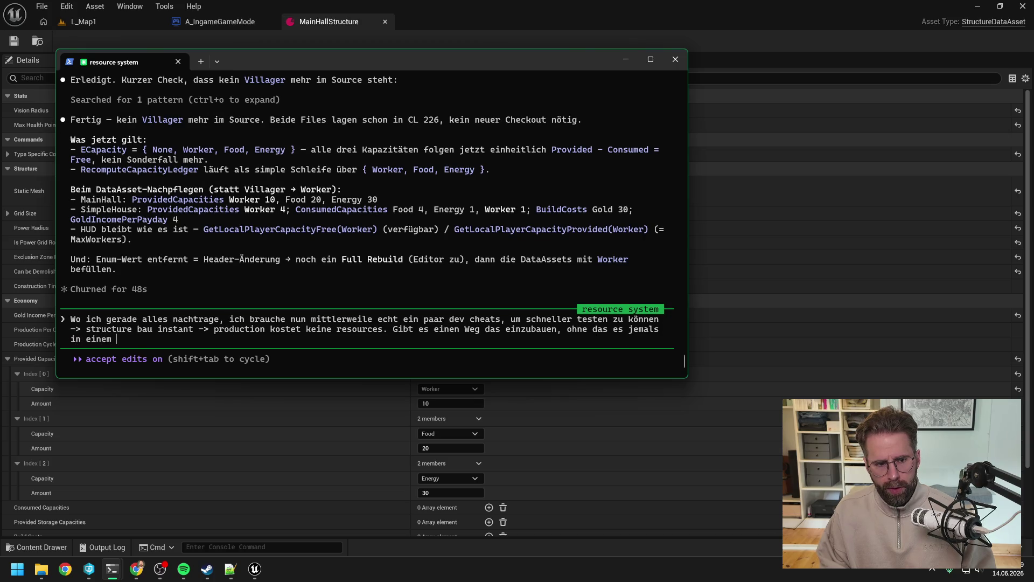
{"action": "type", "text": "geshippten bvui"}
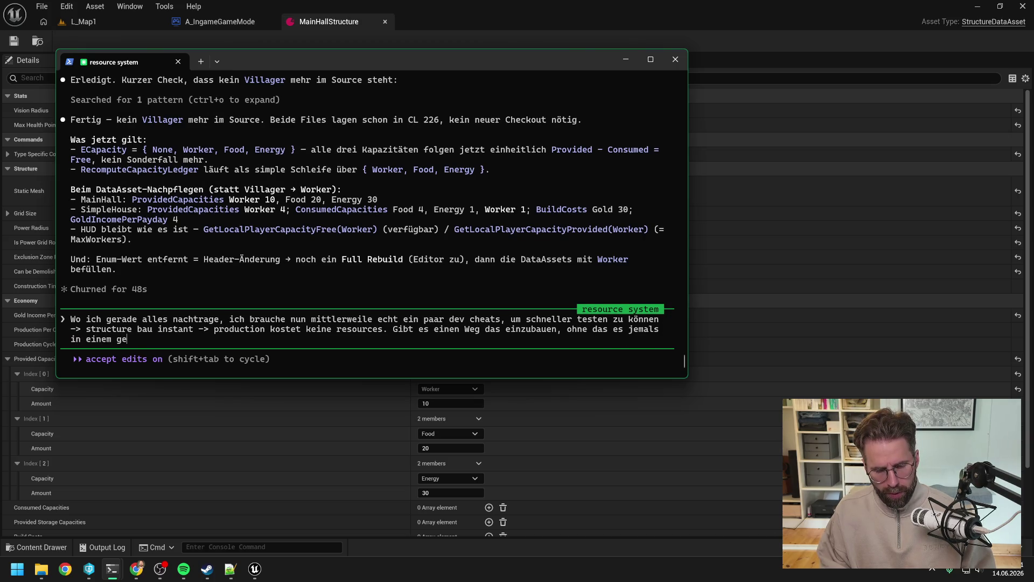
{"action": "key", "text": "BackSpace"}
{"action": "key", "text": "BackSpace"}
{"action": "key", "text": "BackSpace"}
{"action": "type", "text": "uild drin steckt?"}
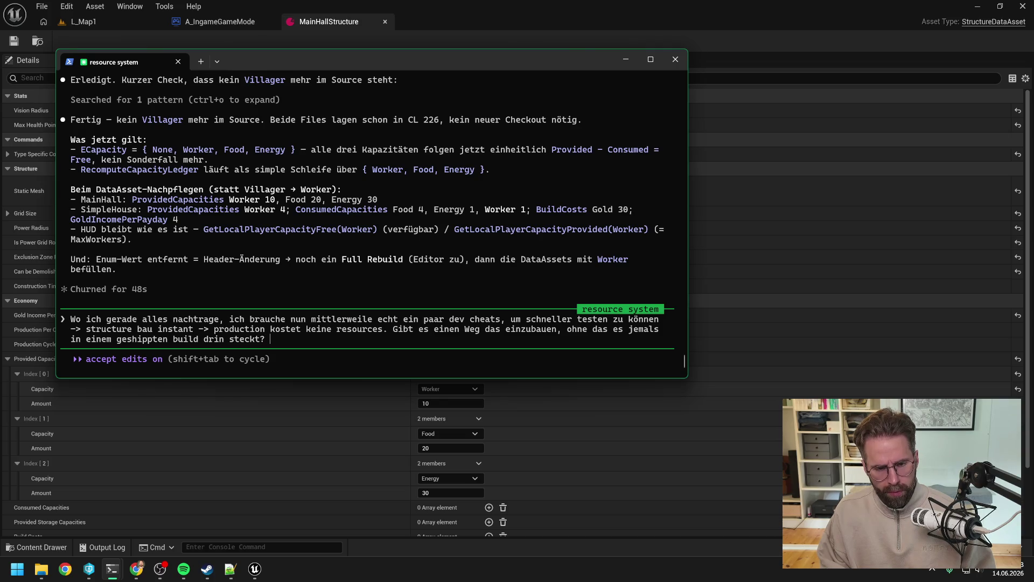
{"action": "type", "text": "am besten als de c"}
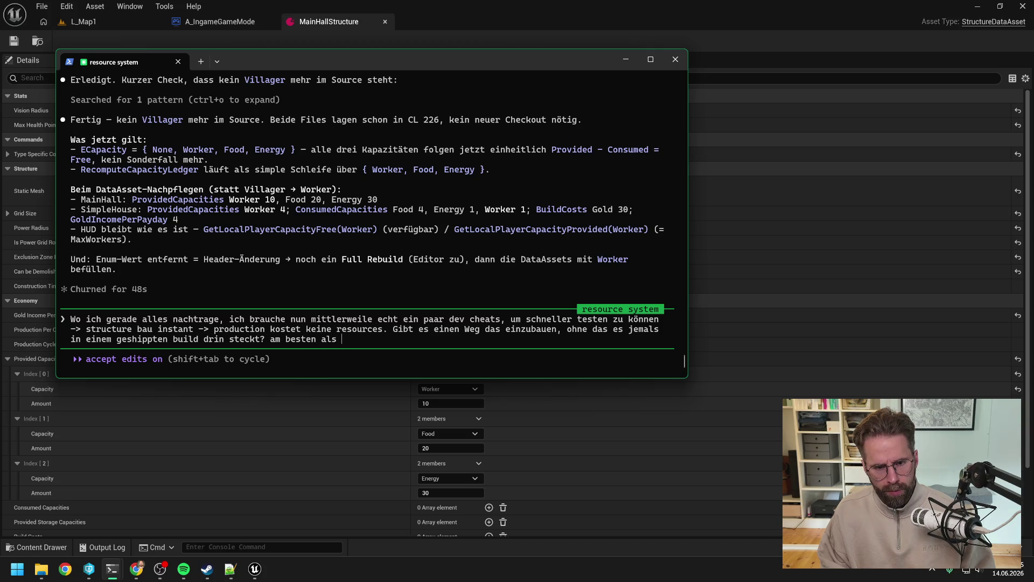
{"action": "key", "text": "BackSpace"}
{"action": "key", "text": "BackSpace"}
{"action": "type", "text": "v commands bau"}
{"action": "type", "text": "en und dokume"}
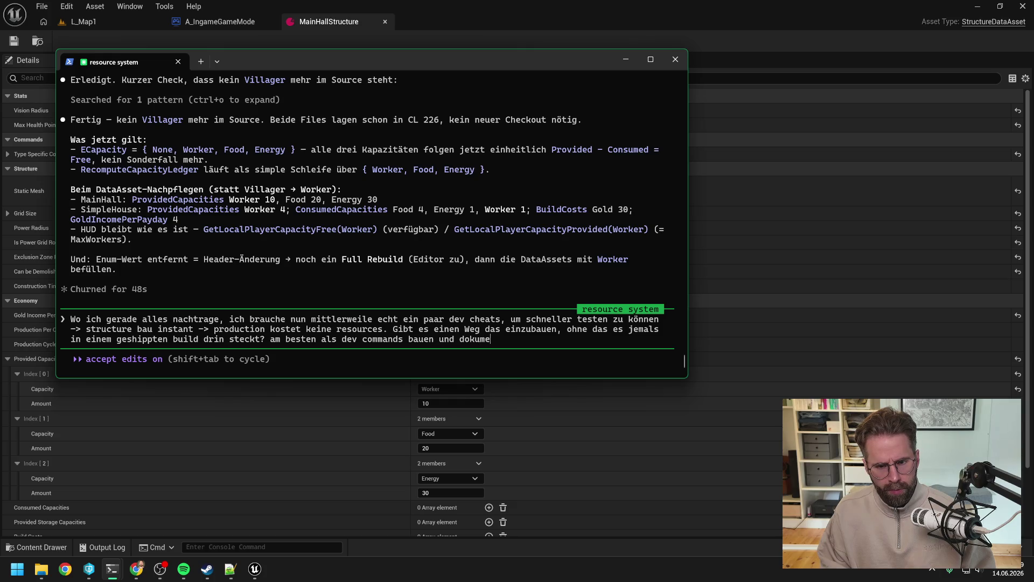
{"action": "type", "text": "ntieren"}
{"action": "key", "text": "Return"}
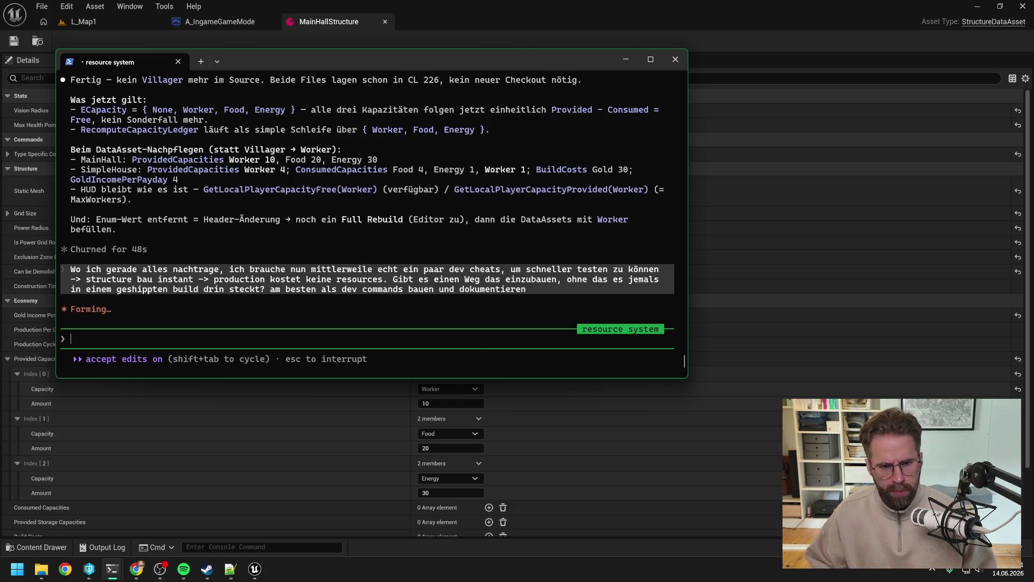
{"action": "left_click", "coordinate": [498, 20]}
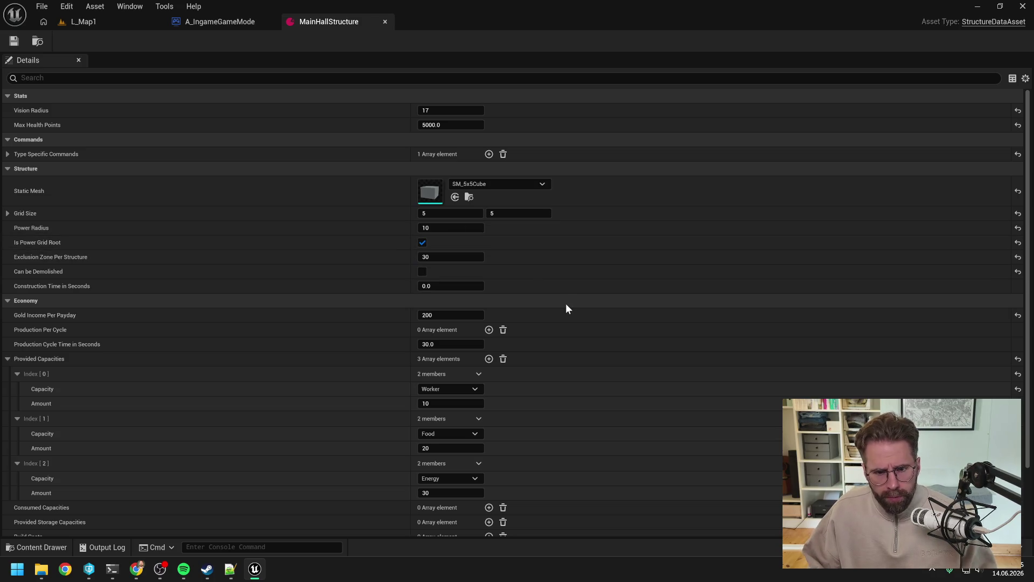
Search the Content Drawer for 'power grid' and open PowerGridGeneratorStructure
{"action": "scroll", "coordinate": [566, 305], "scroll_direction": "down", "scroll_amount": 3}
{"action": "scroll", "coordinate": [566, 313], "scroll_direction": "down", "scroll_amount": 1}
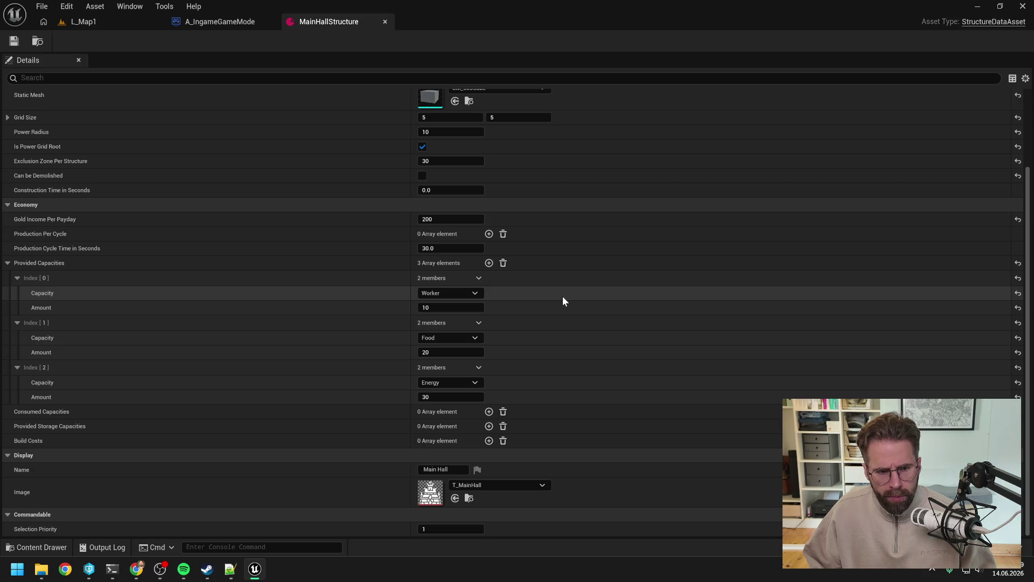
{"action": "key", "text": "ctrl+space"}
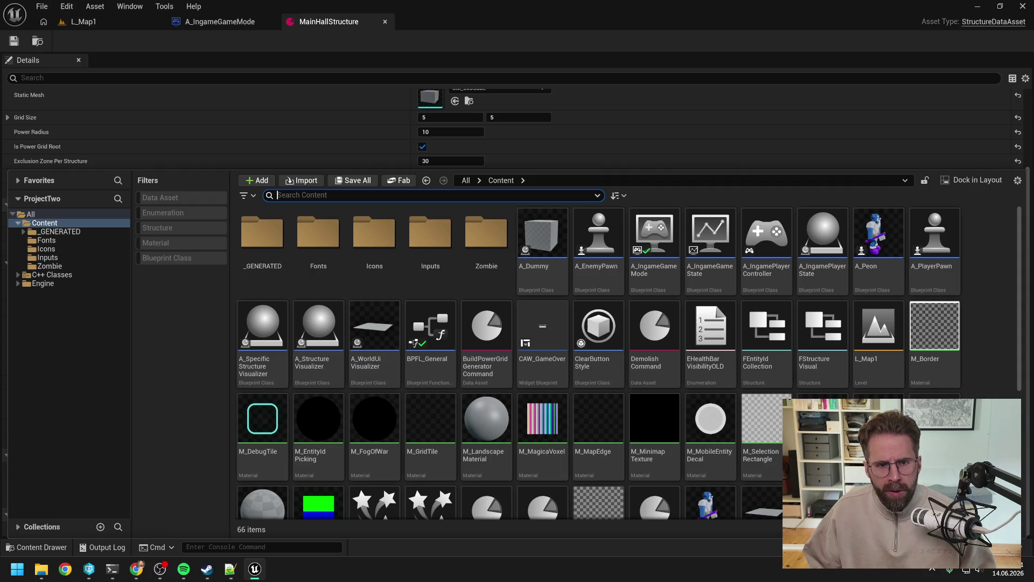
{"action": "type", "text": "power gri"}
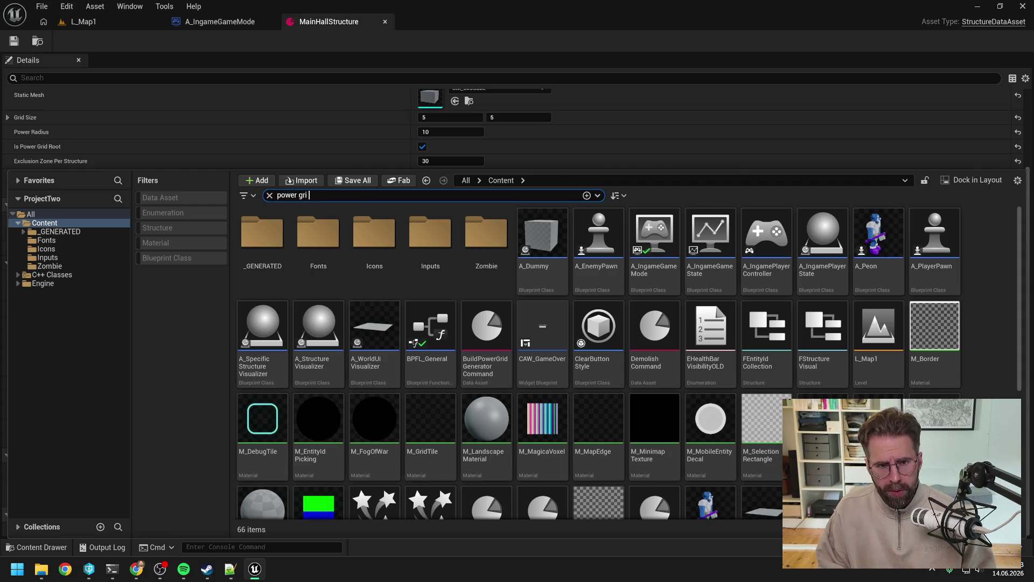
{"action": "type", "text": " g"}
{"action": "left_click", "coordinate": [520, 277]}
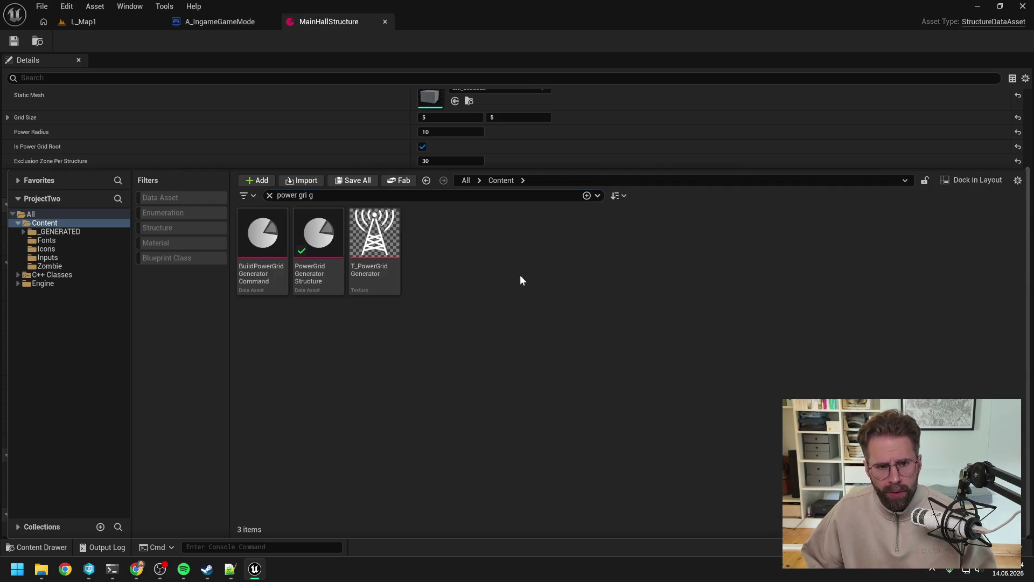
{"action": "double_click", "coordinate": [311, 285]}
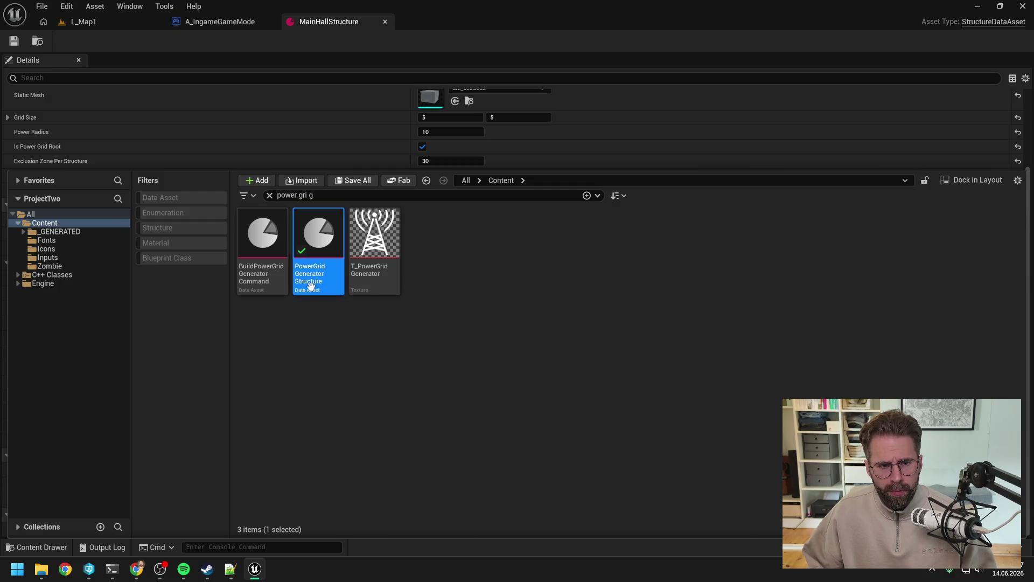
{"action": "key", "text": "alt+Tab"}
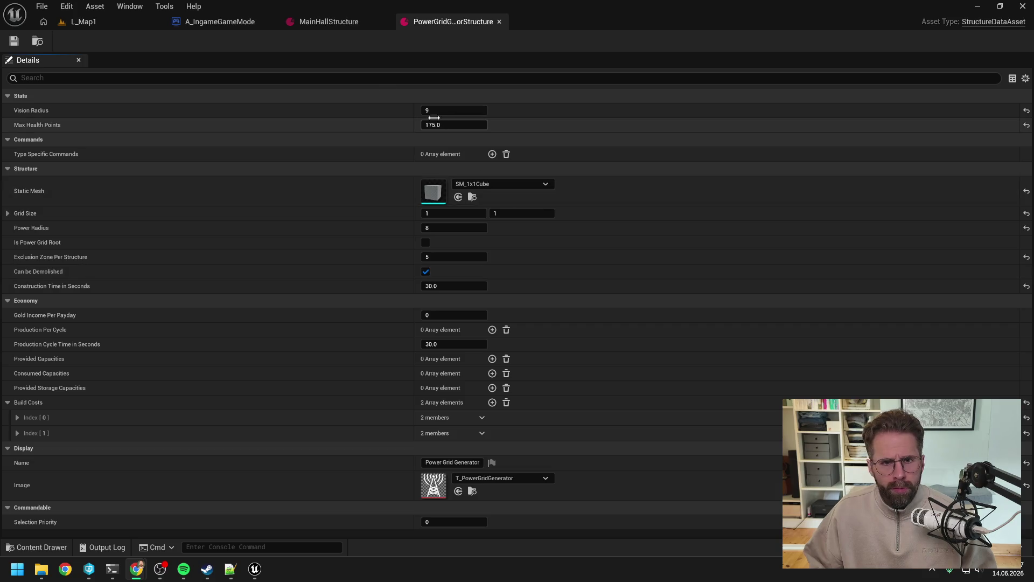
Raise MainHallStructure's Max Health Points to 7500, then return to PowerGridGeneratorStructure
{"action": "left_click", "coordinate": [321, 22]}
{"action": "scroll", "coordinate": [526, 167], "scroll_direction": "up", "scroll_amount": 3}
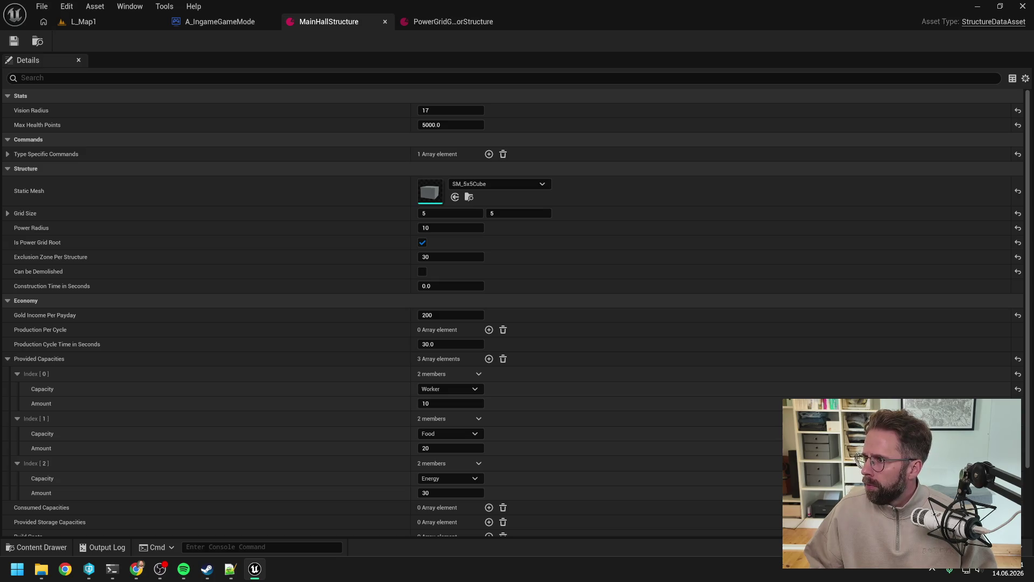
{"action": "key", "text": "alt+Tab"}
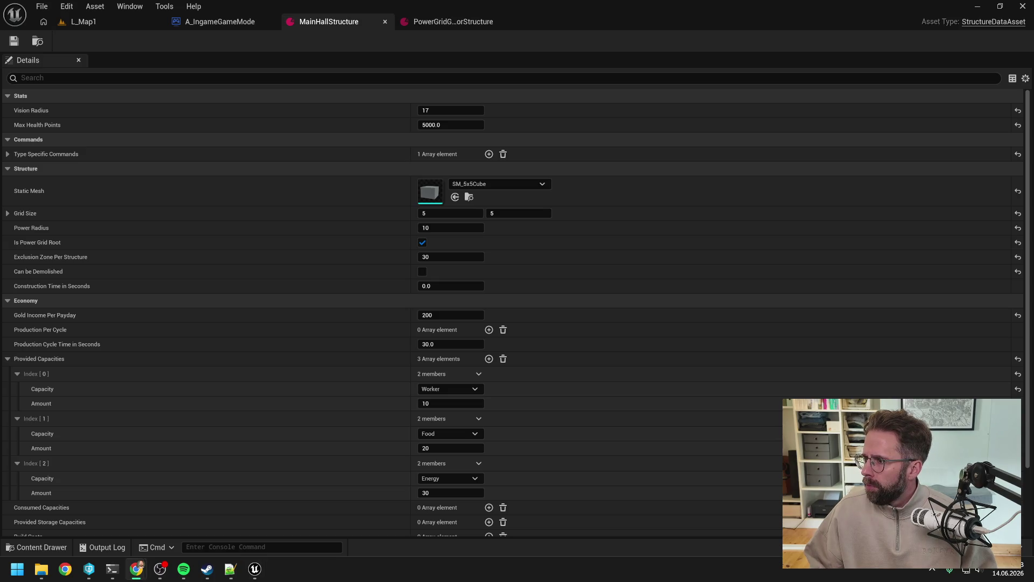
{"action": "key", "text": "alt+Tab"}
{"action": "left_click", "coordinate": [442, 124]}
{"action": "type", "text": "7500"}
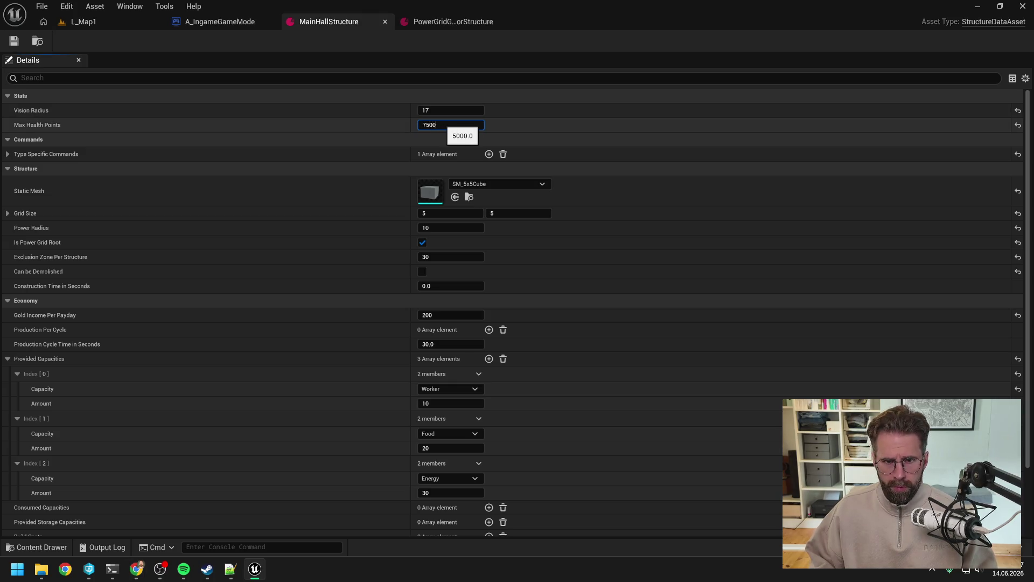
{"action": "key", "text": "Return"}
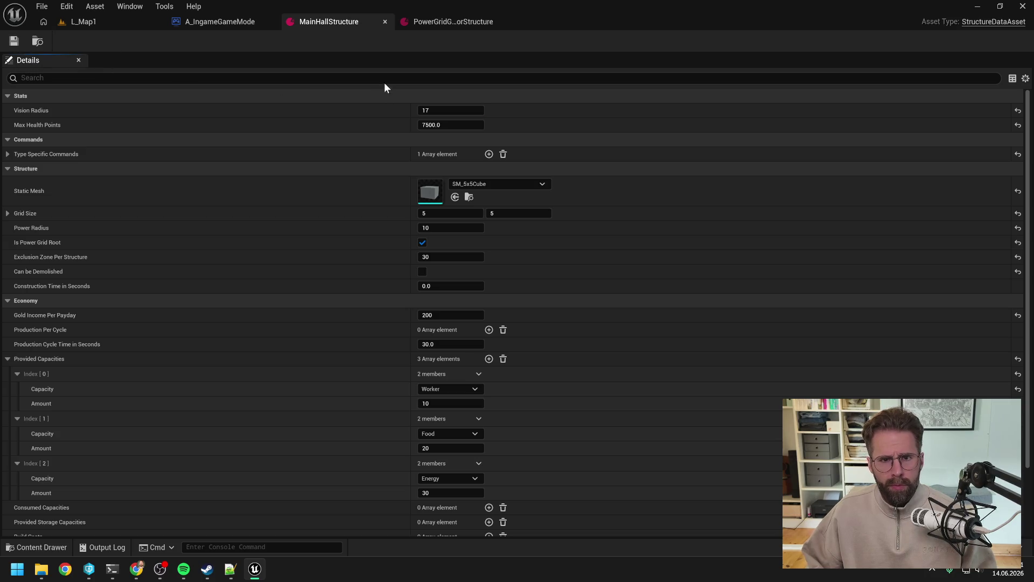
{"action": "left_click", "coordinate": [431, 21]}
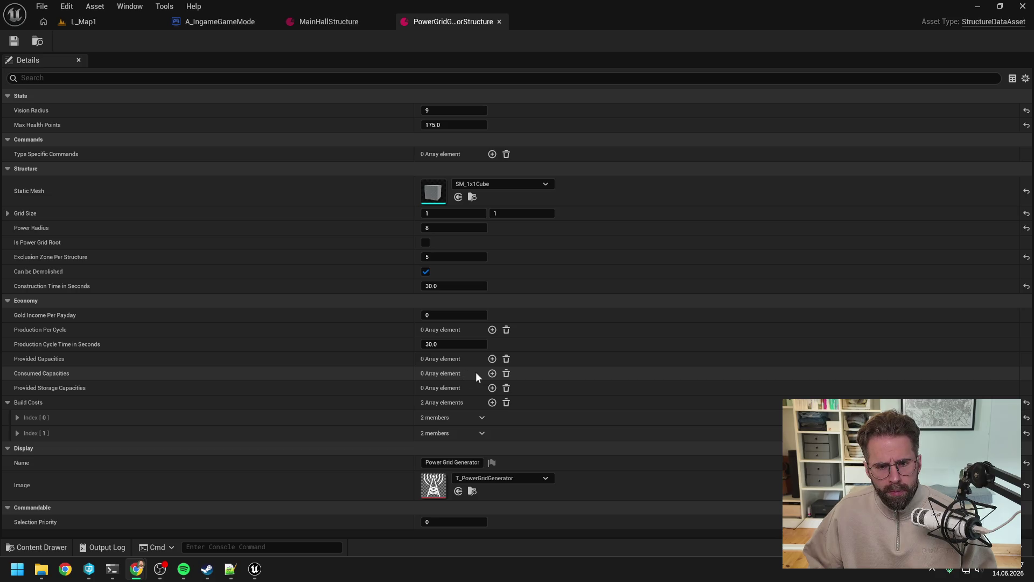
Add a consumed capacity of 1 Worker to the Power Grid Generator
{"action": "left_click", "coordinate": [491, 373]}
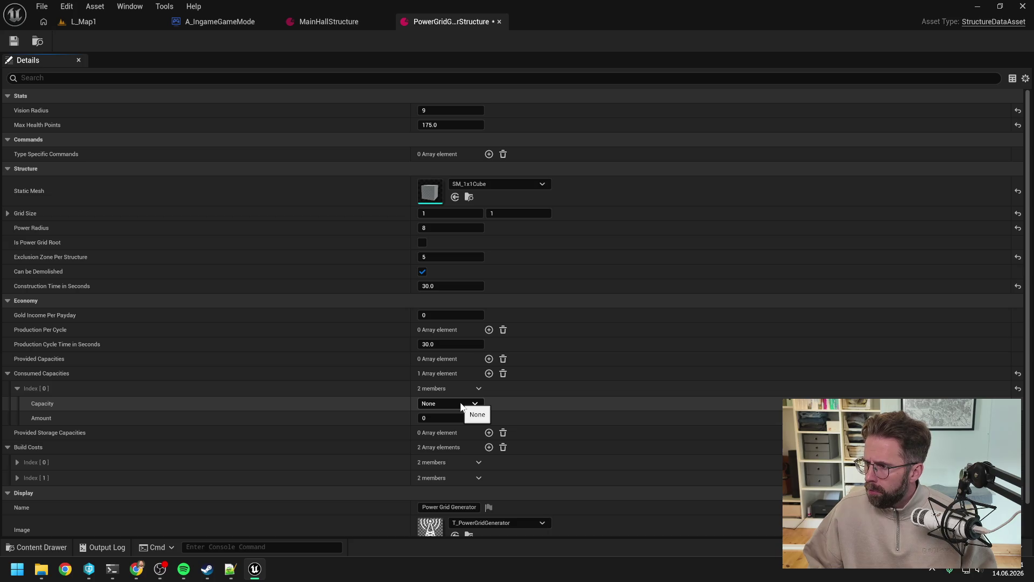
{"action": "left_click", "coordinate": [462, 405]}
{"action": "left_click", "coordinate": [451, 422]}
{"action": "left_click", "coordinate": [452, 419]}
{"action": "type", "text": "1"}
{"action": "key", "text": "Return"}
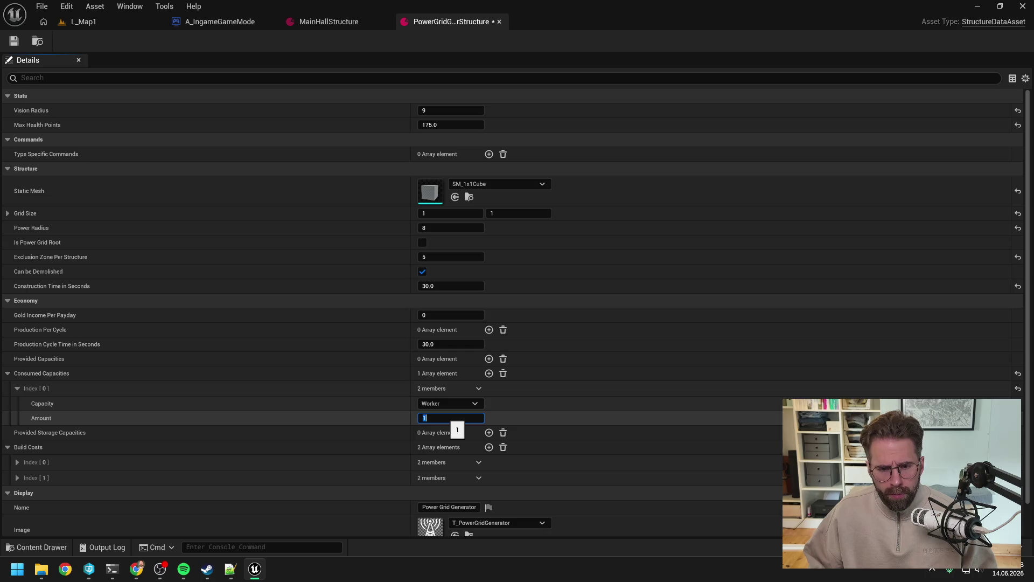
Set the first build cost to 200 Gold
{"action": "left_click", "coordinate": [17, 462]}
{"action": "scroll", "coordinate": [292, 429], "scroll_direction": "down", "scroll_amount": 2}
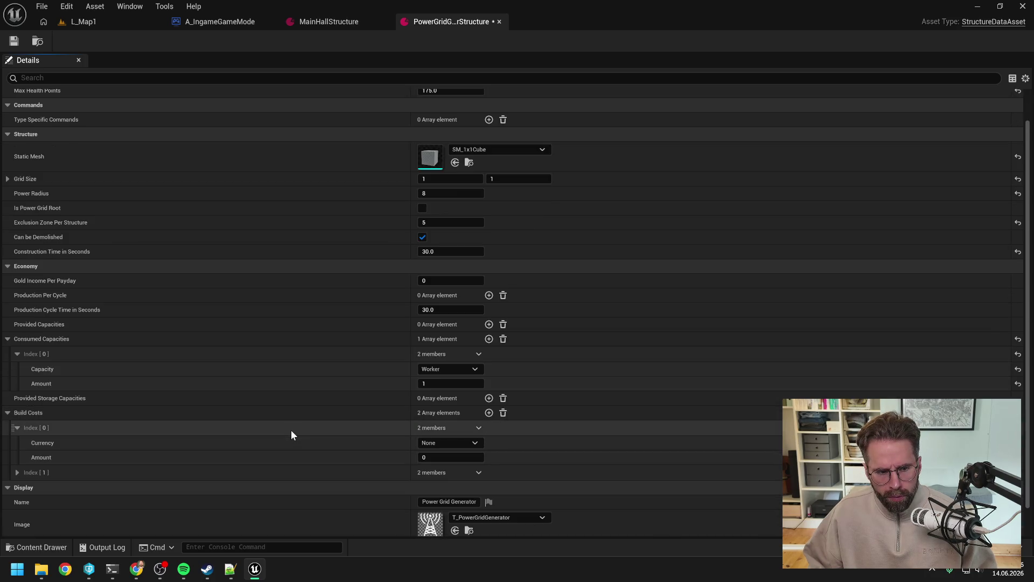
{"action": "left_click", "coordinate": [448, 442]}
{"action": "left_click", "coordinate": [439, 460]}
{"action": "left_click", "coordinate": [441, 456]}
{"action": "type", "text": "200"}
{"action": "key", "text": "Return"}
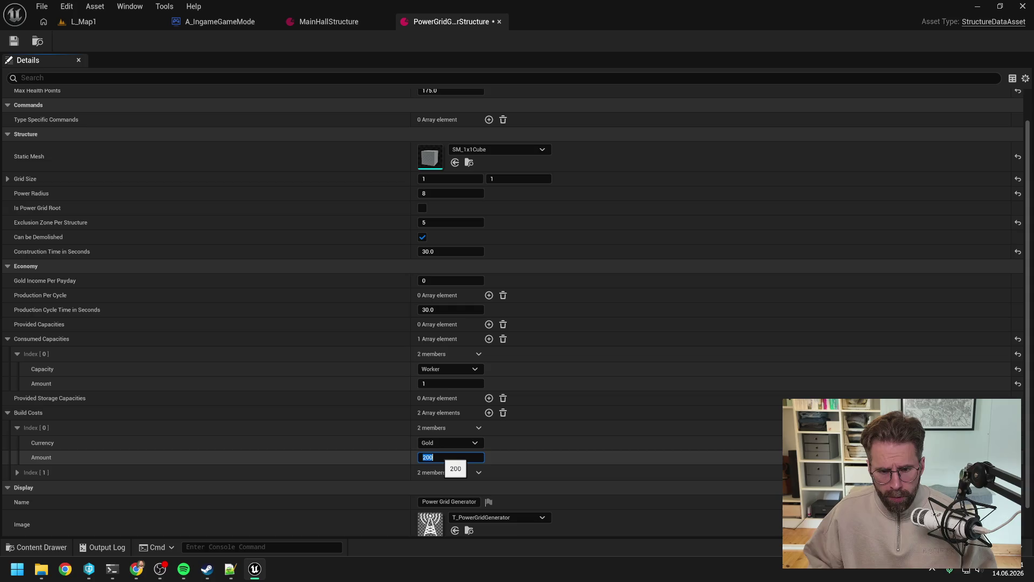
Set the second build cost to 10 Wood and save the asset
{"action": "left_click", "coordinate": [18, 472]}
{"action": "left_click", "coordinate": [421, 488]}
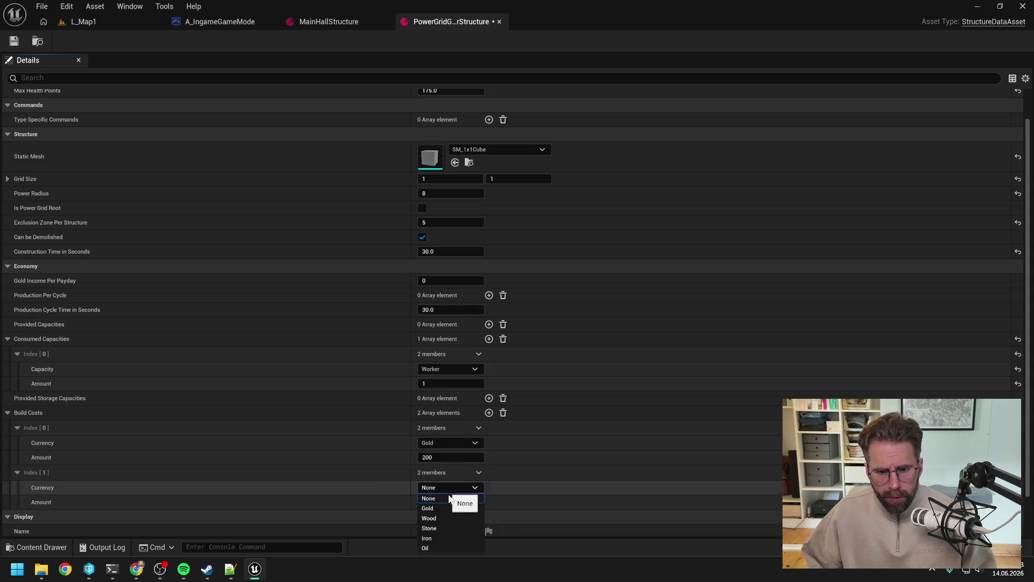
{"action": "left_click", "coordinate": [438, 518]}
{"action": "left_click", "coordinate": [436, 503]}
{"action": "type", "text": "10"}
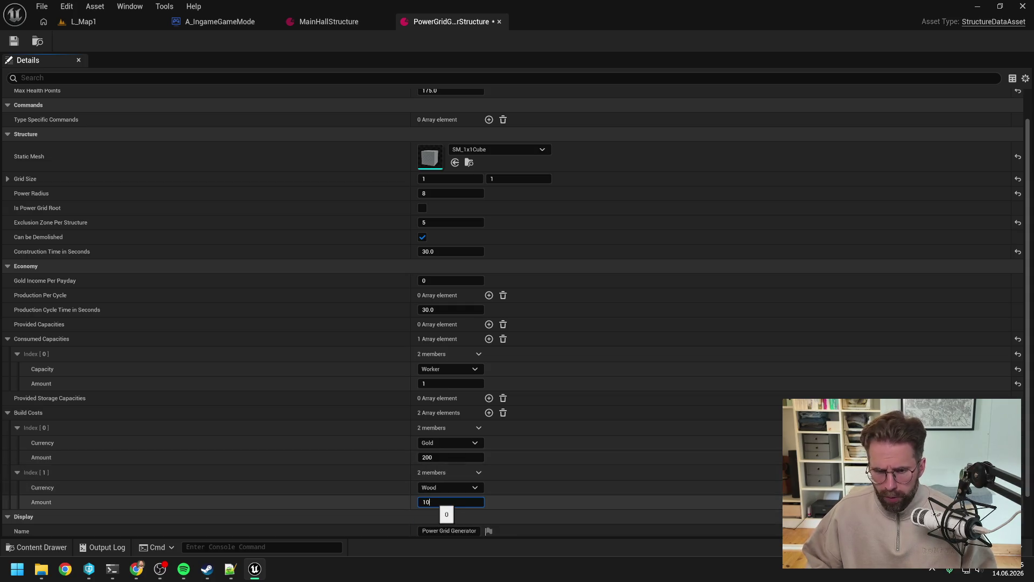
{"action": "left_click", "coordinate": [14, 41]}
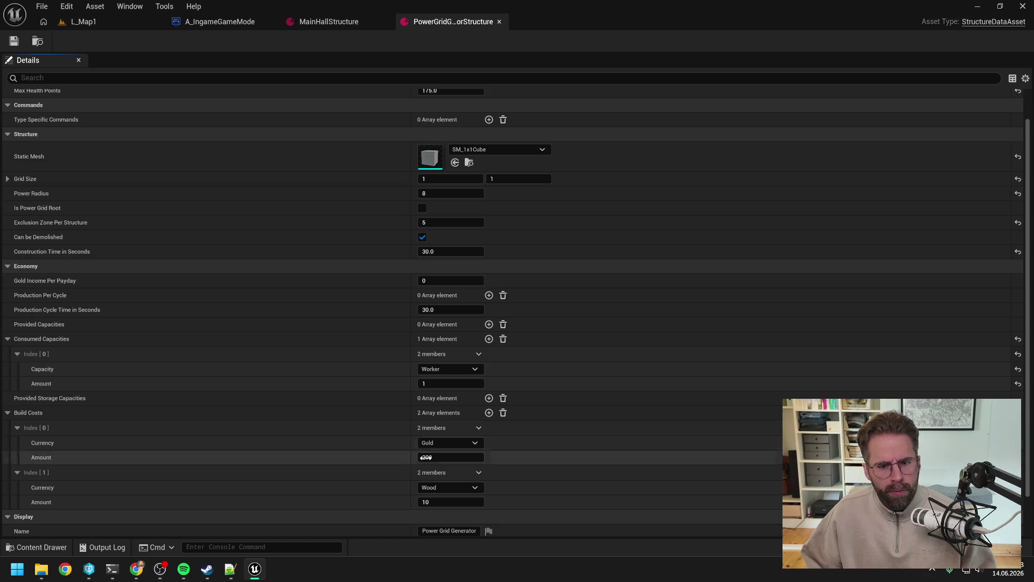
Verify the Gold currency and Worker capacity selections, then launch They Are Billions from Steam
{"action": "left_click", "coordinate": [452, 445]}
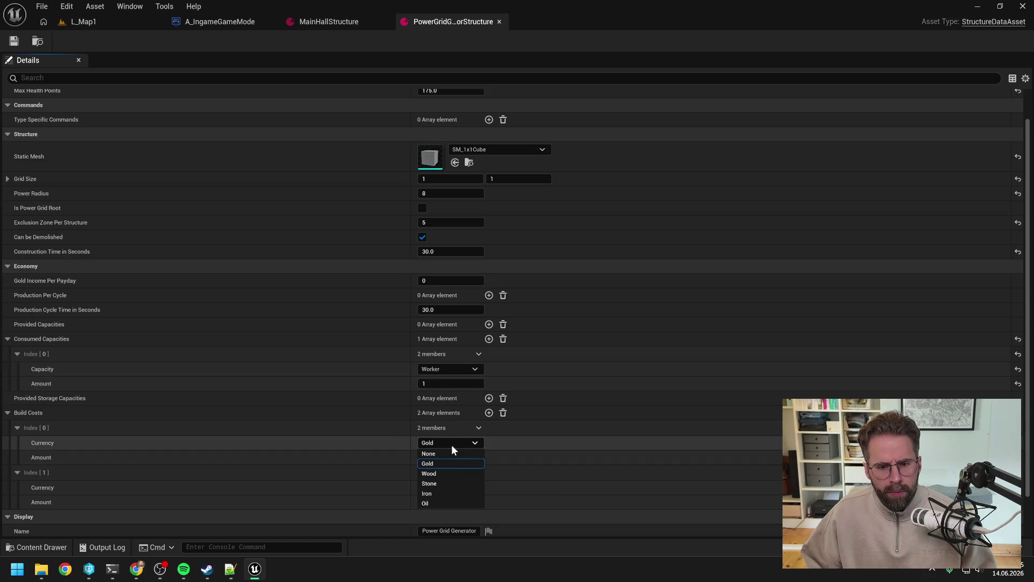
{"action": "left_click", "coordinate": [455, 454]}
{"action": "left_click", "coordinate": [439, 371]}
{"action": "left_click", "coordinate": [439, 370]}
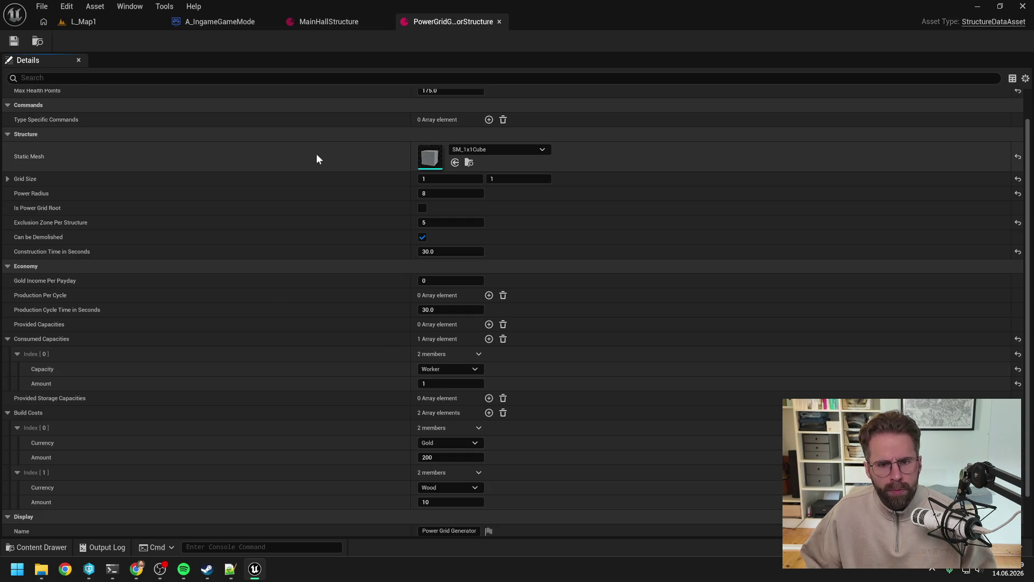
{"action": "scroll", "coordinate": [330, 212], "scroll_direction": "down", "scroll_amount": 2}
{"action": "scroll", "coordinate": [330, 211], "scroll_direction": "down", "scroll_amount": 1}
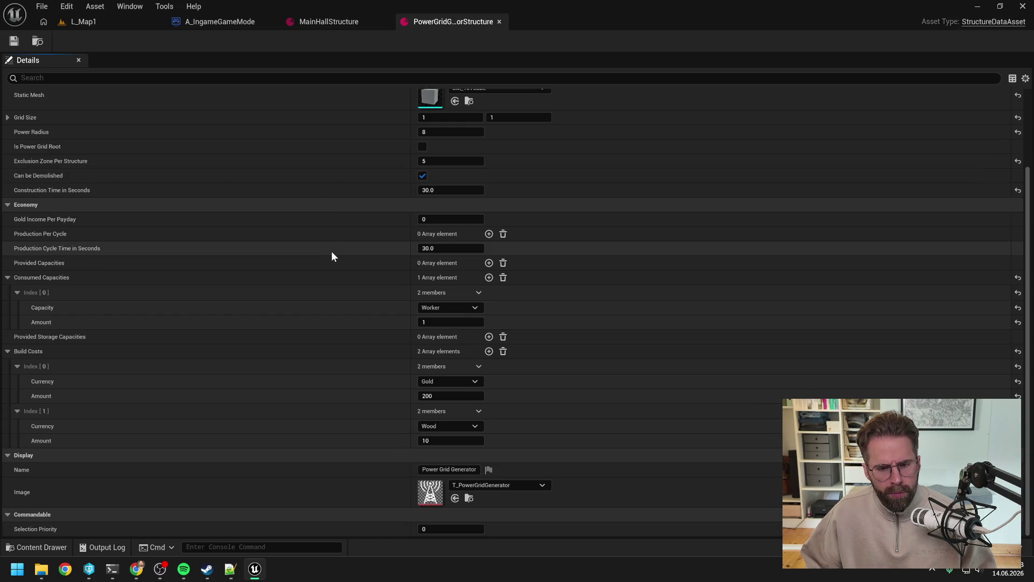
{"action": "scroll", "coordinate": [331, 252], "scroll_direction": "up", "scroll_amount": 4}
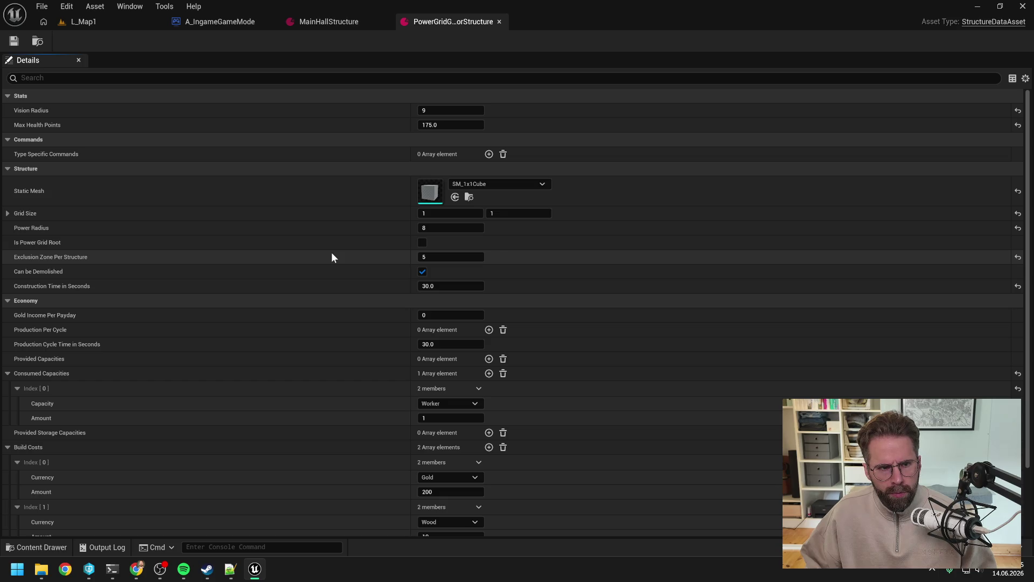
{"action": "scroll", "coordinate": [331, 257], "scroll_direction": "down", "scroll_amount": 4}
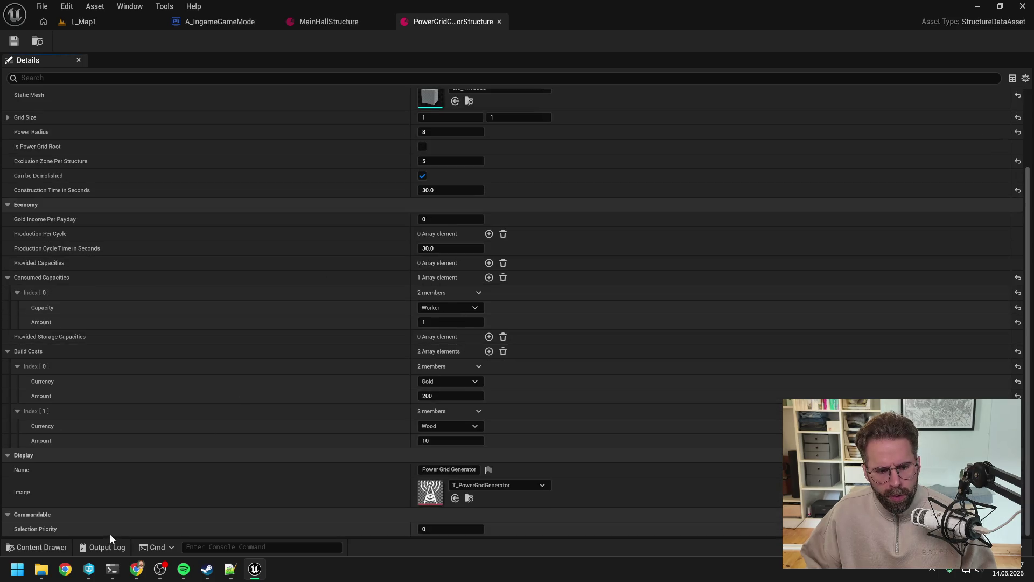
{"action": "left_click", "coordinate": [207, 569]}
{"action": "left_click", "coordinate": [356, 284]}
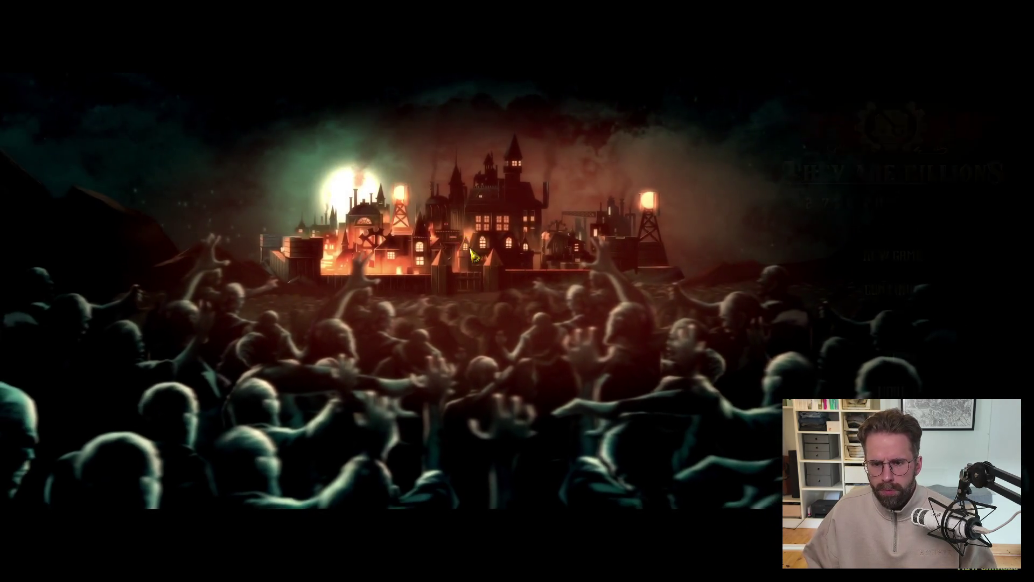
Load the saved colony and delete its unfinished Tesla Tower construction site
{"action": "left_click", "coordinate": [891, 291]}
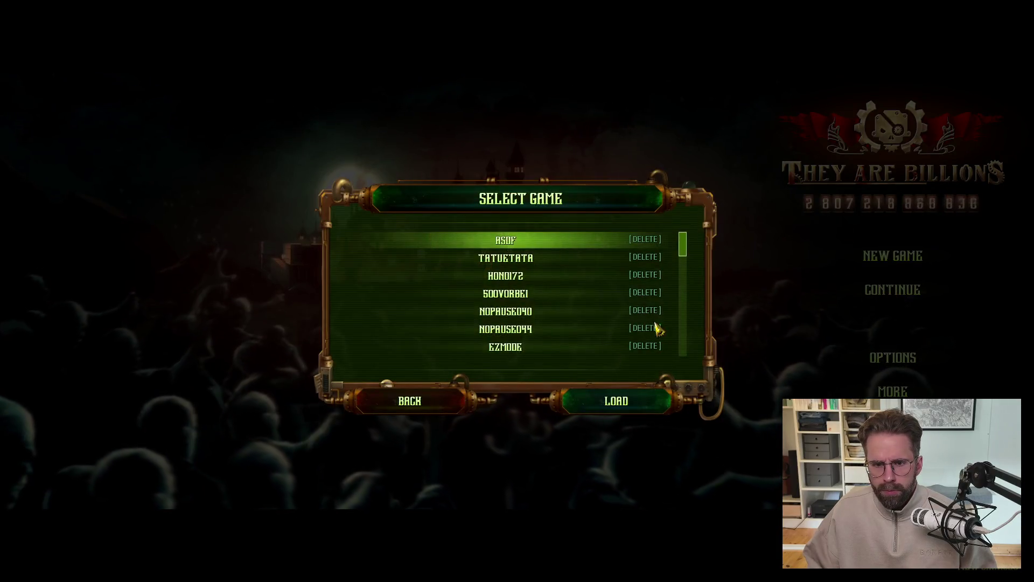
{"action": "left_click", "coordinate": [607, 399]}
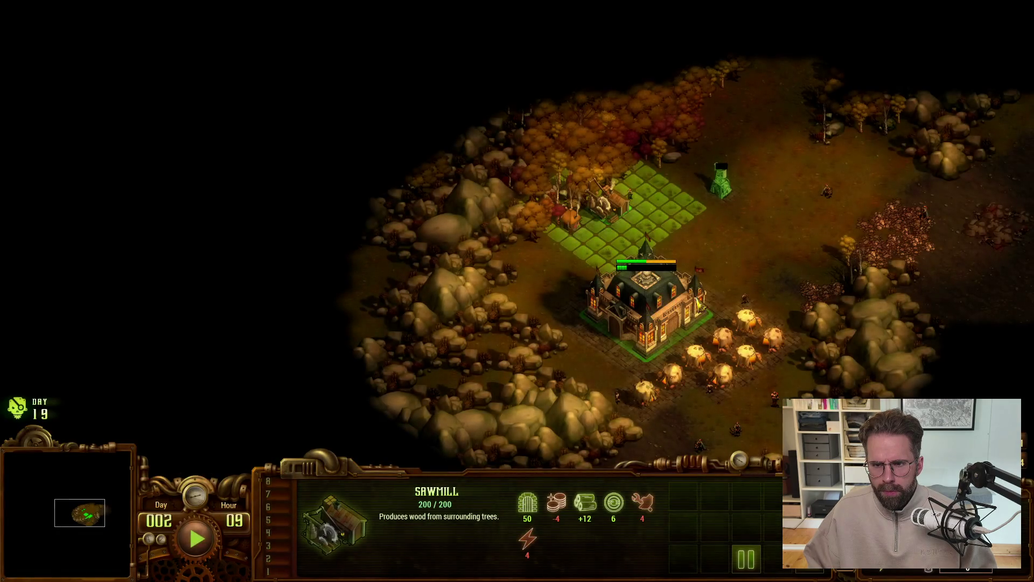
{"action": "left_click", "coordinate": [677, 309]}
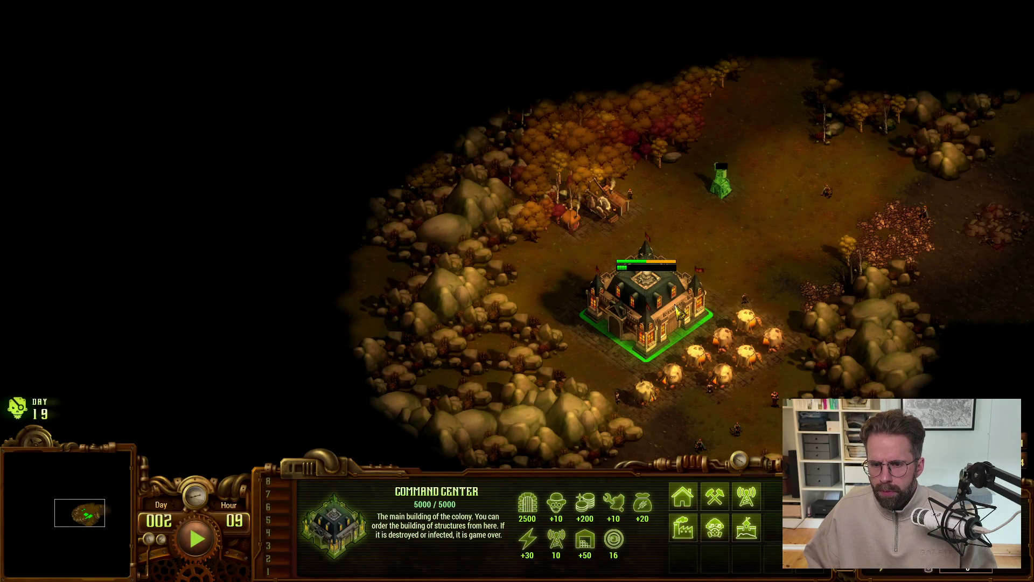
{"action": "left_click", "coordinate": [725, 189]}
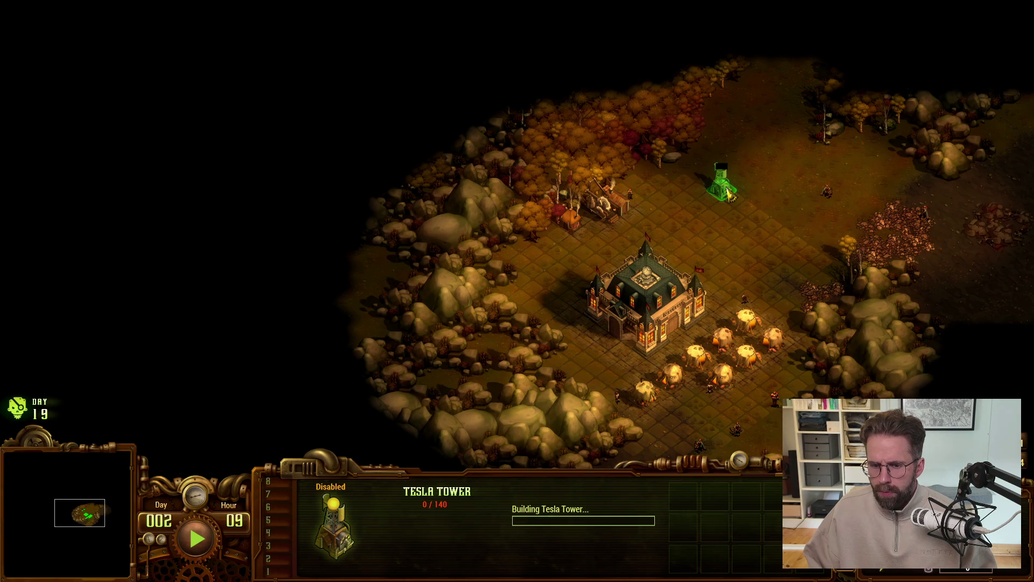
{"action": "key", "text": "Delete"}
From the Command Center's Energy options, show the Tesla Tower's cost: 1 worker, 10 wood, 200 gold
{"action": "left_click", "coordinate": [662, 321]}
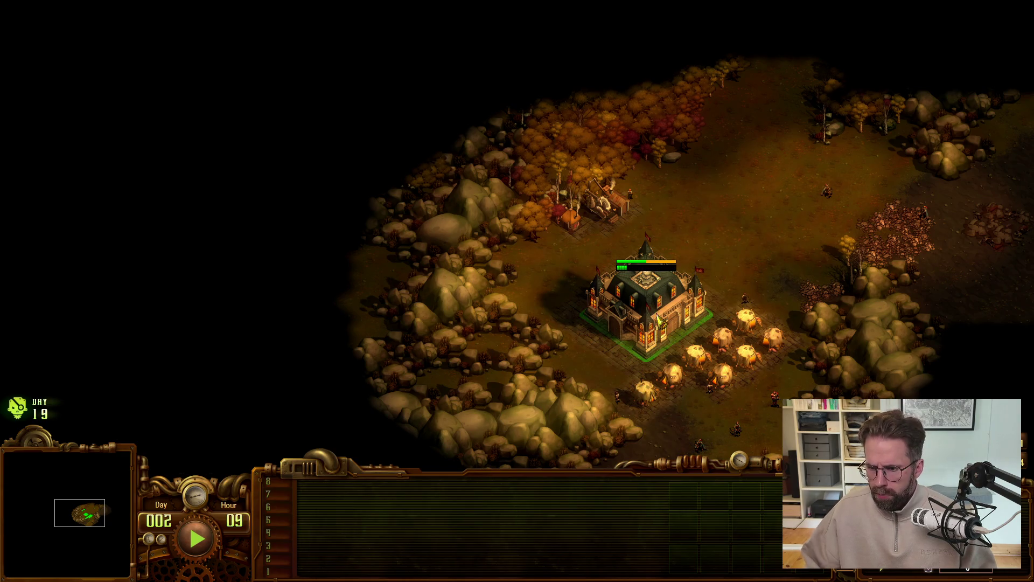
{"action": "left_click", "coordinate": [621, 315]}
{"action": "key", "text": "Right"}
{"action": "key", "text": "space"}
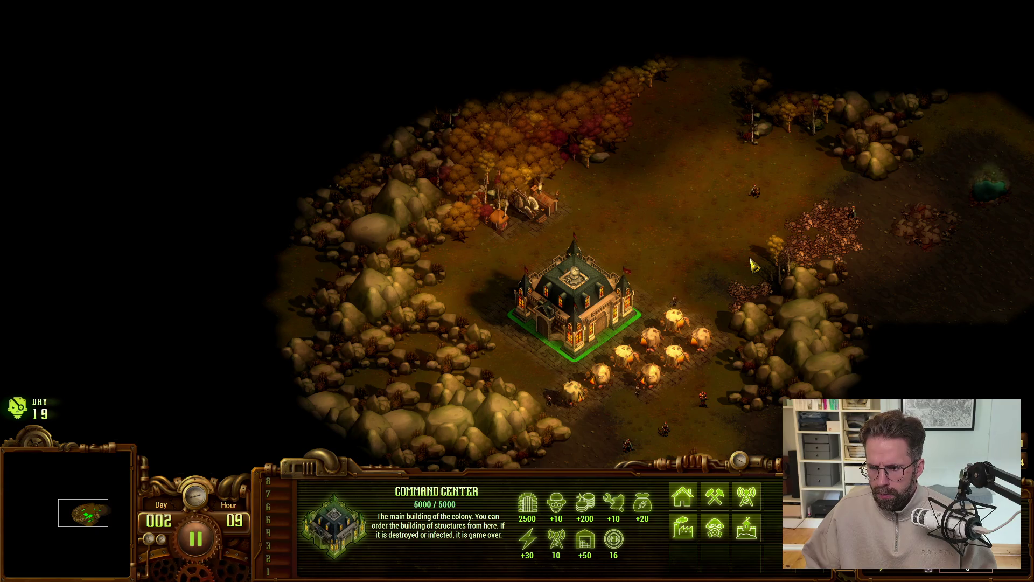
{"action": "key", "text": "space"}
{"action": "left_click", "coordinate": [746, 496]}
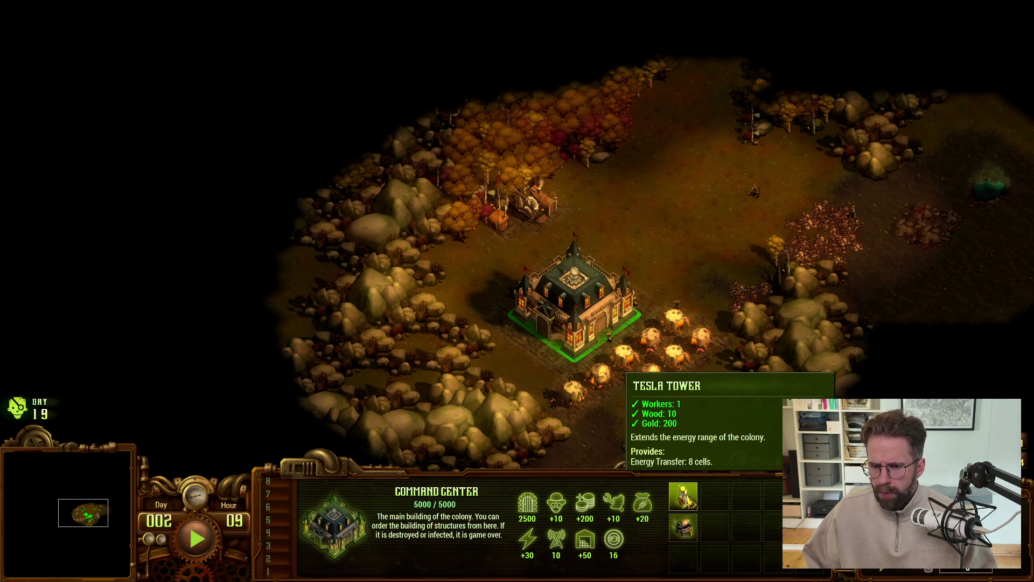
Attempt a Tesla Tower placement near the first tower, then cancel and delete the rejected blueprint
{"action": "left_click", "coordinate": [683, 496]}
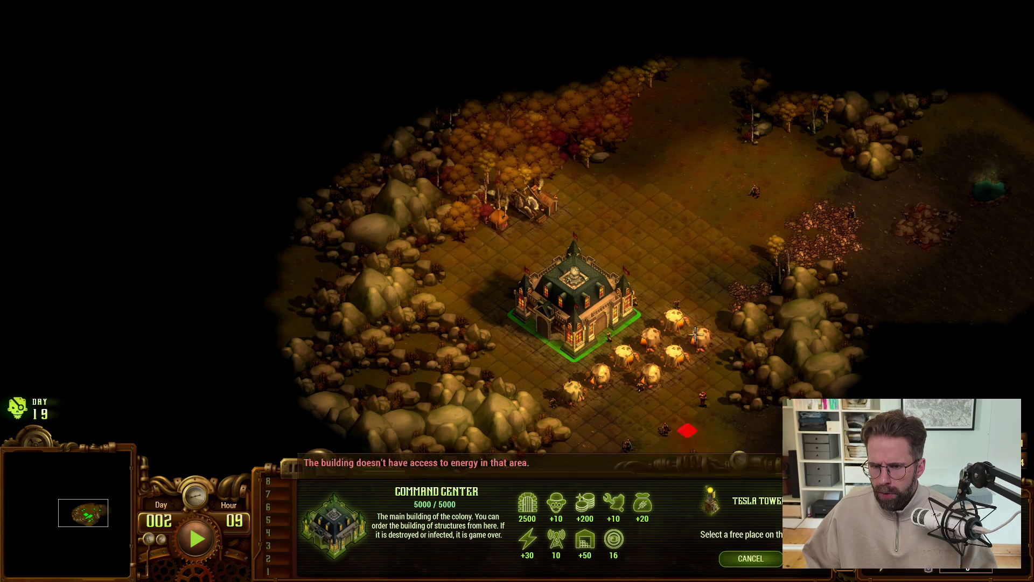
{"action": "left_click", "coordinate": [690, 221]}
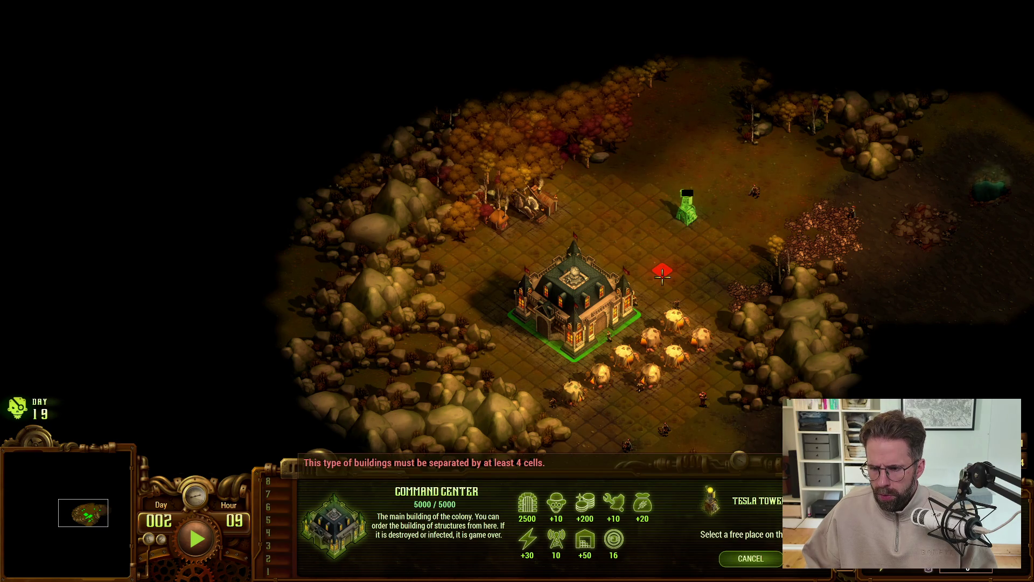
{"action": "right_click", "coordinate": [664, 277]}
{"action": "left_click", "coordinate": [689, 229]}
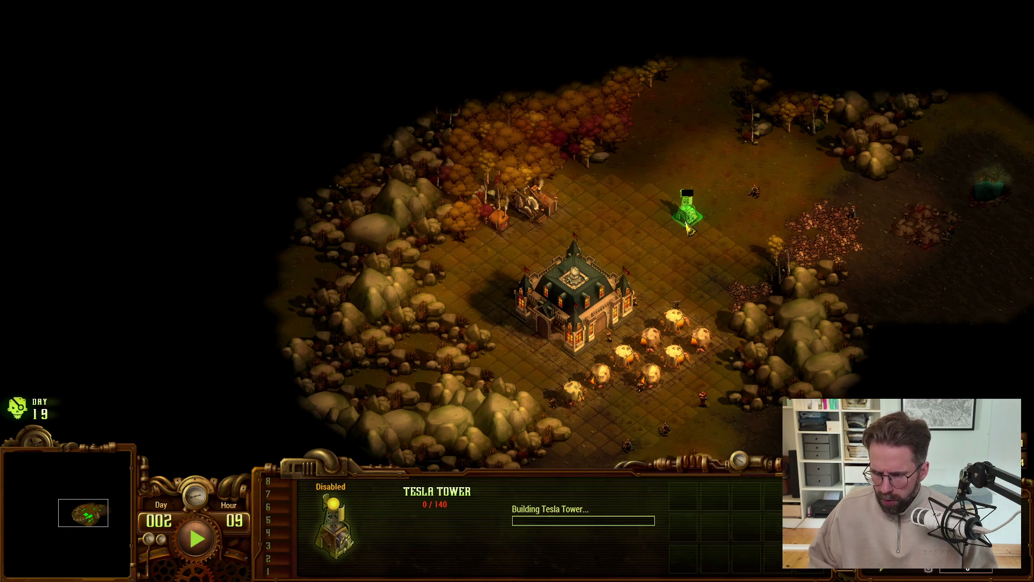
{"action": "key", "text": "Delete"}
Place a Tesla Tower northeast of the Command Center and watch it finish at 140/140 health
{"action": "left_click", "coordinate": [598, 286]}
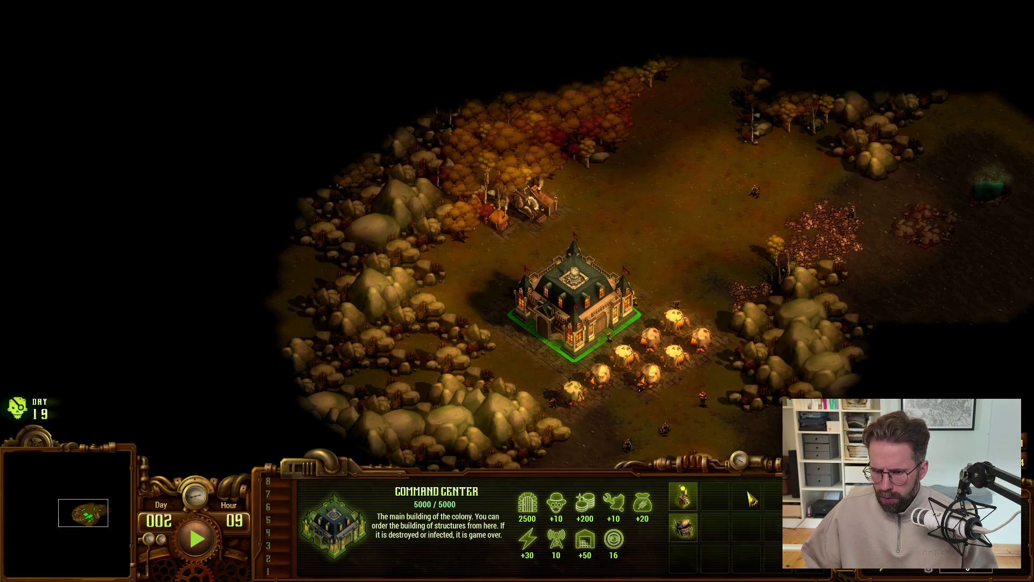
{"action": "left_click", "coordinate": [688, 528]}
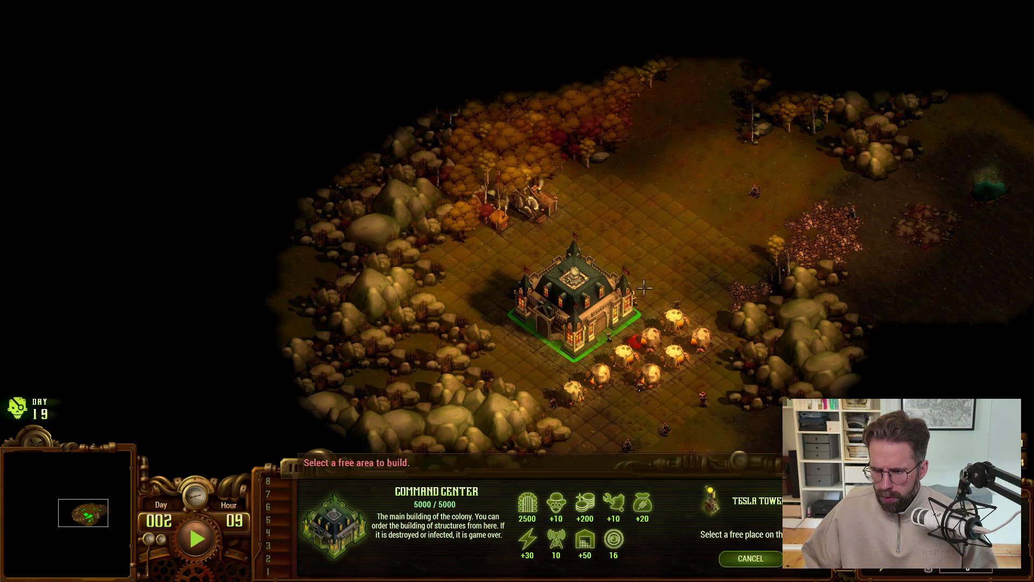
{"action": "left_click", "coordinate": [689, 216], "text": "shift"}
{"action": "right_click", "coordinate": [662, 259]}
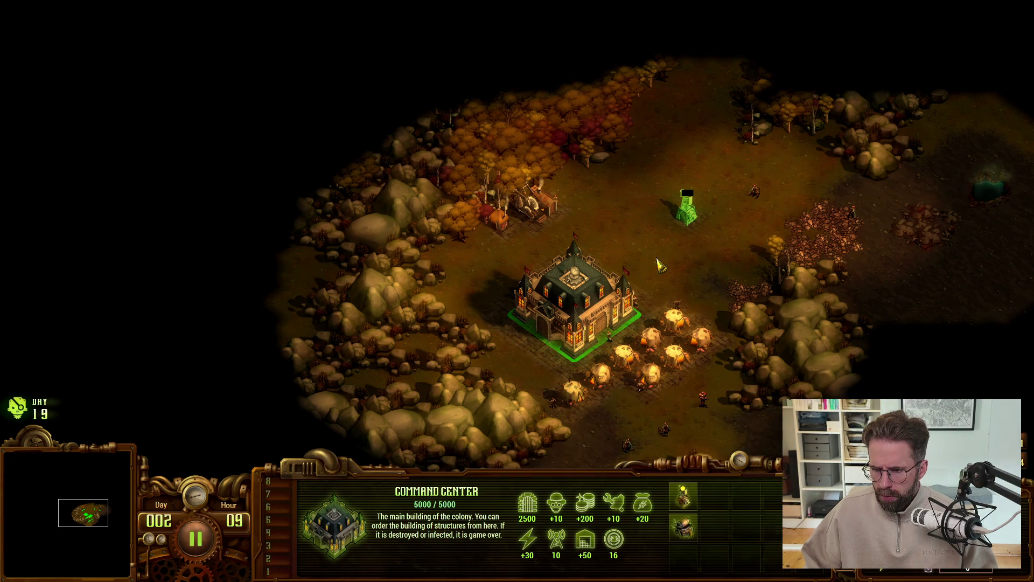
{"action": "left_click", "coordinate": [687, 226]}
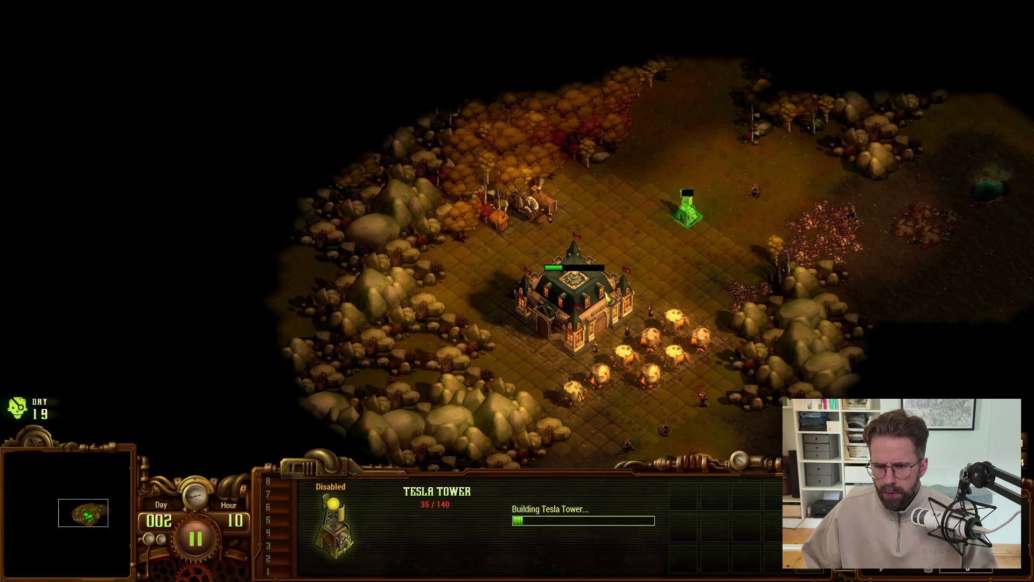
{"action": "left_click", "coordinate": [613, 297]}
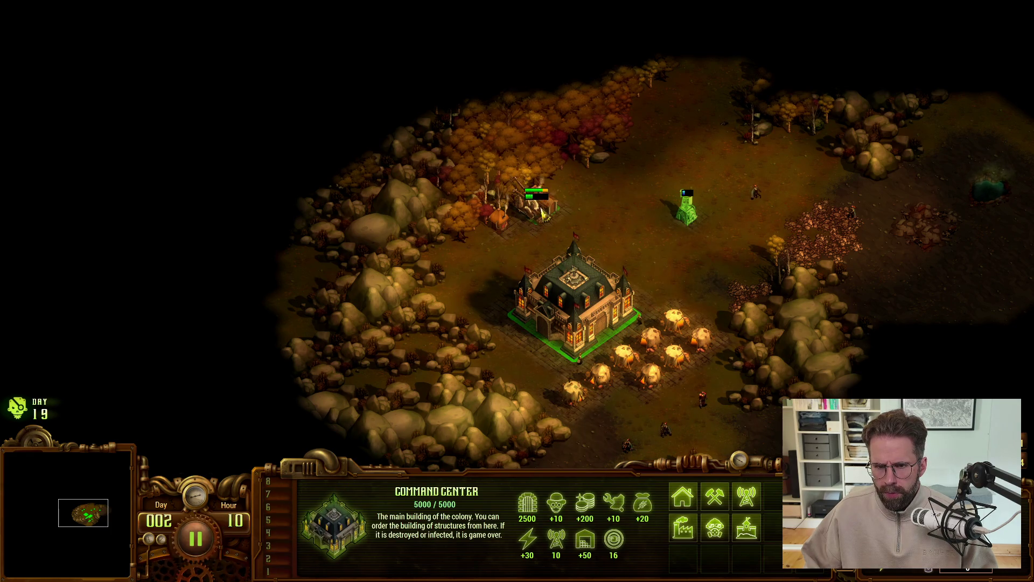
{"action": "left_click", "coordinate": [685, 219]}
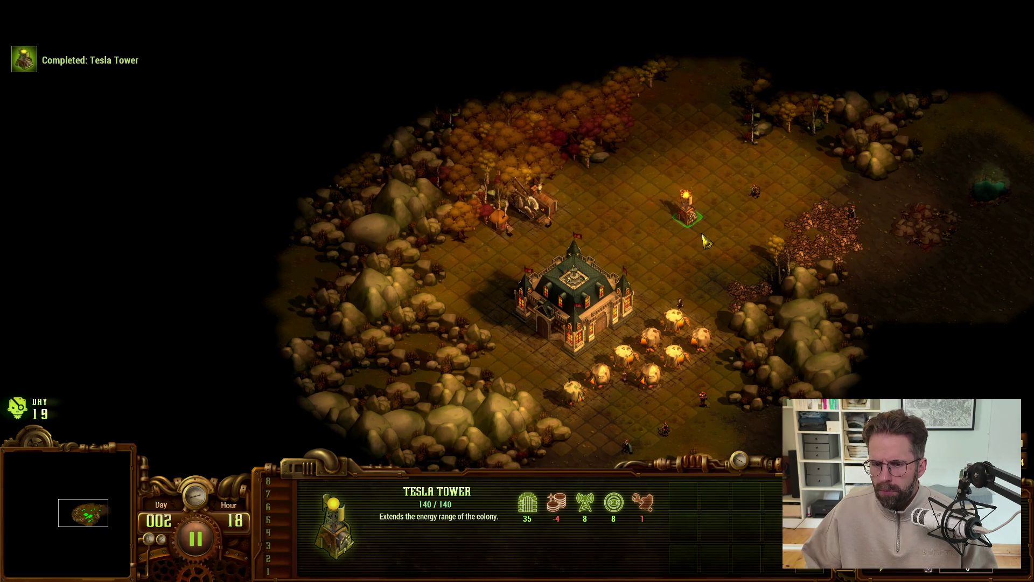
{"action": "mouse_move", "coordinate": [560, 514]}
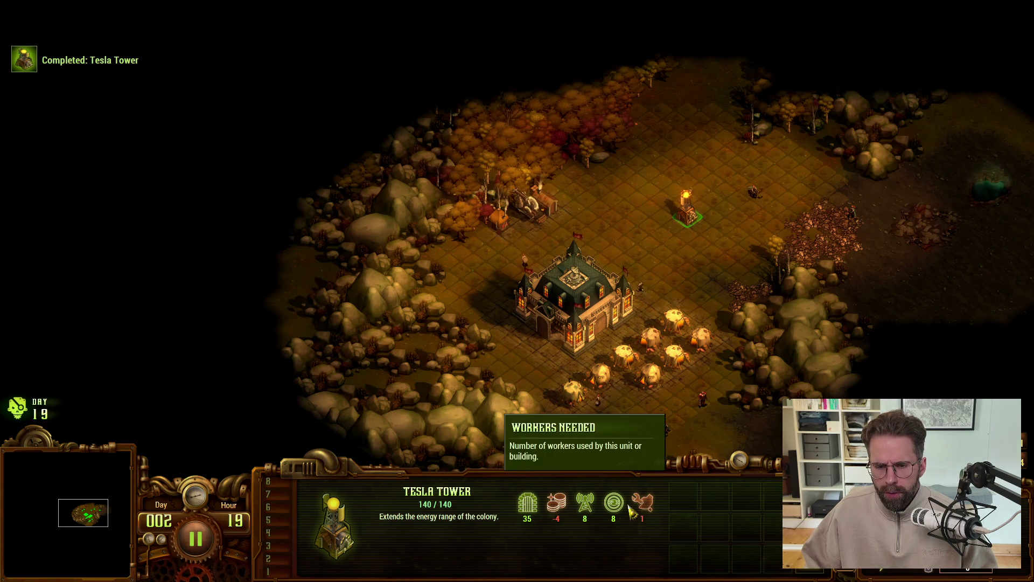
{"action": "mouse_move", "coordinate": [613, 511]}
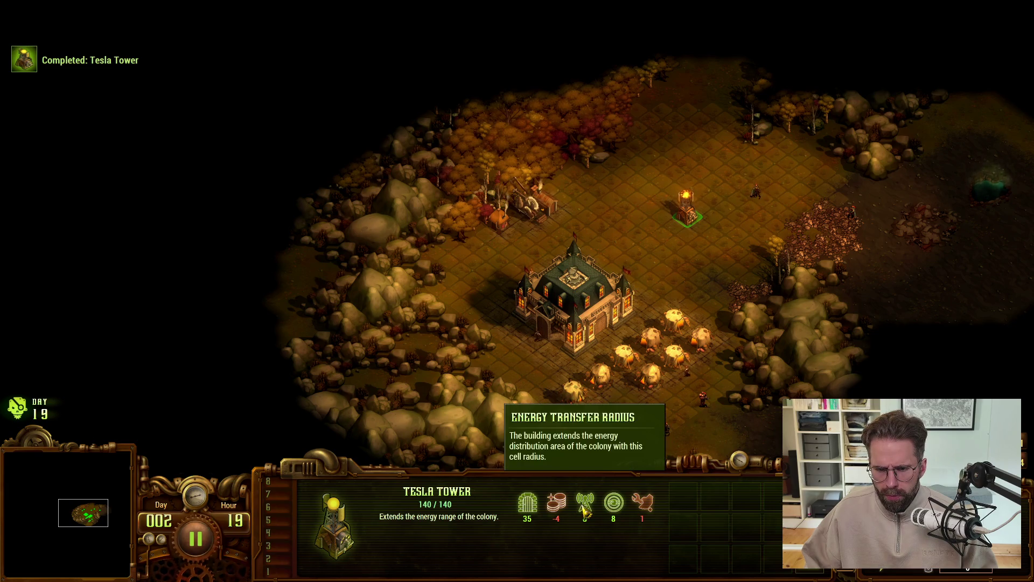
{"action": "mouse_move", "coordinate": [526, 509]}
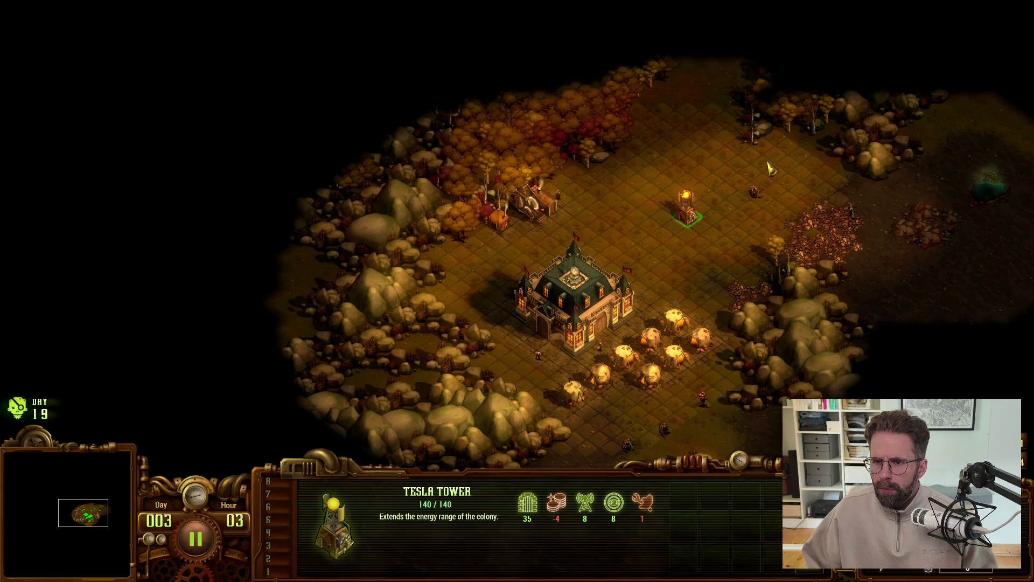
{"action": "key", "text": "Escape"}
{"action": "key", "text": "alt+Tab"}
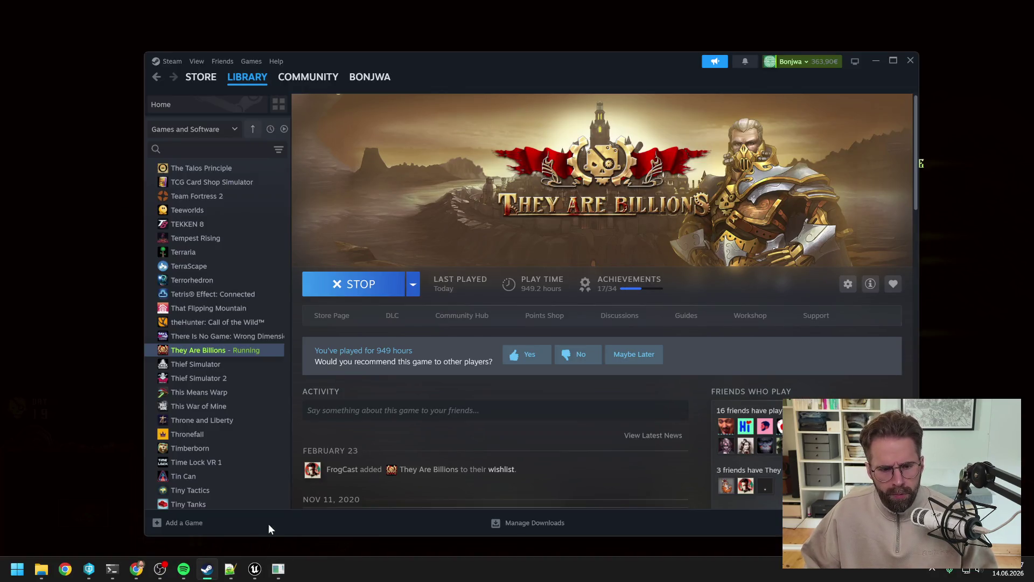
Start a play test in L_Map1 and open the failing WBP_Capacity blueprint from the error
{"action": "left_click", "coordinate": [255, 569]}
{"action": "left_click", "coordinate": [127, 21]}
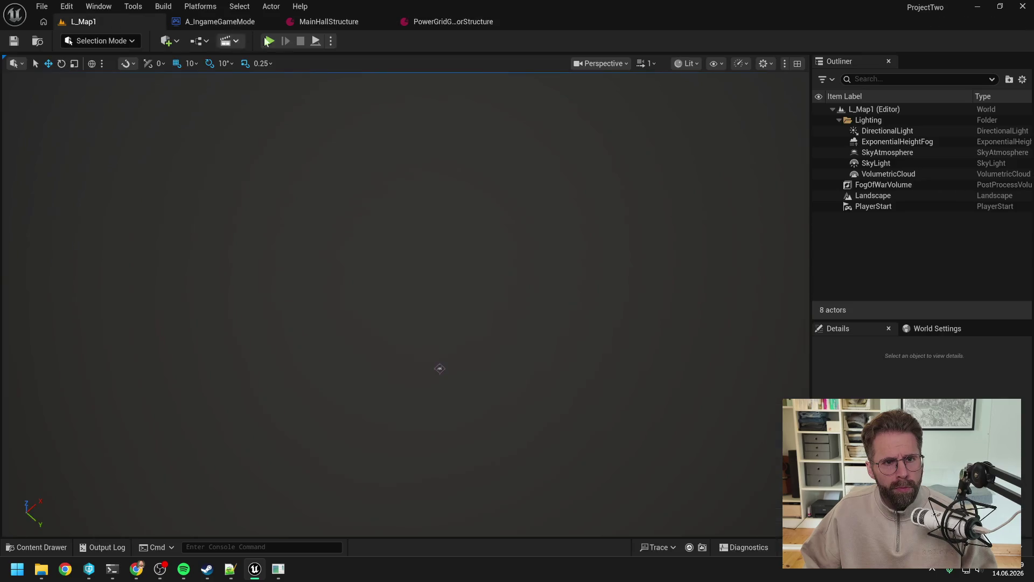
{"action": "left_click", "coordinate": [270, 41]}
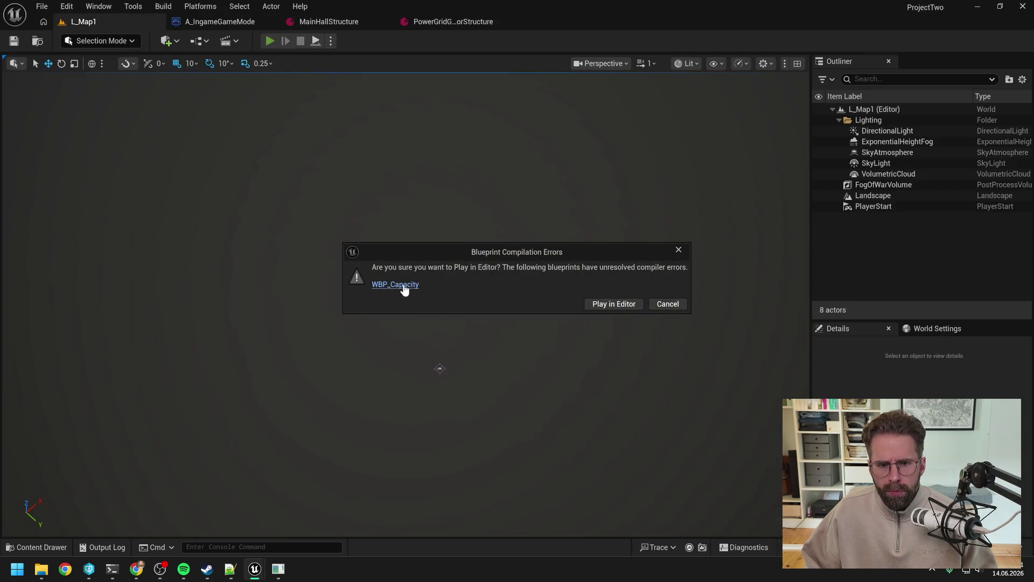
{"action": "left_click", "coordinate": [393, 284]}
Remove the orphaned Villager pin from the Select node, recompile, and relaunch play in L_Map1
{"action": "left_click", "coordinate": [1017, 11]}
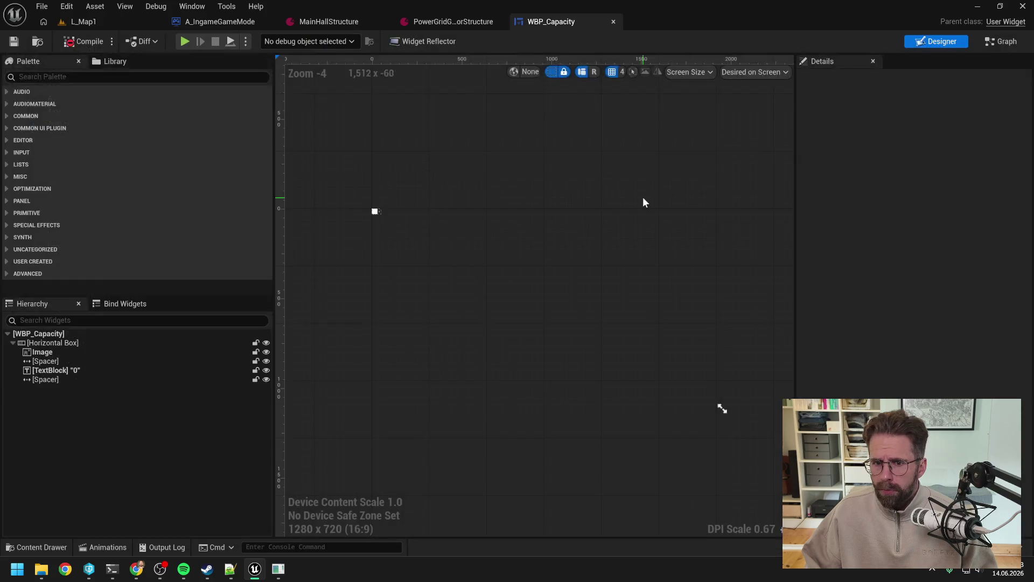
{"action": "left_click", "coordinate": [83, 41]}
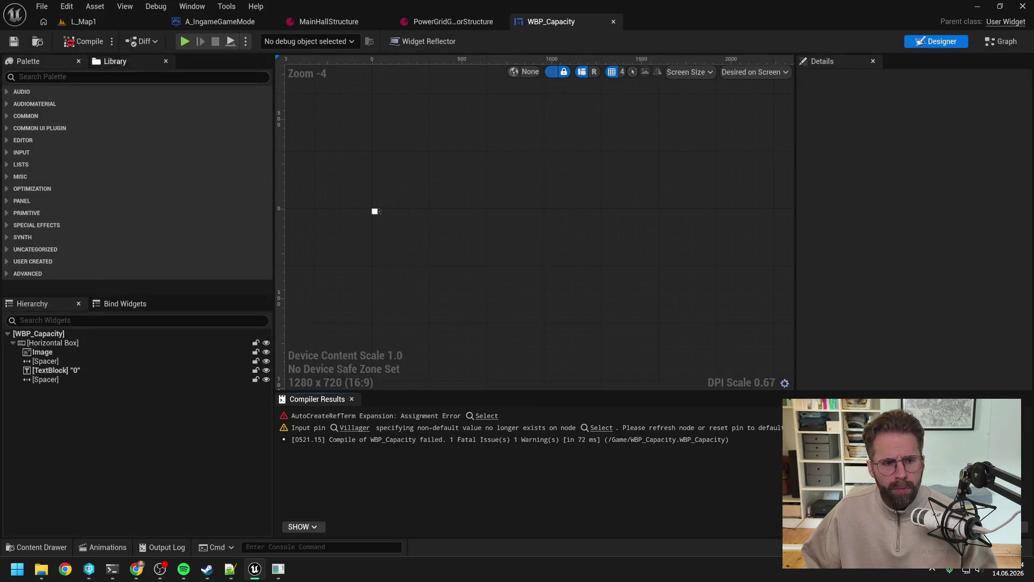
{"action": "left_click", "coordinate": [485, 417]}
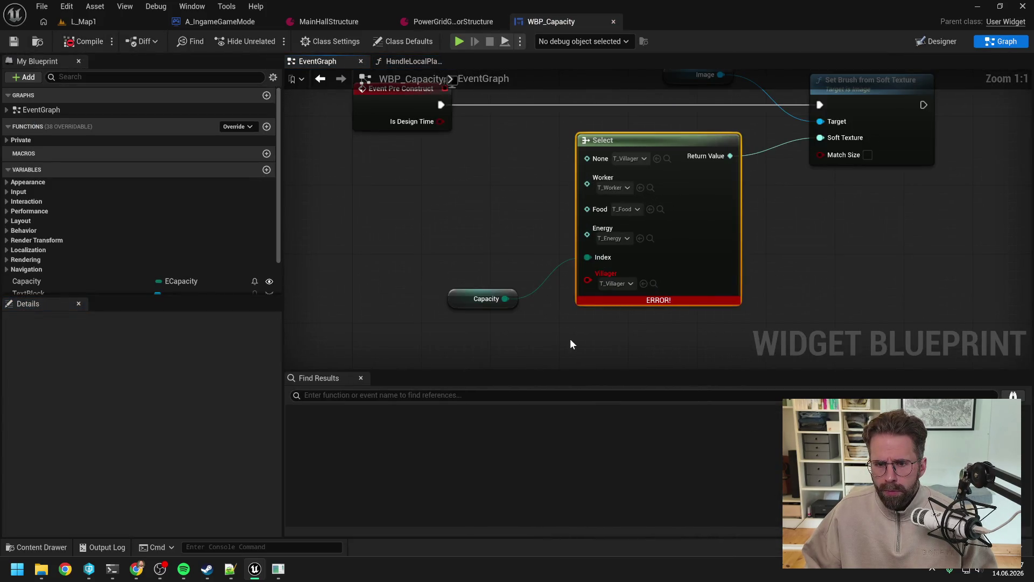
{"action": "left_click", "coordinate": [586, 280], "text": "alt"}
{"action": "left_click", "coordinate": [83, 41]}
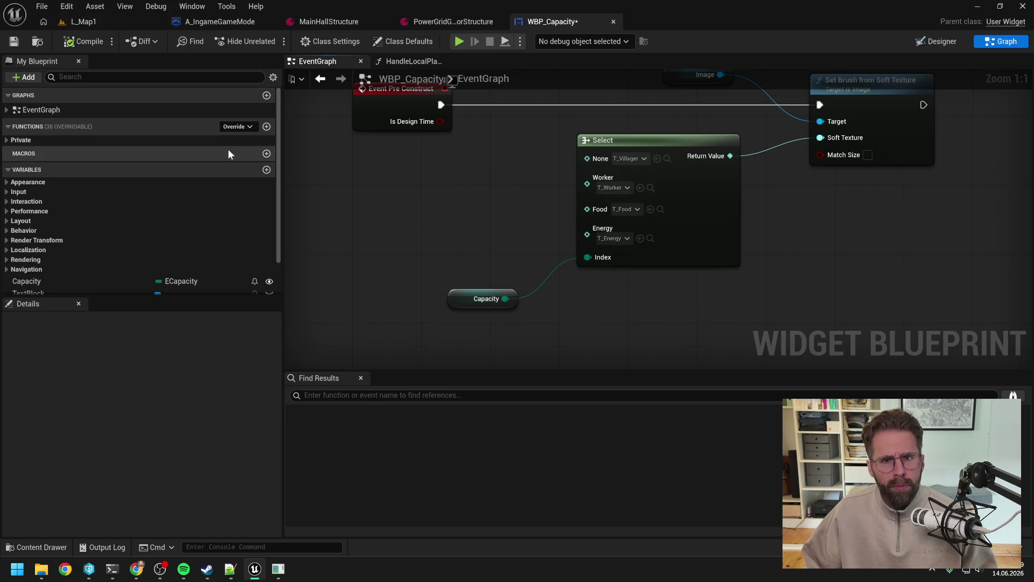
{"action": "left_click", "coordinate": [83, 21]}
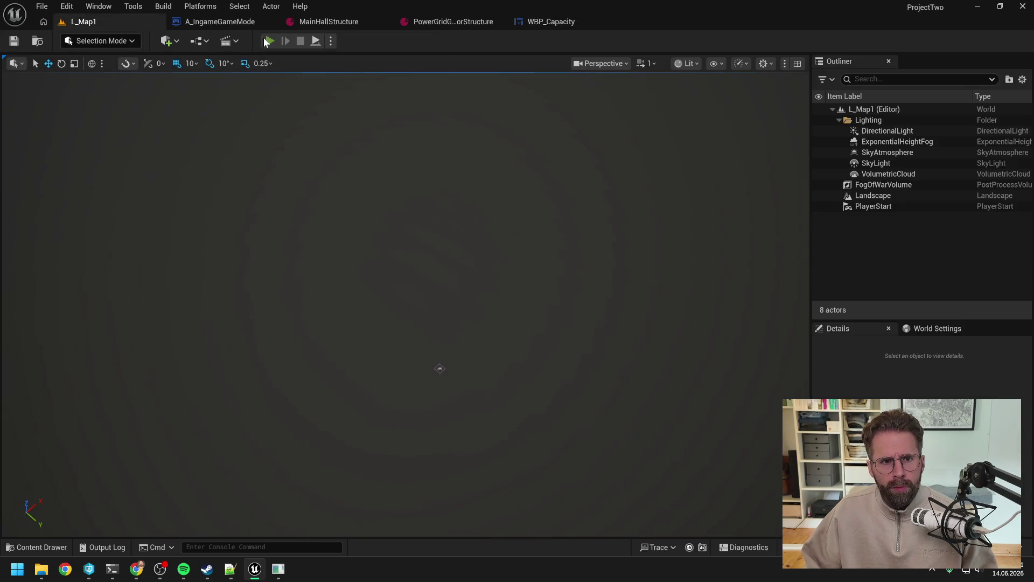
{"action": "left_click", "coordinate": [265, 41]}
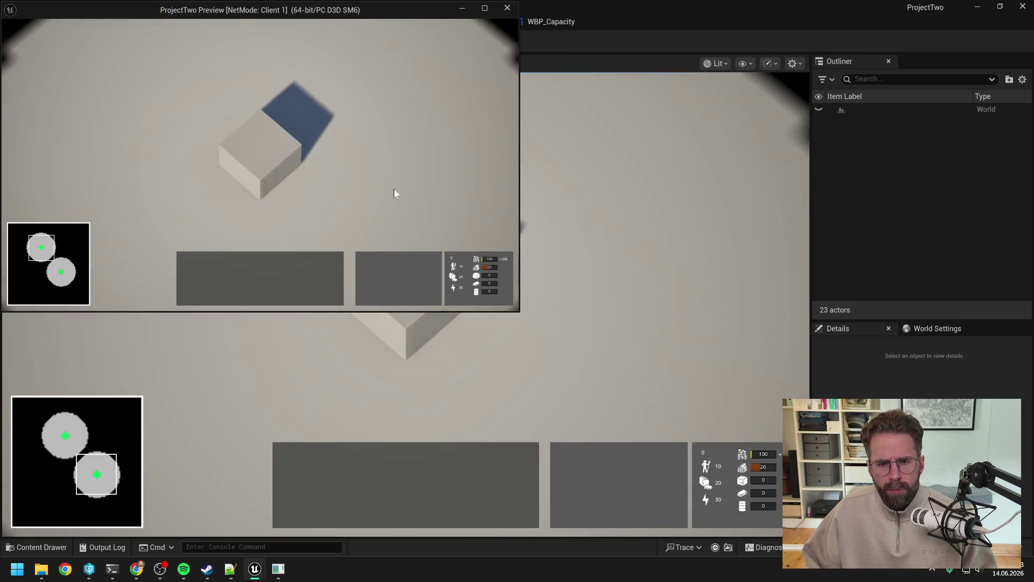
Select and deselect the Main Hall a few times in the play session
{"action": "left_click", "coordinate": [261, 164]}
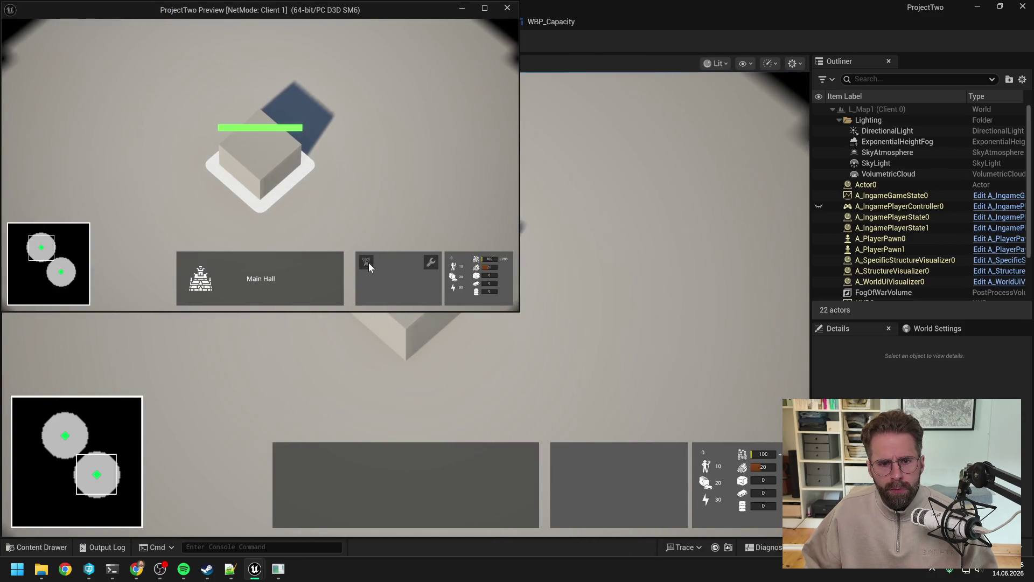
{"action": "left_click", "coordinate": [383, 180]}
{"action": "left_click", "coordinate": [264, 169]}
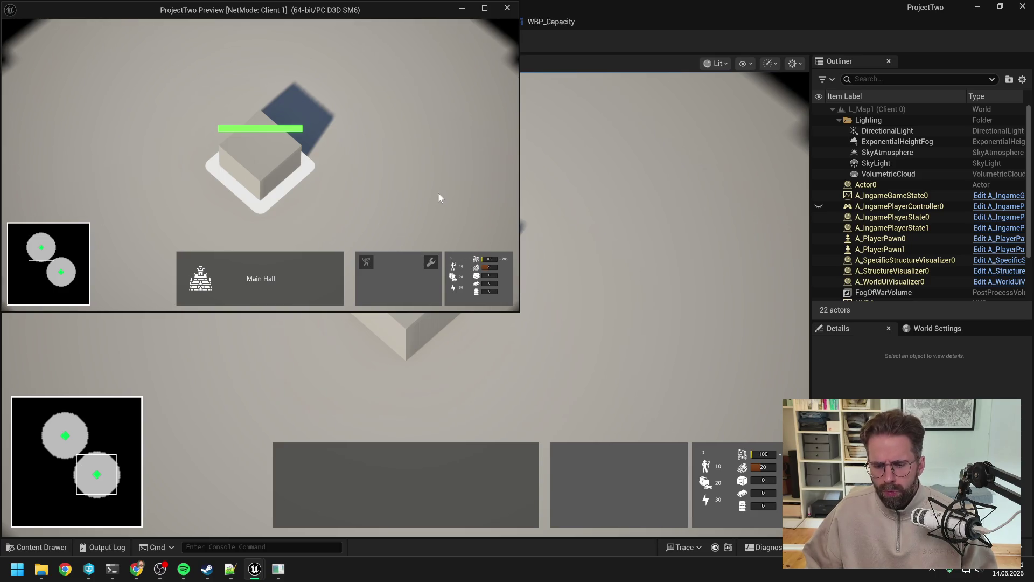
{"action": "left_click", "coordinate": [416, 189]}
{"action": "left_click", "coordinate": [262, 169]}
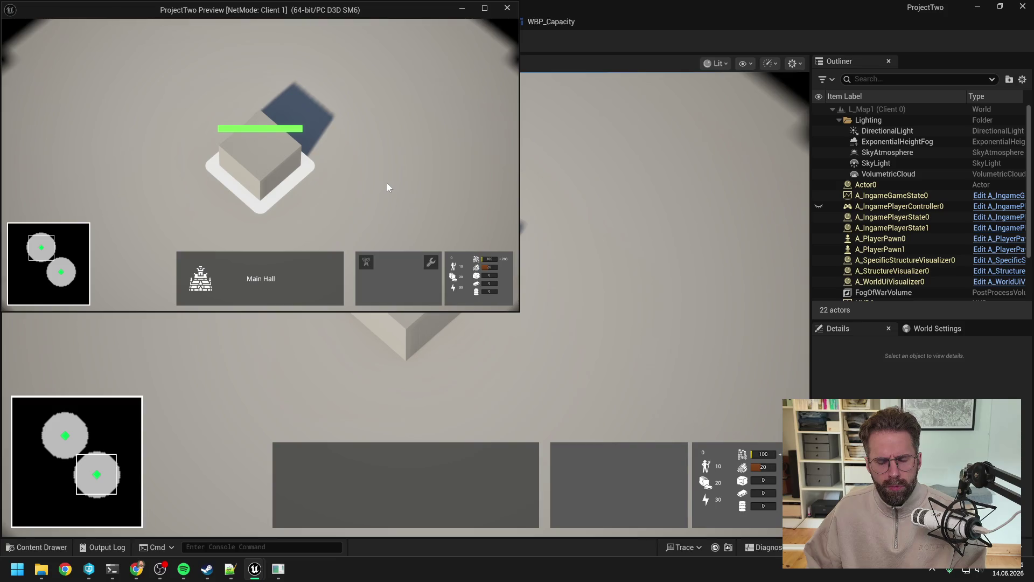
Have the Main Hall build a Power Grid Generator just to its right
{"action": "left_click", "coordinate": [367, 265]}
{"action": "right_click", "coordinate": [327, 178]}
{"action": "left_click", "coordinate": [367, 262]}
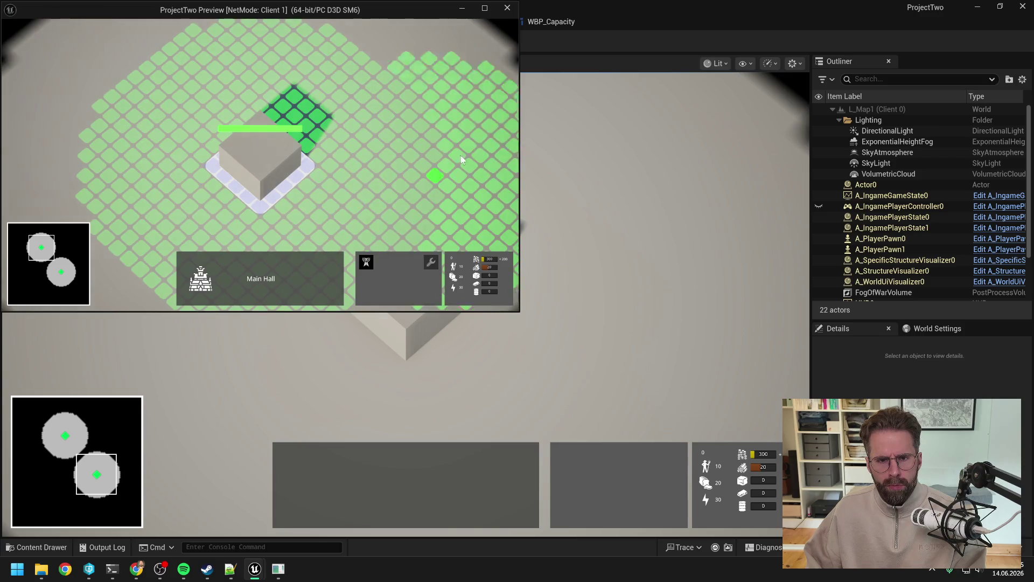
{"action": "left_click", "coordinate": [434, 161]}
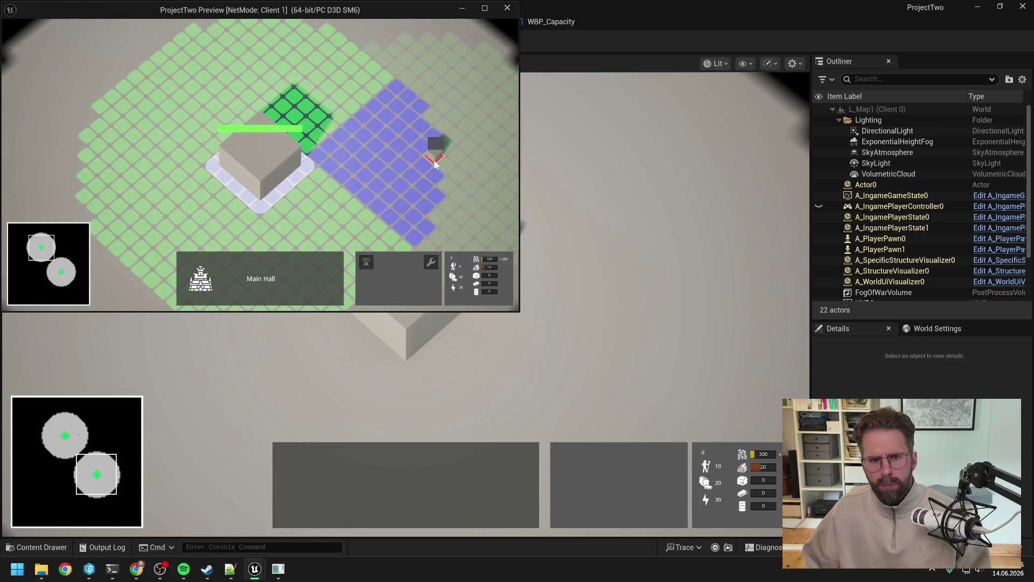
{"action": "right_click", "coordinate": [349, 227]}
{"action": "left_click", "coordinate": [647, 178]}
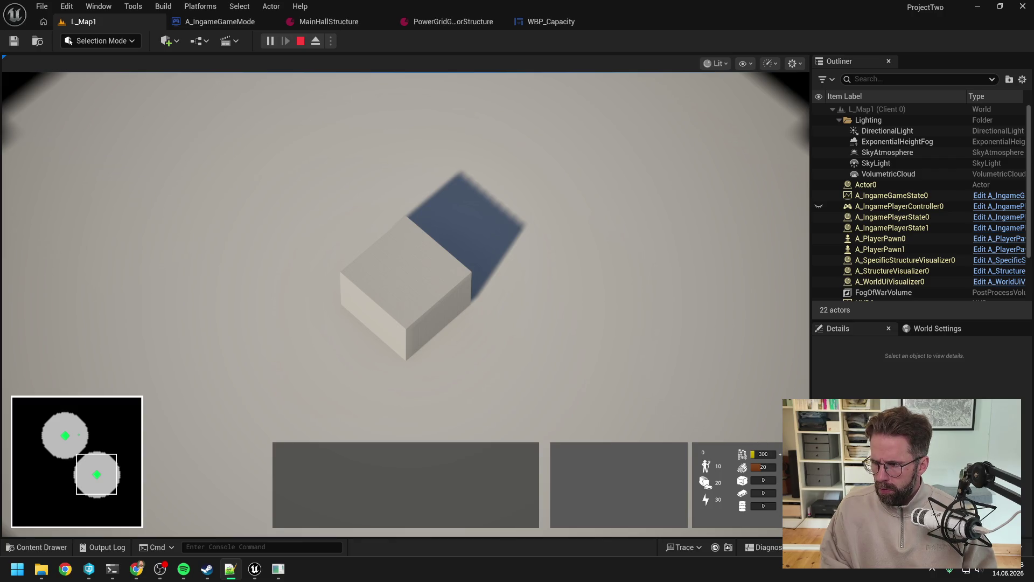
Zoom and pan the second player's game view to locate the placed generator
{"action": "left_click", "coordinate": [605, 296]}
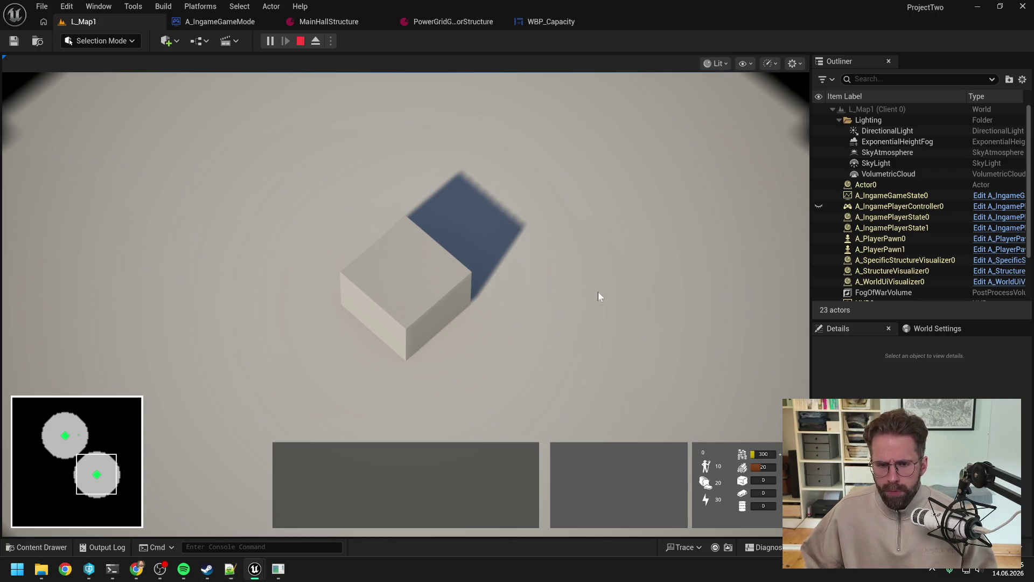
{"action": "scroll", "coordinate": [574, 298], "scroll_direction": "down", "scroll_amount": 2}
{"action": "key", "text": "s"}
{"action": "key", "text": "d"}
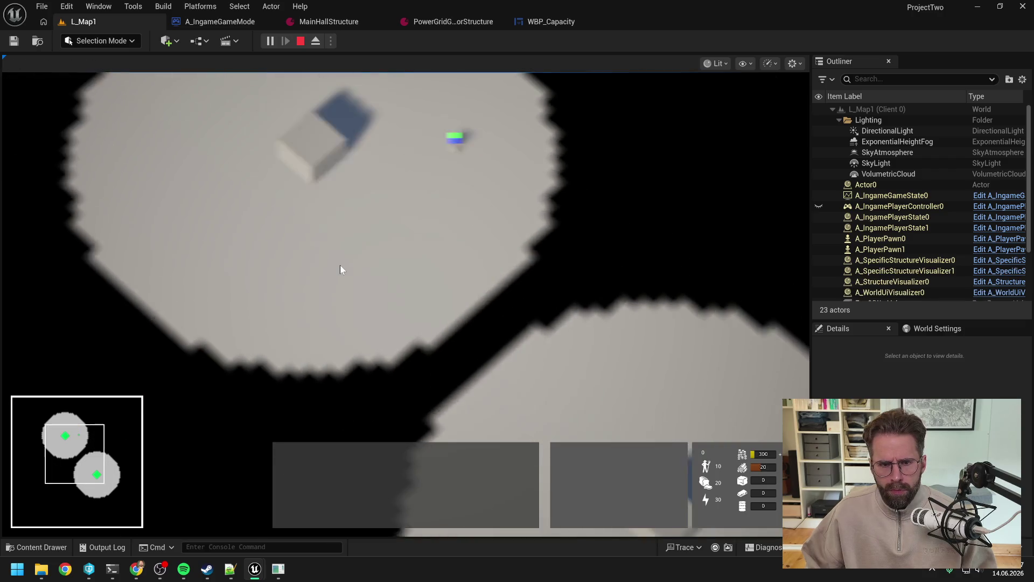
{"action": "key", "text": "w"}
{"action": "scroll", "coordinate": [490, 236], "scroll_direction": "up", "scroll_amount": 2}
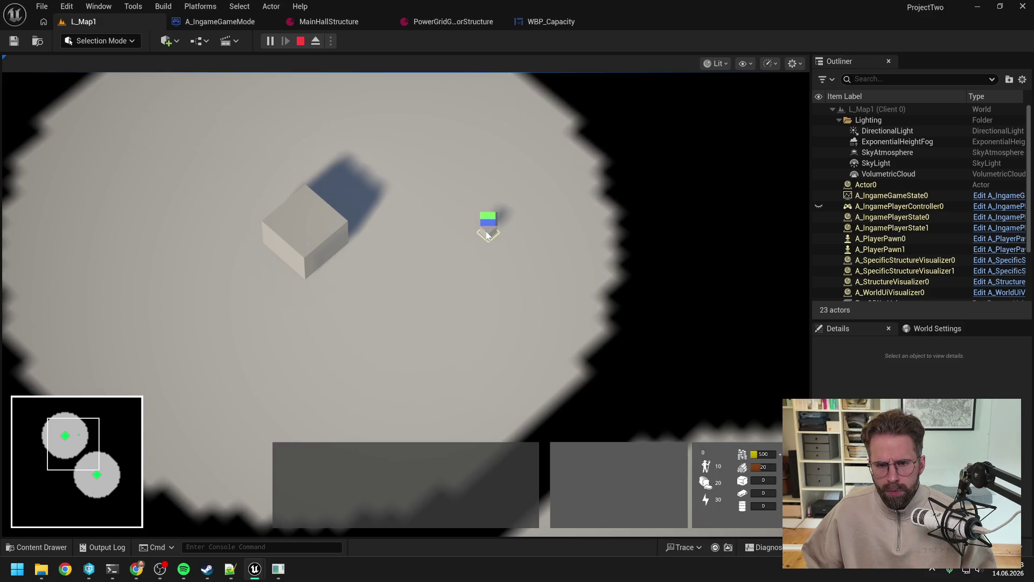
Select the generator, stop the test, and view PowerGridGeneratorStructure: Power Radius 8, 200 Gold, 10 Wood
{"action": "left_click", "coordinate": [487, 235]}
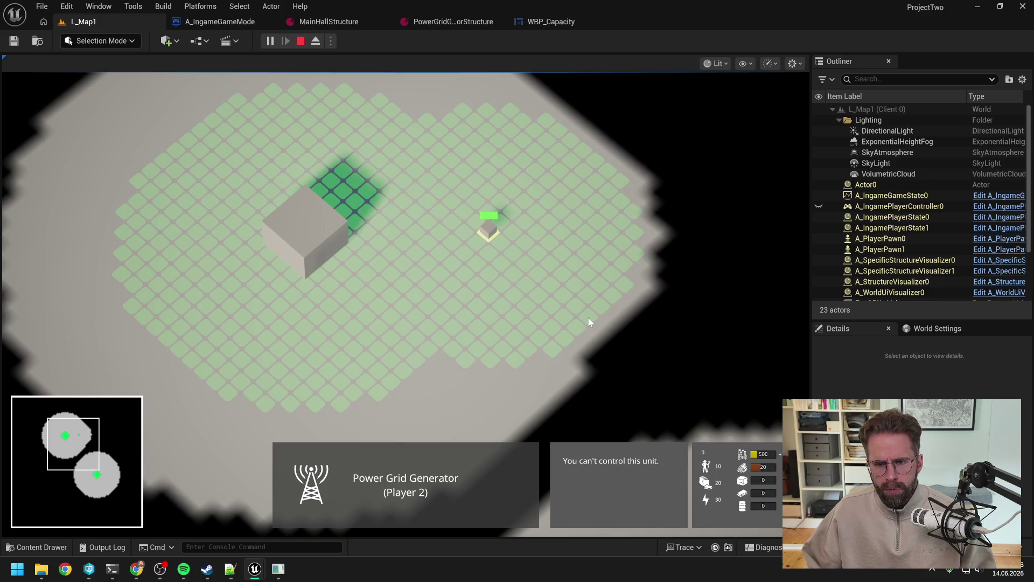
{"action": "key", "text": "Escape"}
{"action": "left_click", "coordinate": [441, 20]}
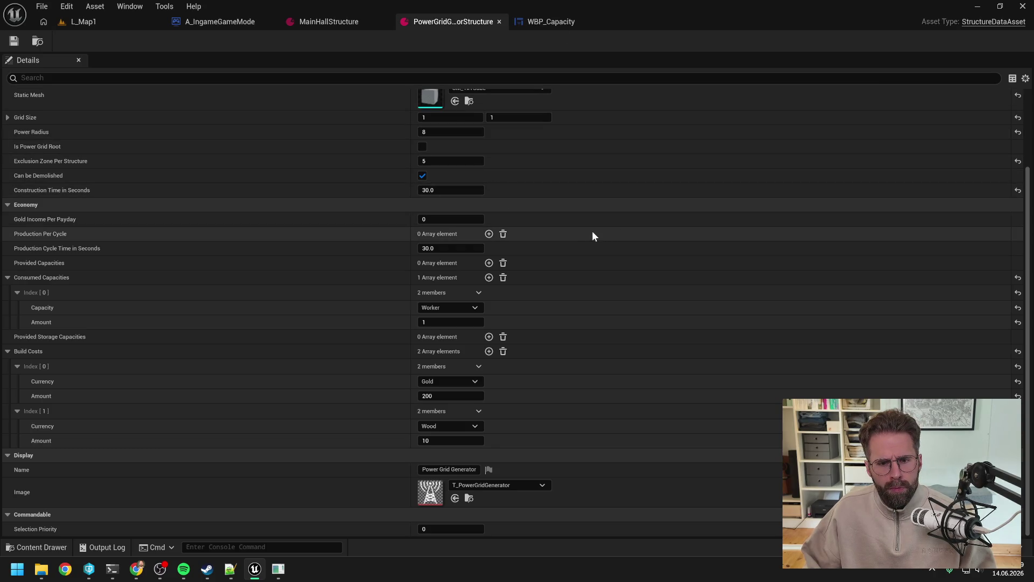
{"action": "scroll", "coordinate": [583, 237], "scroll_direction": "up", "scroll_amount": 2}
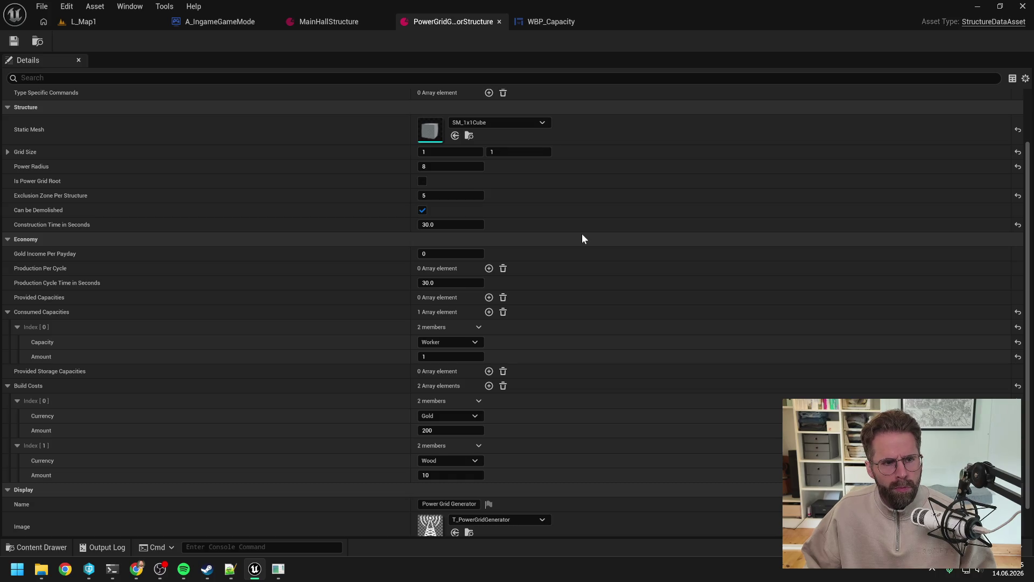
{"action": "scroll", "coordinate": [583, 238], "scroll_direction": "up", "scroll_amount": 2}
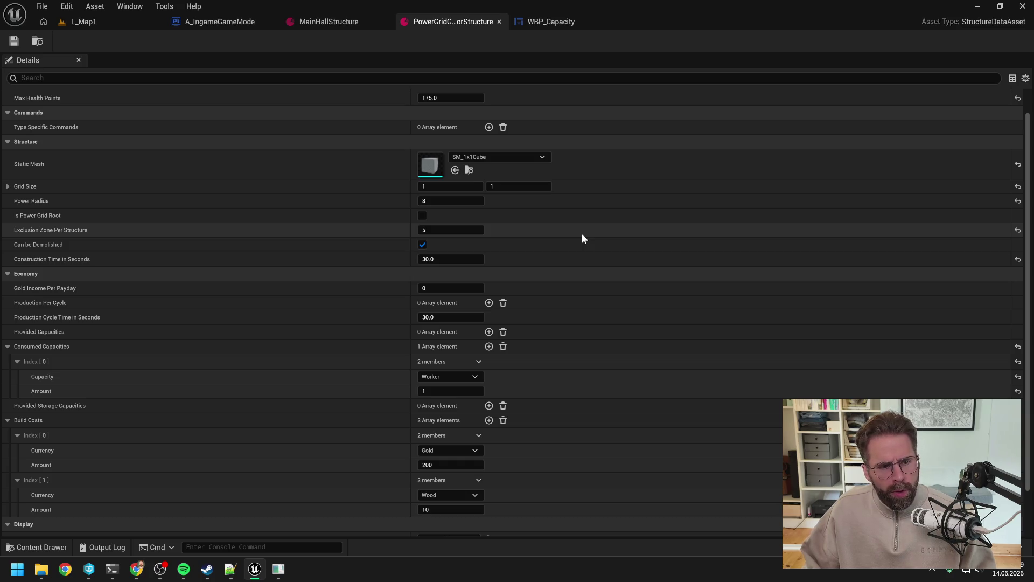
{"action": "scroll", "coordinate": [582, 239], "scroll_direction": "up", "scroll_amount": 1}
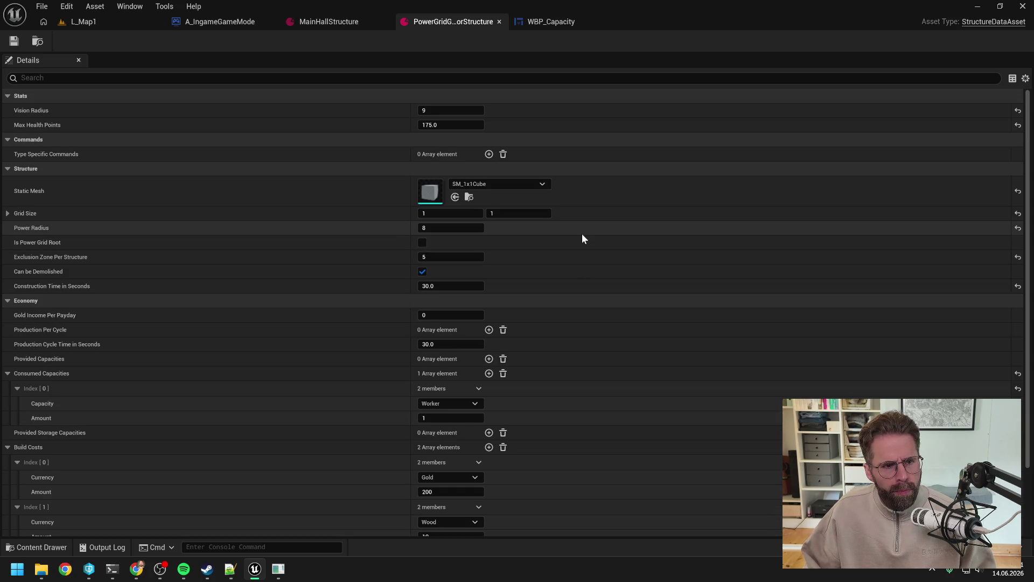
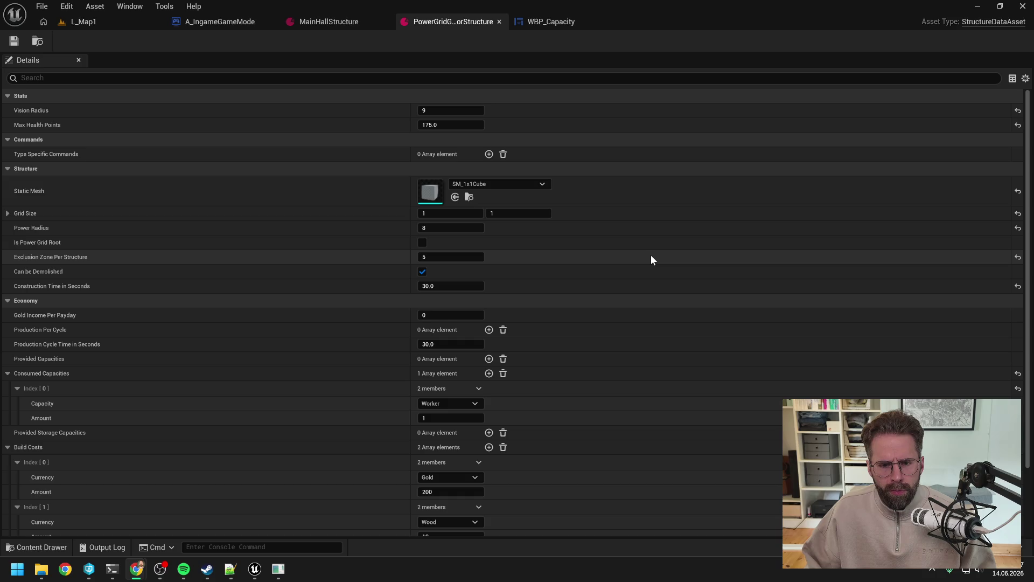
Switch to WBP_Capacity and inspect its Capacity variable, briefly opening and closing the Content Drawer
{"action": "scroll", "coordinate": [652, 260], "scroll_direction": "down", "scroll_amount": 2}
{"action": "left_click", "coordinate": [551, 21]}
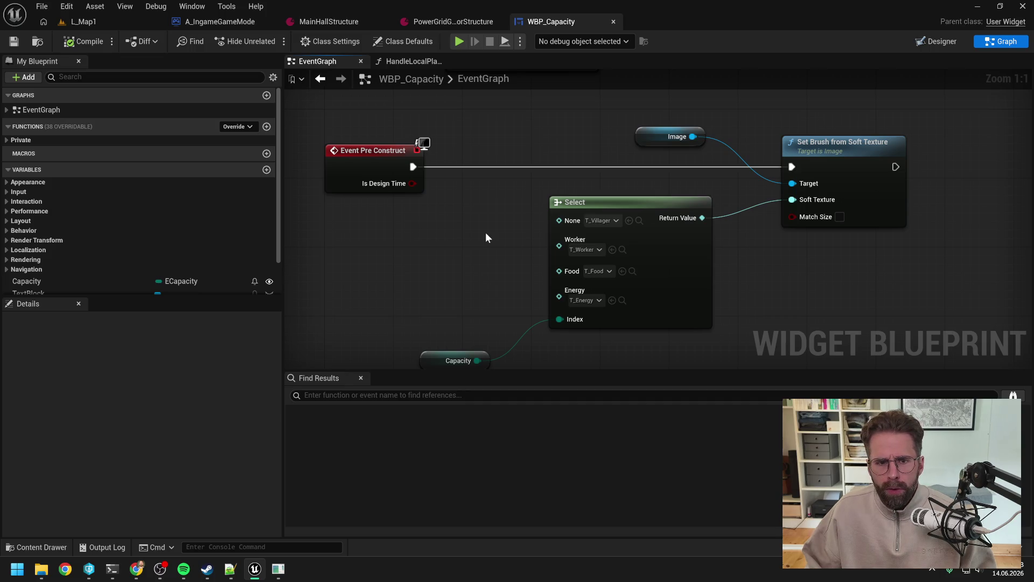
{"action": "scroll", "coordinate": [486, 237], "scroll_direction": "down", "scroll_amount": 2}
{"action": "left_click", "coordinate": [468, 282]}
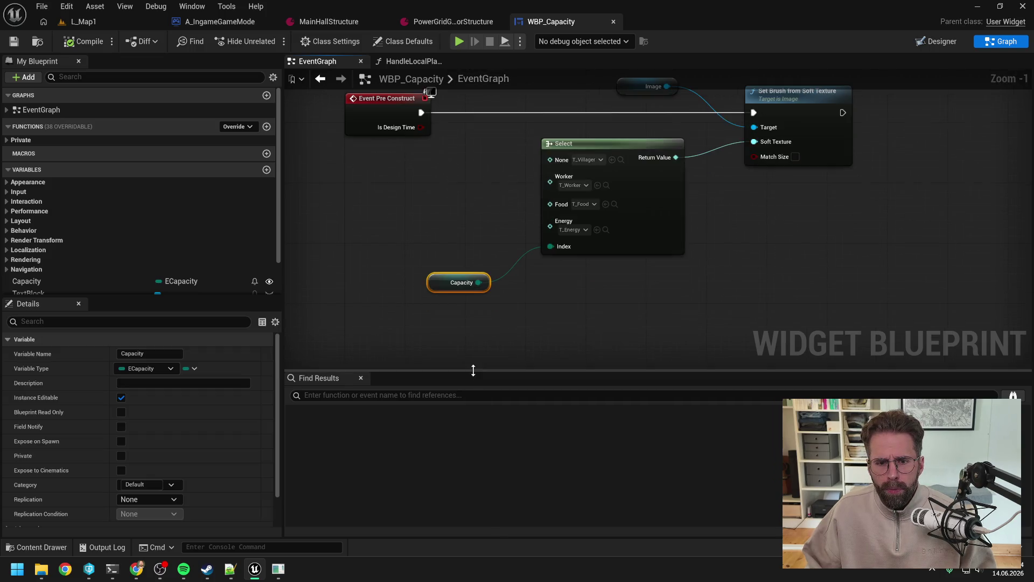
{"action": "left_click", "coordinate": [477, 221]}
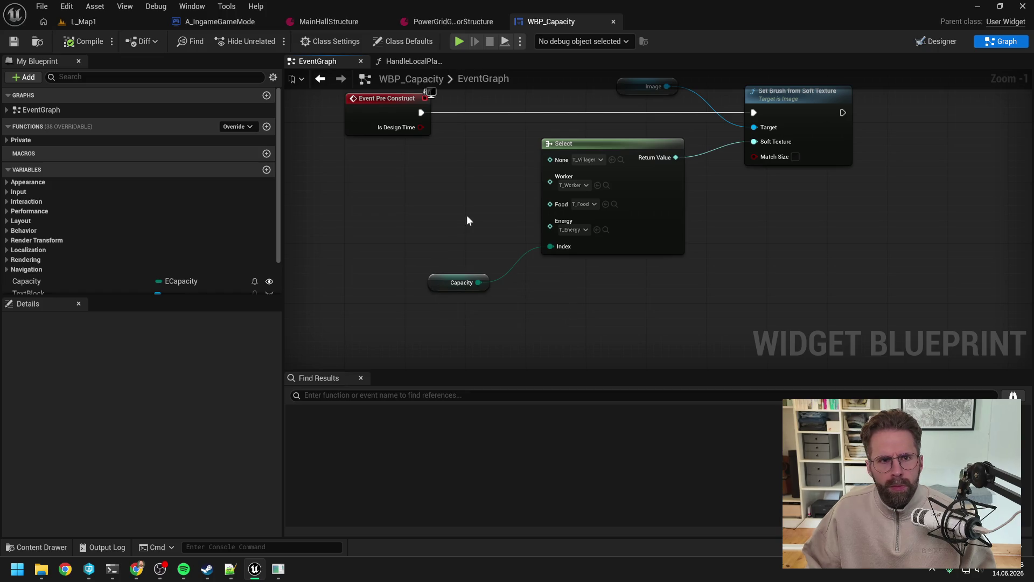
{"action": "key", "text": "ctrl+space"}
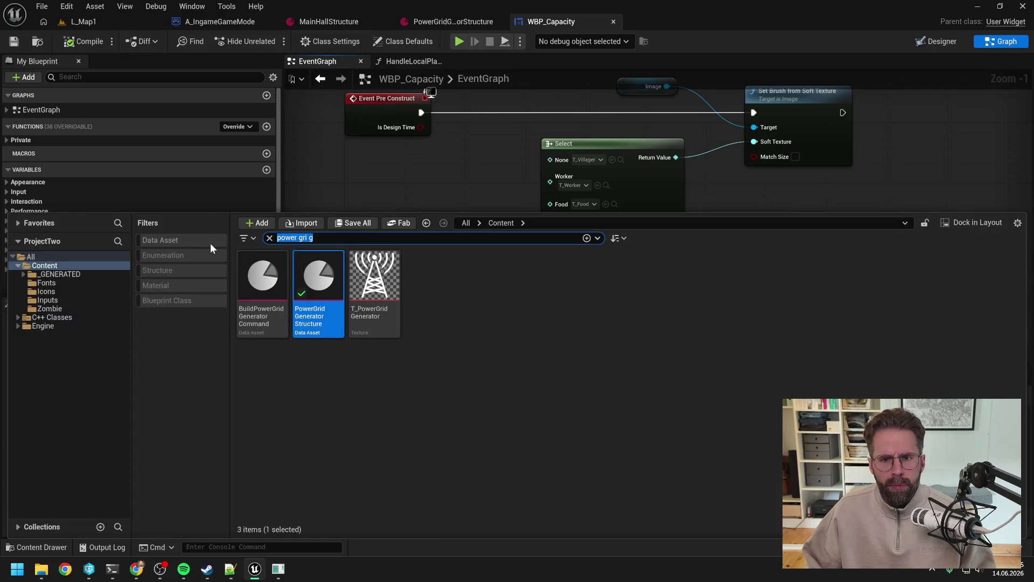
{"action": "left_click", "coordinate": [418, 180]}
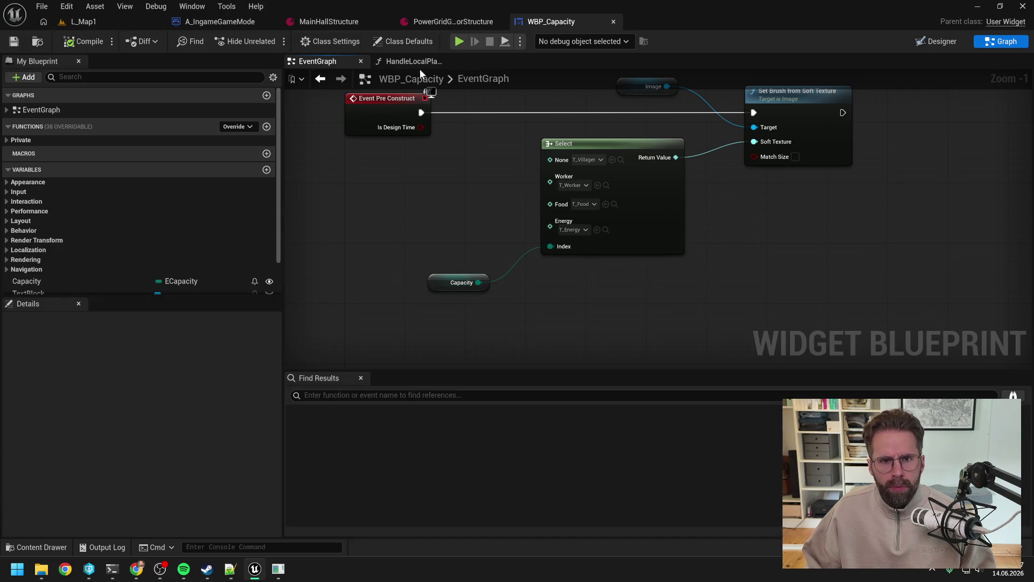
In HandleLocalPlayerResourcesChanged, add a Switch on ECapacity node driven by the Capacity variable
{"action": "left_click", "coordinate": [417, 63]}
{"action": "scroll", "coordinate": [551, 290], "scroll_direction": "down", "scroll_amount": 1}
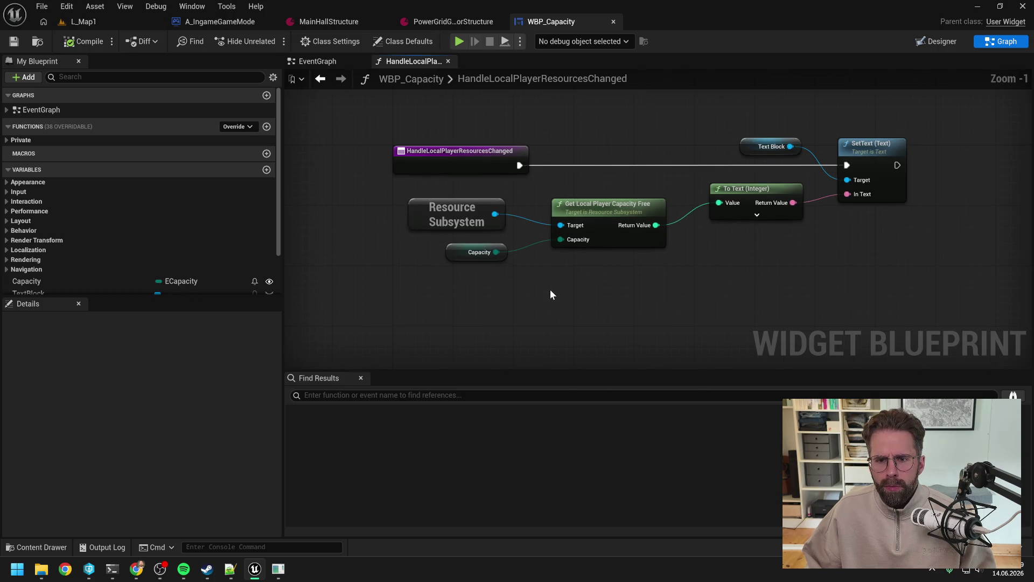
{"action": "left_click_drag", "start_coordinate": [496, 252], "coordinate": [529, 302]}
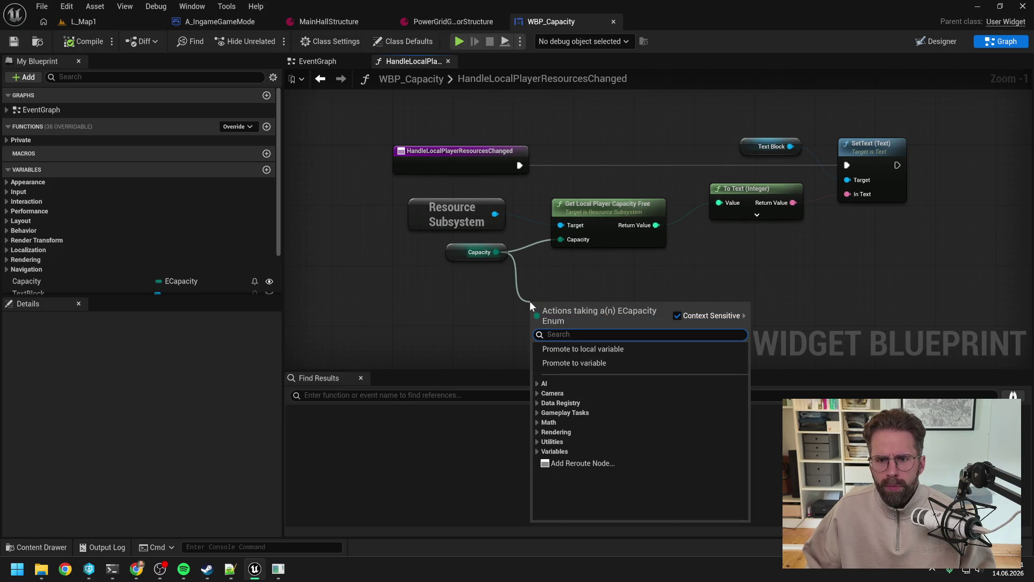
{"action": "type", "text": "switch"}
{"action": "key", "text": "Return"}
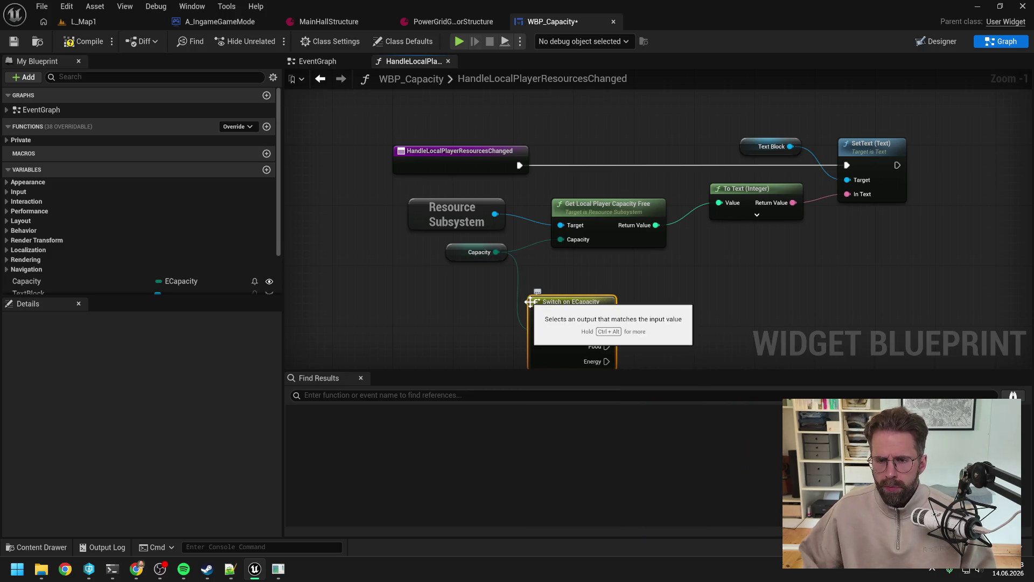
{"action": "scroll", "coordinate": [630, 274], "scroll_direction": "down", "scroll_amount": 1}
{"action": "left_click", "coordinate": [632, 275]}
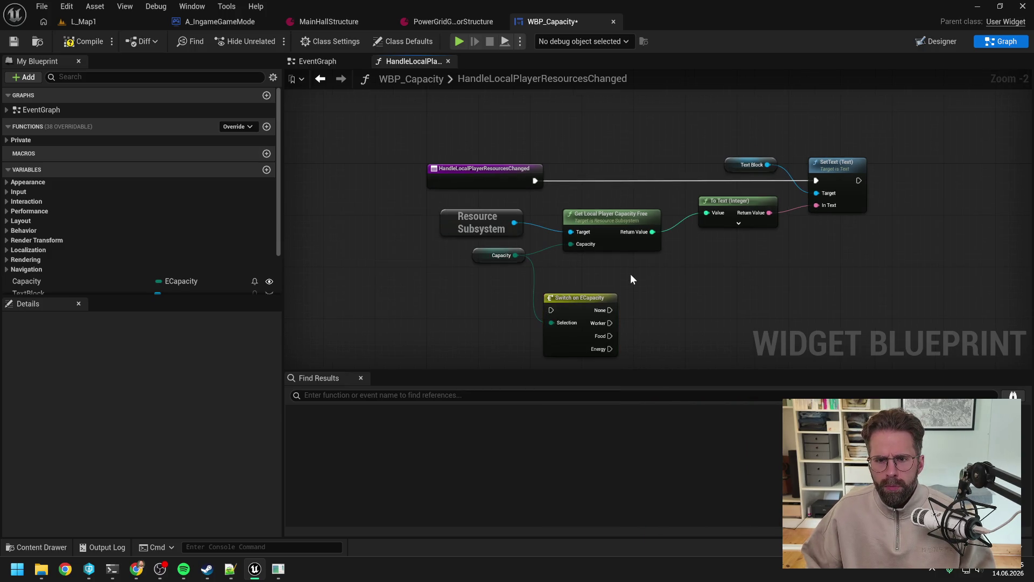
Route the event through the switch and connect its Worker and Food cases to SetText
{"action": "mouse_move", "coordinate": [659, 281]}
{"action": "left_mouse_down"}
{"action": "mouse_move", "coordinate": [616, 276]}
{"action": "mouse_move", "coordinate": [786, 162]}
{"action": "mouse_move", "coordinate": [767, 185]}
{"action": "left_mouse_up"}
{"action": "left_click_drag", "start_coordinate": [575, 234], "coordinate": [717, 234]}
{"action": "mouse_move", "coordinate": [533, 300]}
{"action": "left_mouse_down"}
{"action": "mouse_move", "coordinate": [547, 244]}
{"action": "mouse_move", "coordinate": [587, 170]}
{"action": "left_mouse_up"}
{"action": "left_click_drag", "start_coordinate": [493, 183], "coordinate": [560, 183]}
{"action": "left_click_drag", "start_coordinate": [642, 176], "coordinate": [568, 180]}
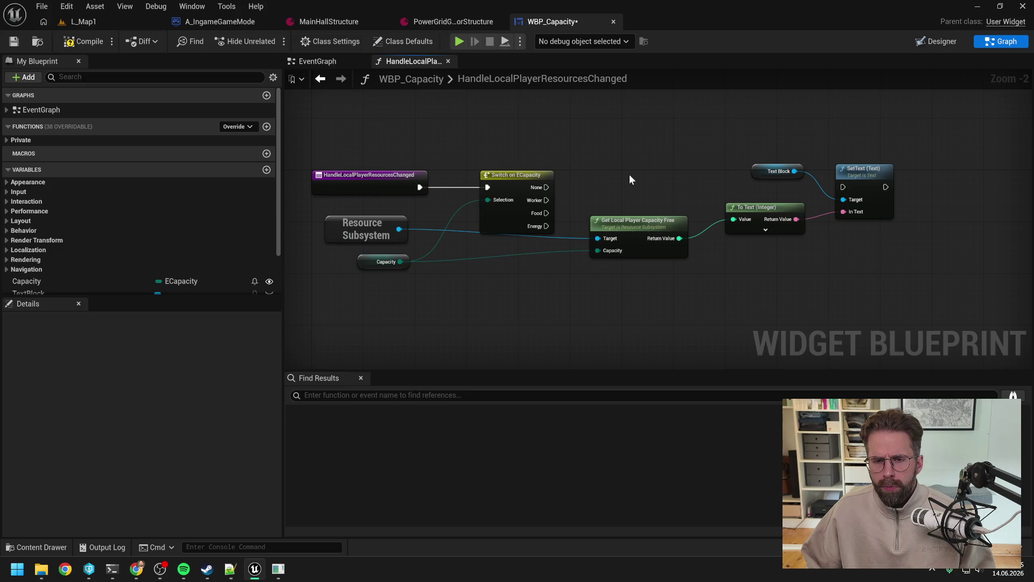
{"action": "left_click_drag", "start_coordinate": [546, 200], "coordinate": [844, 188]}
{"action": "double_click", "coordinate": [597, 199]}
{"action": "mouse_move", "coordinate": [591, 194]}
{"action": "left_mouse_down"}
{"action": "mouse_move", "coordinate": [546, 213]}
{"action": "mouse_move", "coordinate": [591, 194]}
{"action": "left_mouse_up"}
Search Resource Subsystem nodes for 'get vi', cancel without adding one, and compile with F7
{"action": "left_click_drag", "start_coordinate": [399, 229], "coordinate": [570, 150]}
{"action": "type", "text": "get vi"}
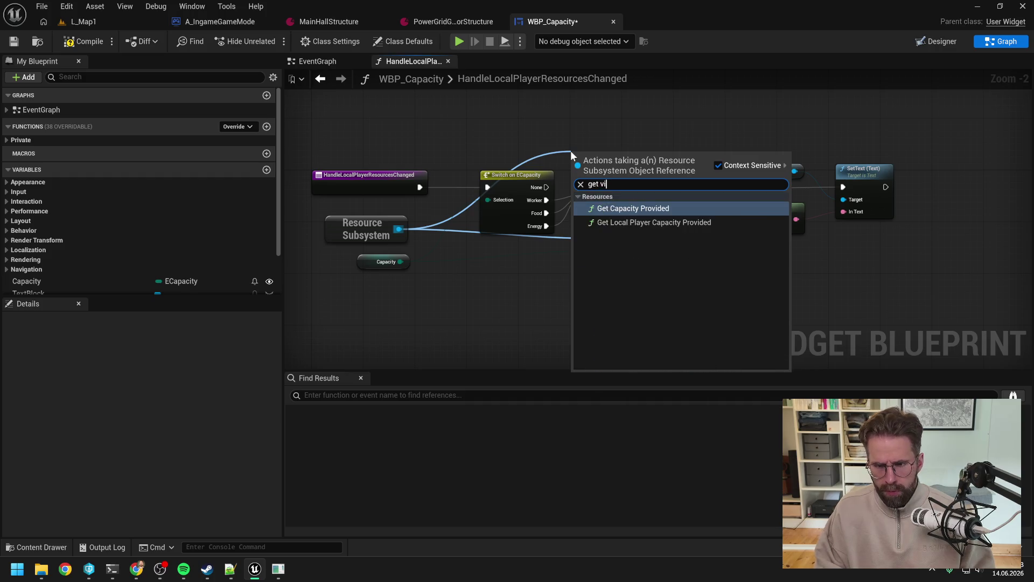
{"action": "key", "text": "BackSpace"}
{"action": "key", "text": "BackSpace"}
{"action": "key", "text": "Return"}
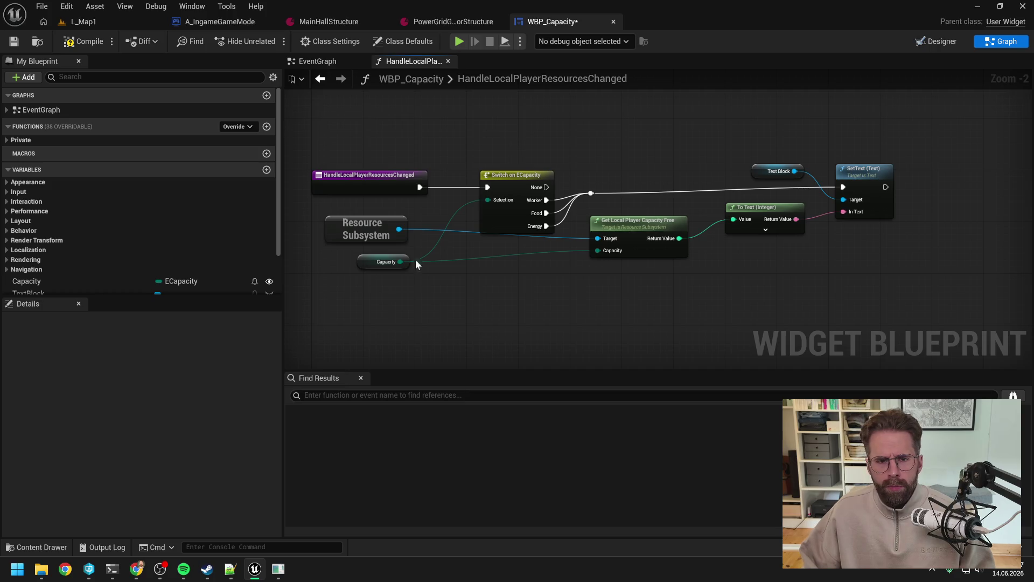
{"action": "key", "text": "F7"}
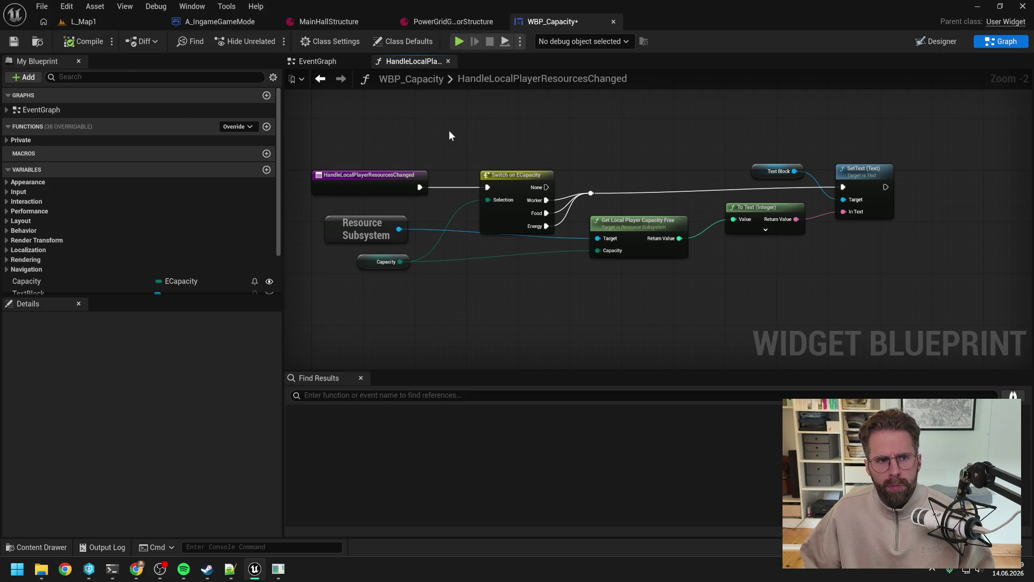
Add a Get Capacity Provided node from the Resource Subsystem, after also trying the searches 'worker' and 'max'
{"action": "left_click_drag", "start_coordinate": [399, 229], "coordinate": [573, 132]}
{"action": "type", "text": "worker"}
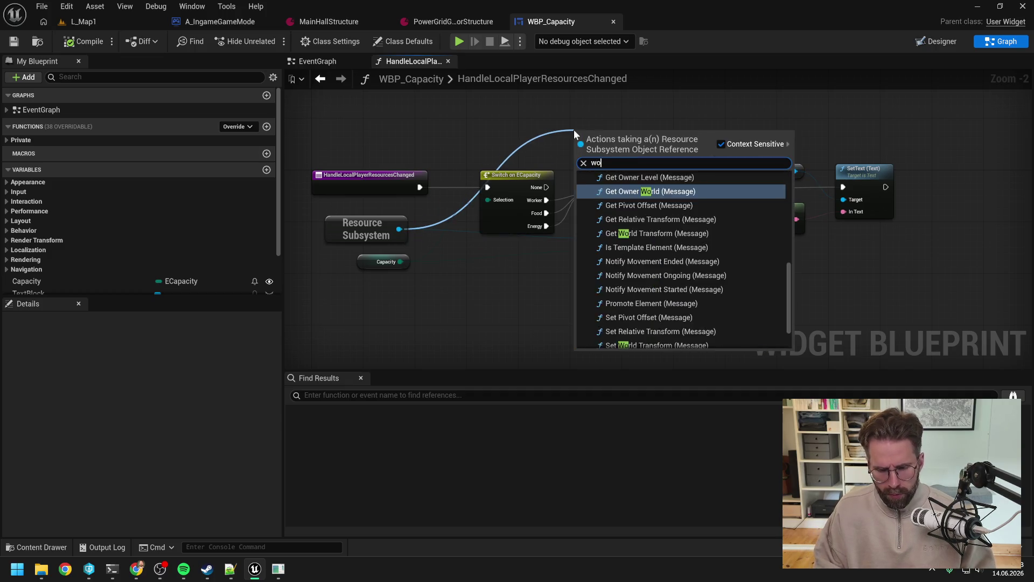
{"action": "key", "text": "ctrl+a"}
{"action": "type", "text": "max"}
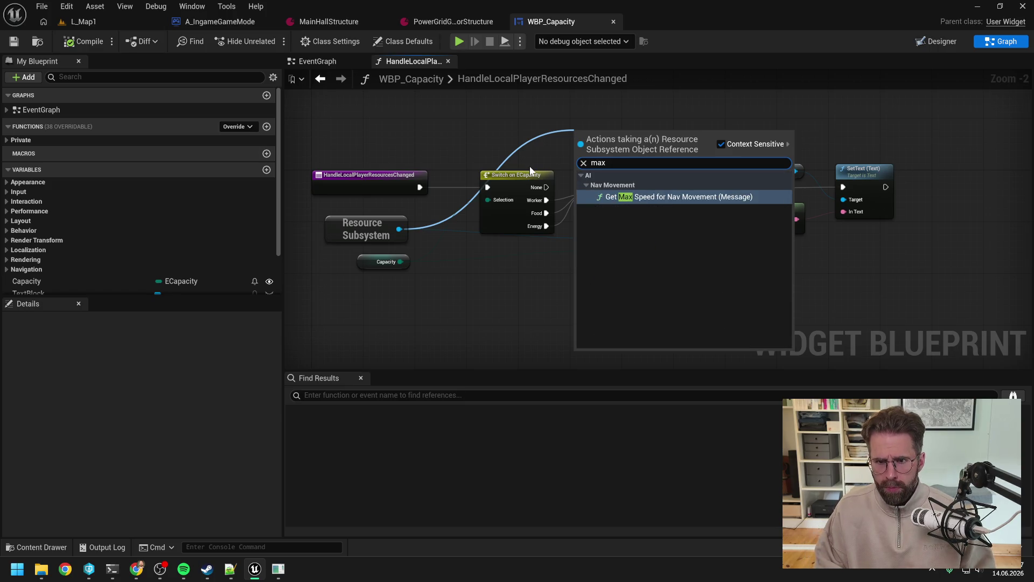
{"action": "key", "text": "ctrl+a"}
{"action": "type", "text": "capa"}
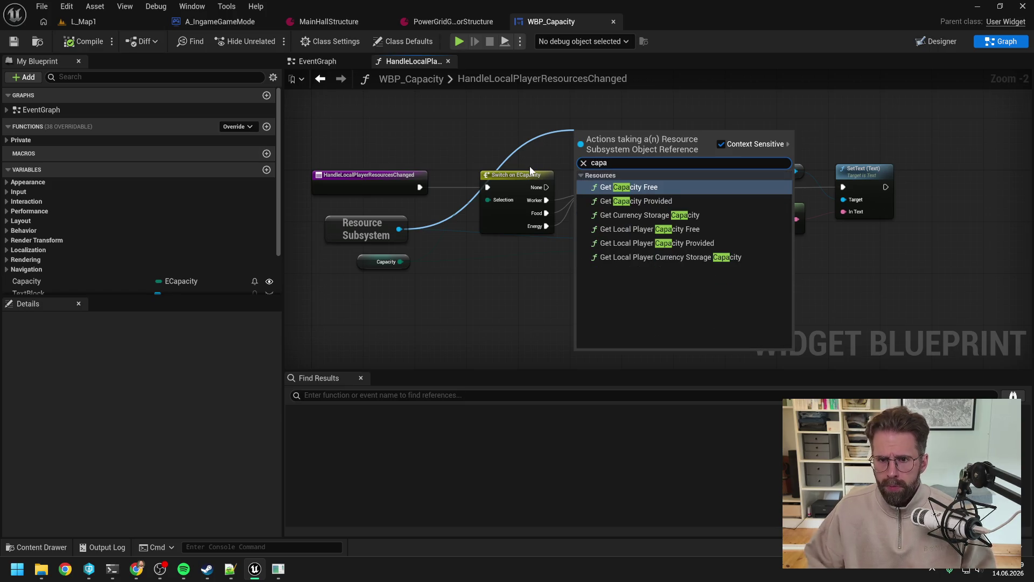
{"action": "left_click", "coordinate": [642, 202]}
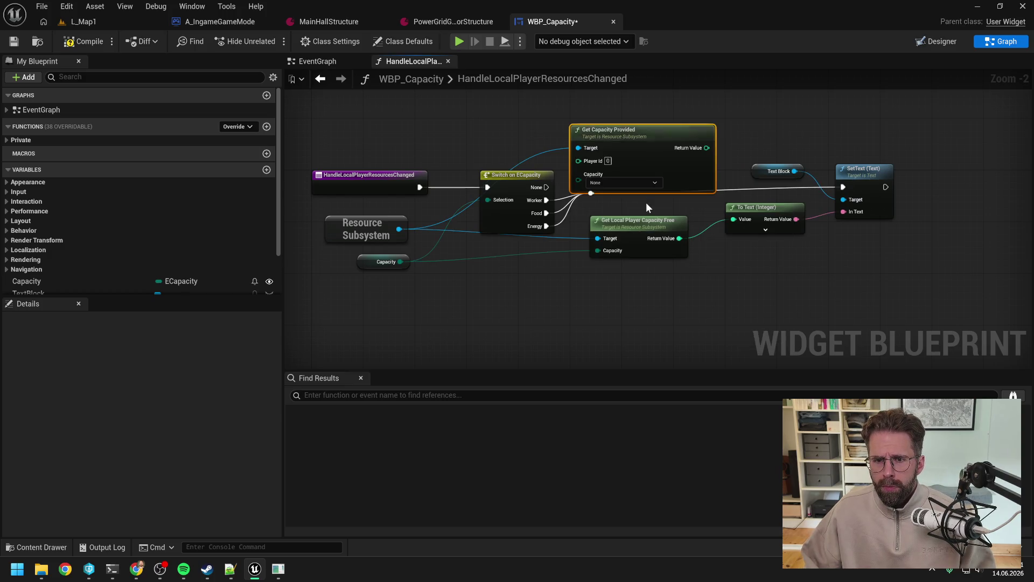
{"action": "left_click_drag", "start_coordinate": [646, 149], "coordinate": [652, 136]}
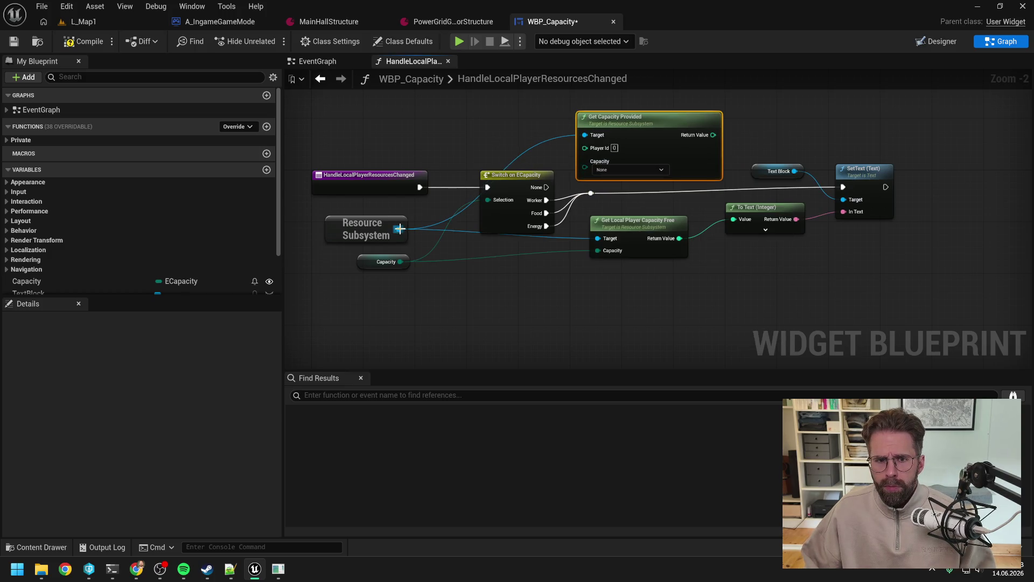
Add a Get Local Player Capacity Provided node above it with capacity set to Worker
{"action": "left_click_drag", "start_coordinate": [398, 229], "coordinate": [482, 133]}
{"action": "type", "text": "local cap"}
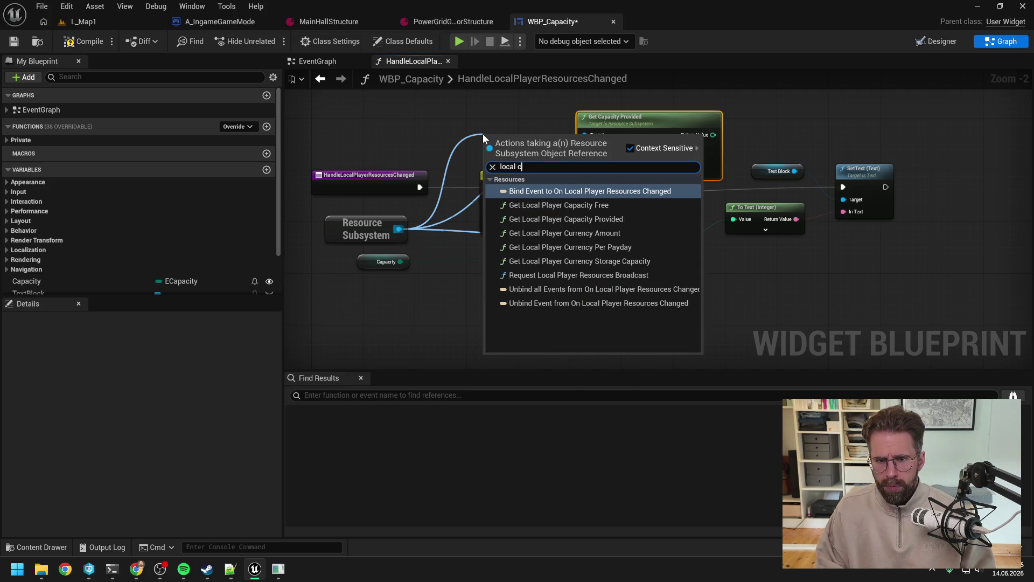
{"action": "left_click", "coordinate": [586, 204]}
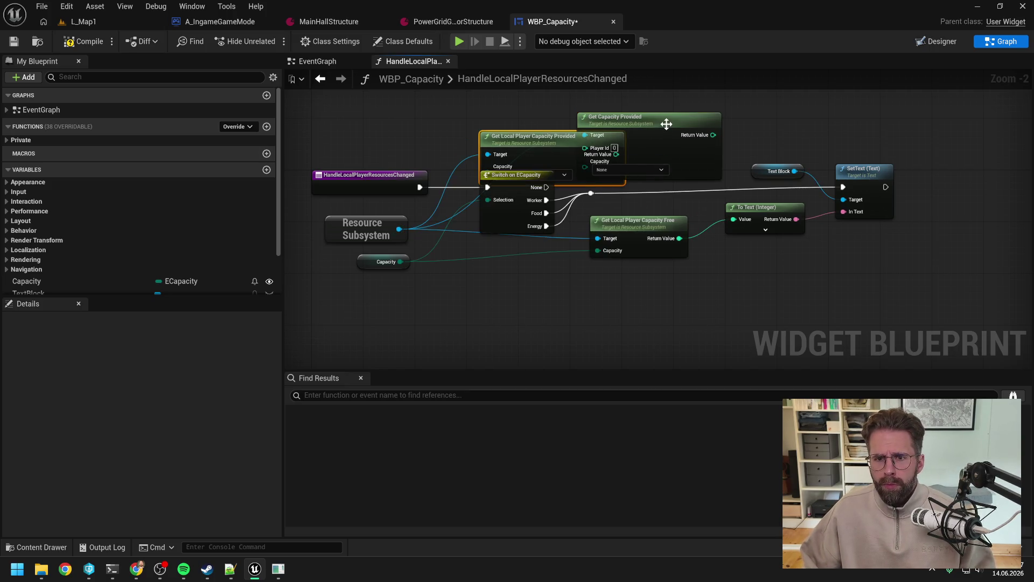
{"action": "mouse_move", "coordinate": [566, 145]}
{"action": "left_mouse_down"}
{"action": "mouse_move", "coordinate": [626, 125]}
{"action": "mouse_move", "coordinate": [551, 114]}
{"action": "left_mouse_up"}
{"action": "left_click", "coordinate": [630, 156]}
{"action": "left_click", "coordinate": [622, 178]}
{"action": "left_click", "coordinate": [706, 113]}
{"action": "left_click_drag", "start_coordinate": [705, 113], "coordinate": [679, 132]}
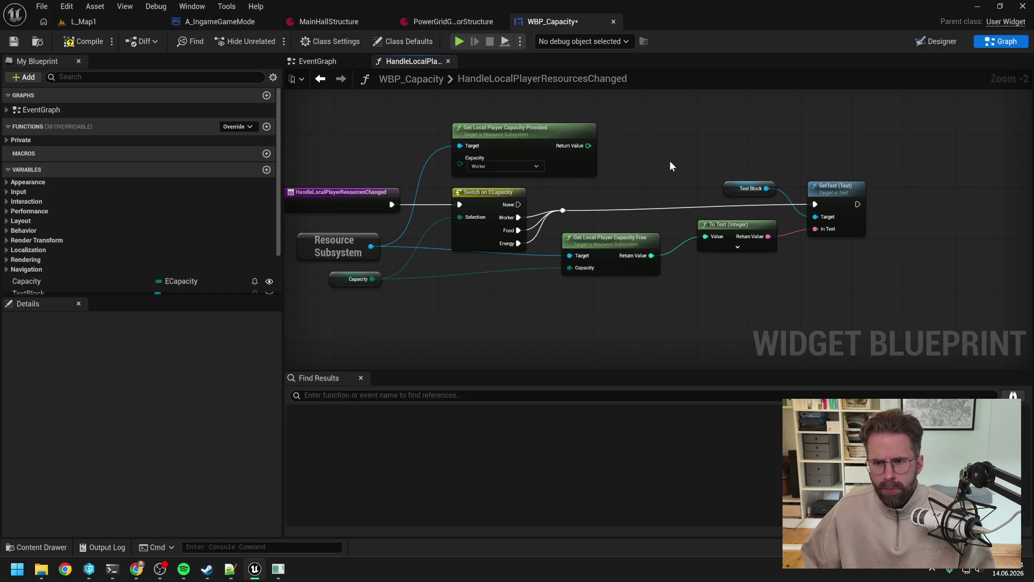
Delete the Switch on ECapacity node and its reroute point
{"action": "left_click", "coordinate": [499, 192]}
{"action": "left_click", "coordinate": [564, 210], "text": "ctrl"}
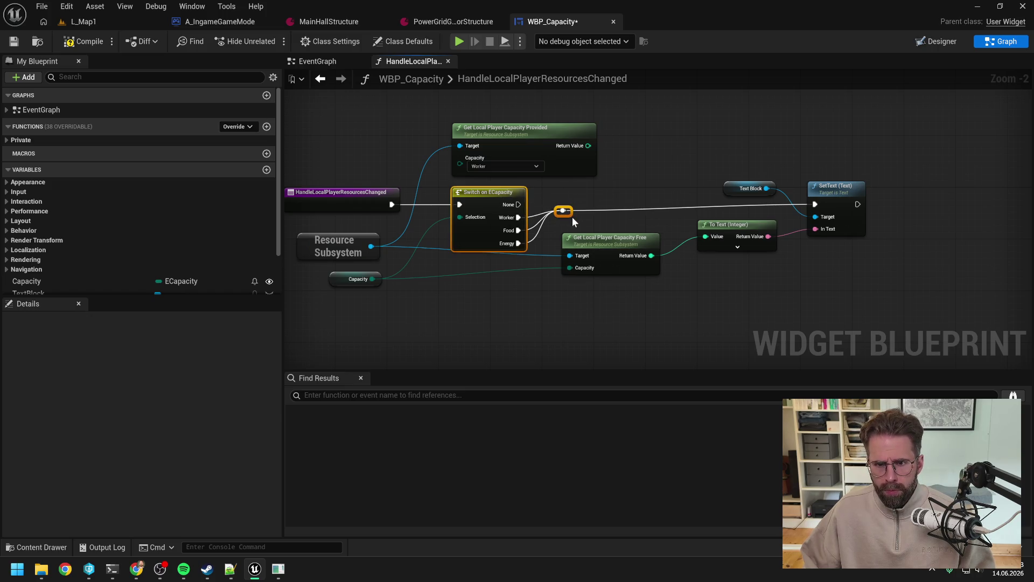
{"action": "key", "text": "Delete"}
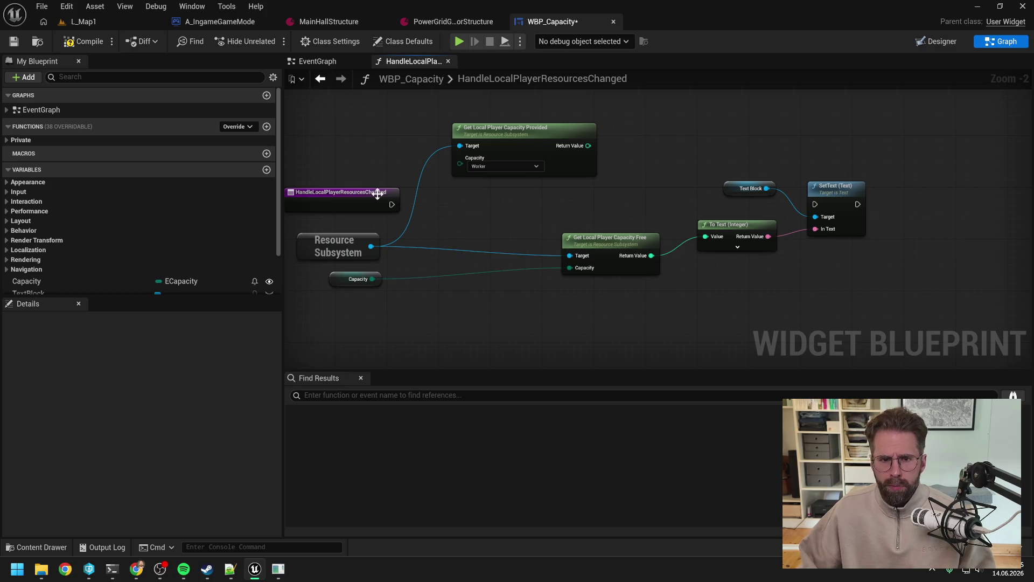
Connect the event directly to SetText and add a Select node feeding To Text
{"action": "mouse_move", "coordinate": [386, 207]}
{"action": "left_mouse_down"}
{"action": "mouse_move", "coordinate": [830, 203]}
{"action": "mouse_move", "coordinate": [385, 215]}
{"action": "mouse_move", "coordinate": [816, 204]}
{"action": "left_mouse_up"}
{"action": "left_click", "coordinate": [738, 297]}
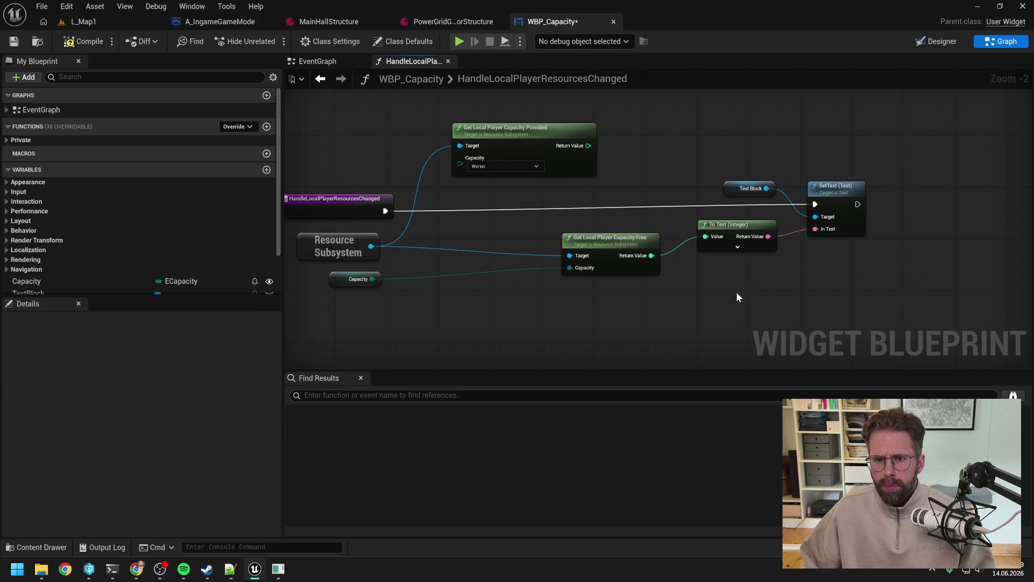
{"action": "left_click_drag", "start_coordinate": [704, 236], "coordinate": [680, 293]}
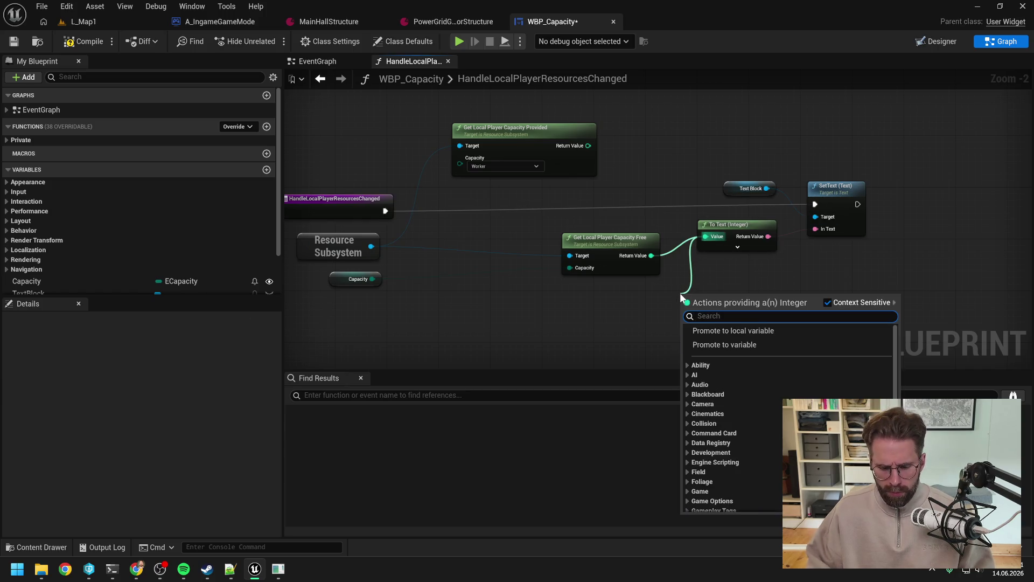
{"action": "type", "text": "selec"}
{"action": "scroll", "coordinate": [738, 404], "scroll_direction": "down", "scroll_amount": 3}
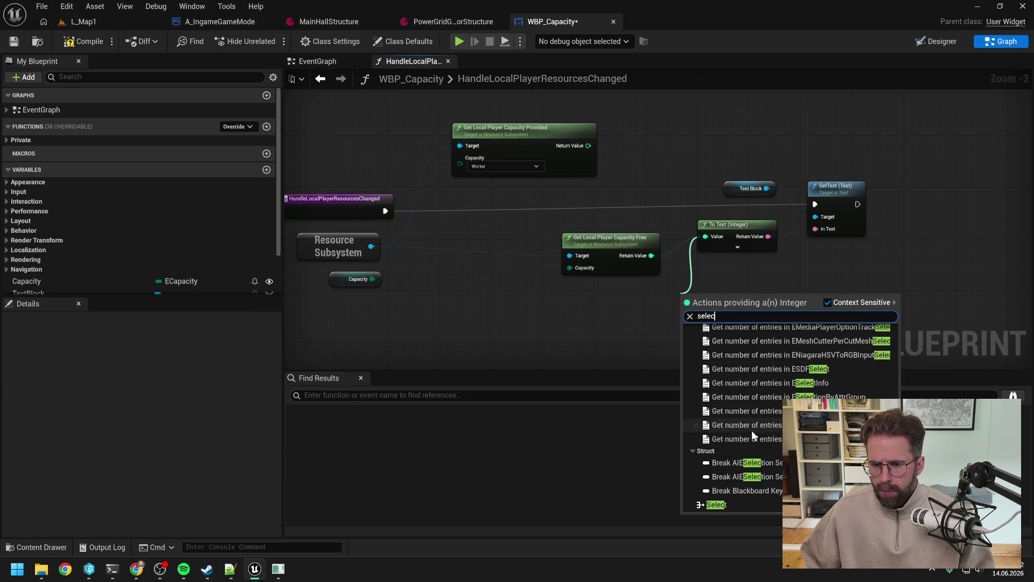
{"action": "left_click", "coordinate": [735, 503]}
{"action": "left_click_drag", "start_coordinate": [700, 295], "coordinate": [592, 301]}
{"action": "left_click", "coordinate": [447, 285]}
Feed Capacity into the Select index and free capacity into its Energy option
{"action": "left_click_drag", "start_coordinate": [372, 278], "coordinate": [570, 347]}
{"action": "left_click_drag", "start_coordinate": [518, 293], "coordinate": [524, 279]}
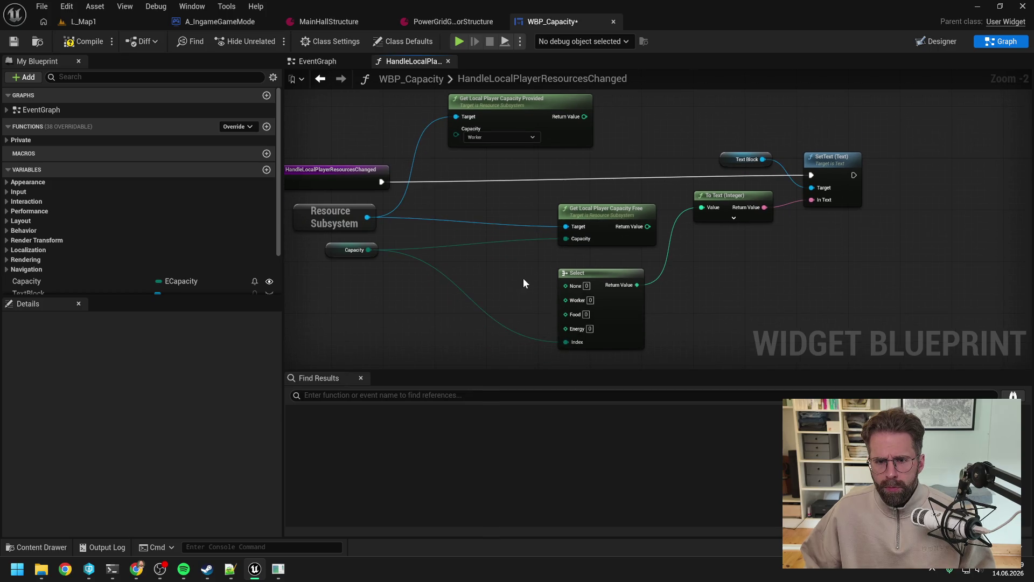
{"action": "mouse_move", "coordinate": [609, 215]}
{"action": "left_mouse_down"}
{"action": "mouse_move", "coordinate": [481, 214]}
{"action": "mouse_move", "coordinate": [566, 291]}
{"action": "mouse_move", "coordinate": [571, 330]}
{"action": "left_mouse_up"}
{"action": "mouse_move", "coordinate": [584, 116]}
{"action": "left_mouse_down"}
{"action": "mouse_move", "coordinate": [598, 251]}
{"action": "mouse_move", "coordinate": [569, 290]}
{"action": "left_mouse_up"}
{"action": "scroll", "coordinate": [561, 212], "scroll_direction": "down", "scroll_amount": 2}
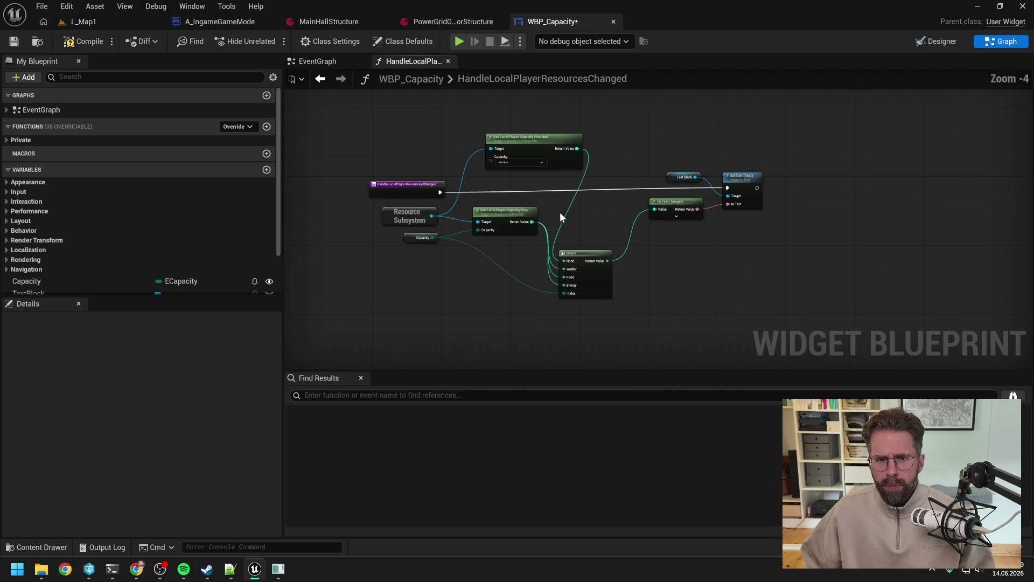
{"action": "left_click_drag", "start_coordinate": [545, 147], "coordinate": [528, 165]}
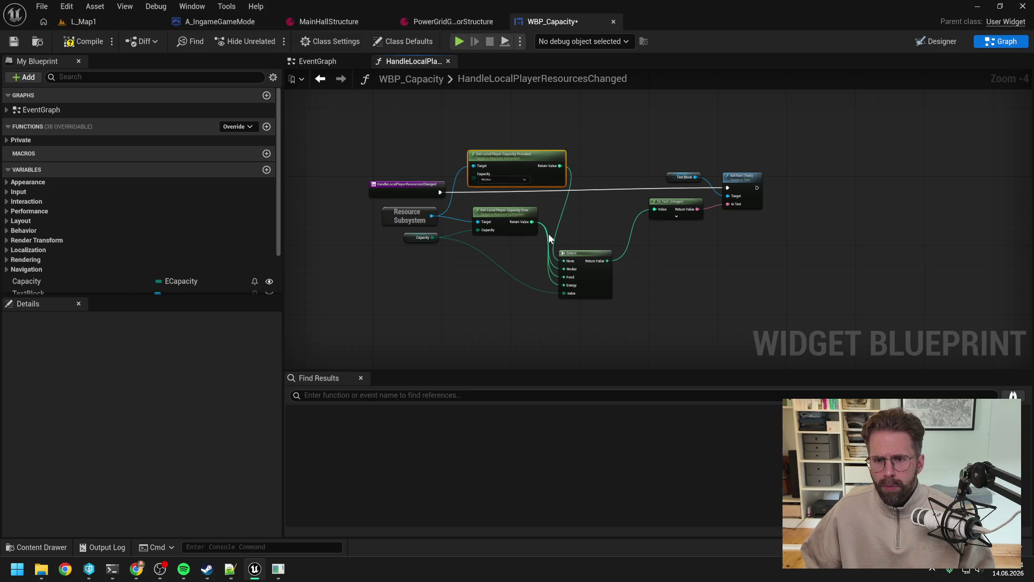
{"action": "left_click_drag", "start_coordinate": [591, 252], "coordinate": [616, 201]}
Tidy the Capacity Free, Capacity, event and Capacity Provided node positions
{"action": "left_click", "coordinate": [555, 277]}
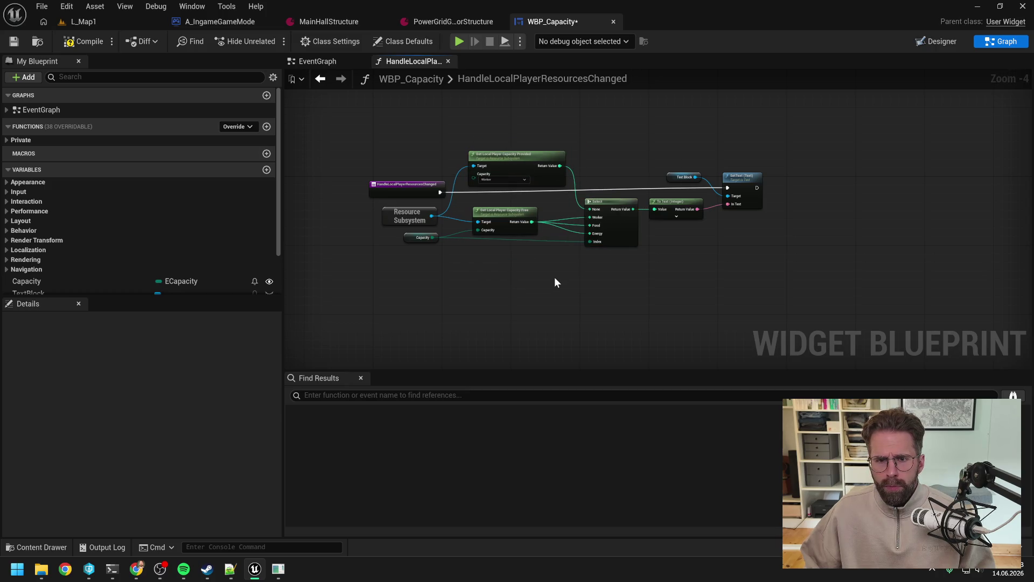
{"action": "left_click_drag", "start_coordinate": [516, 213], "coordinate": [545, 205]}
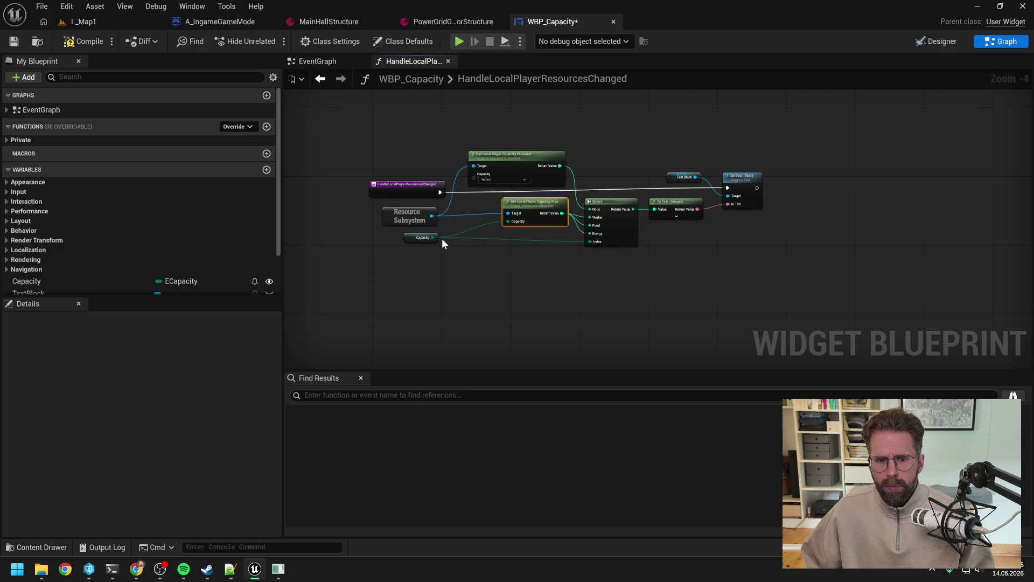
{"action": "left_click_drag", "start_coordinate": [412, 242], "coordinate": [460, 242]}
{"action": "left_click", "coordinate": [451, 255]}
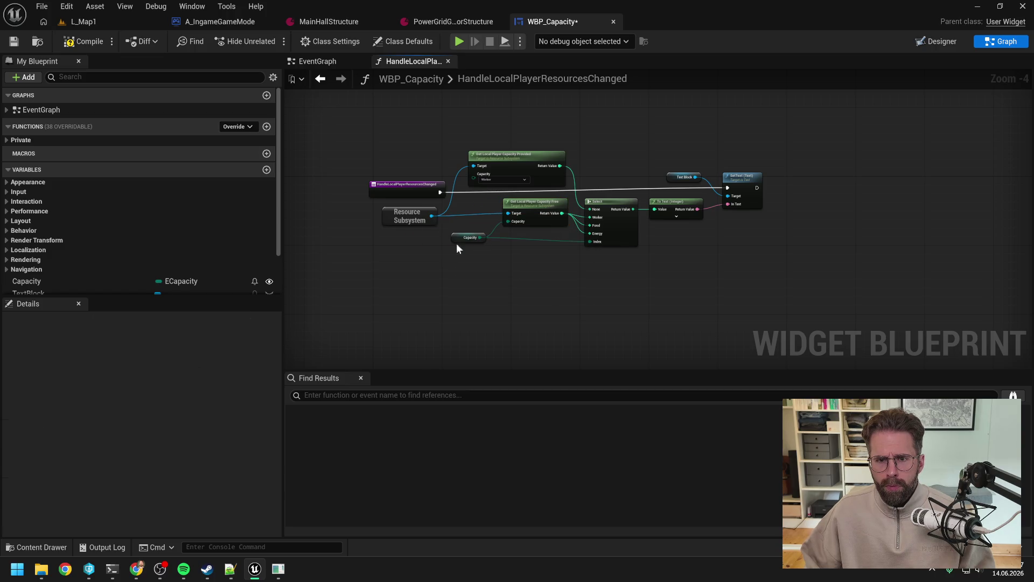
{"action": "left_click_drag", "start_coordinate": [402, 193], "coordinate": [402, 189]}
{"action": "left_click", "coordinate": [602, 118]}
{"action": "left_click", "coordinate": [543, 153]}
{"action": "left_click", "coordinate": [651, 127]}
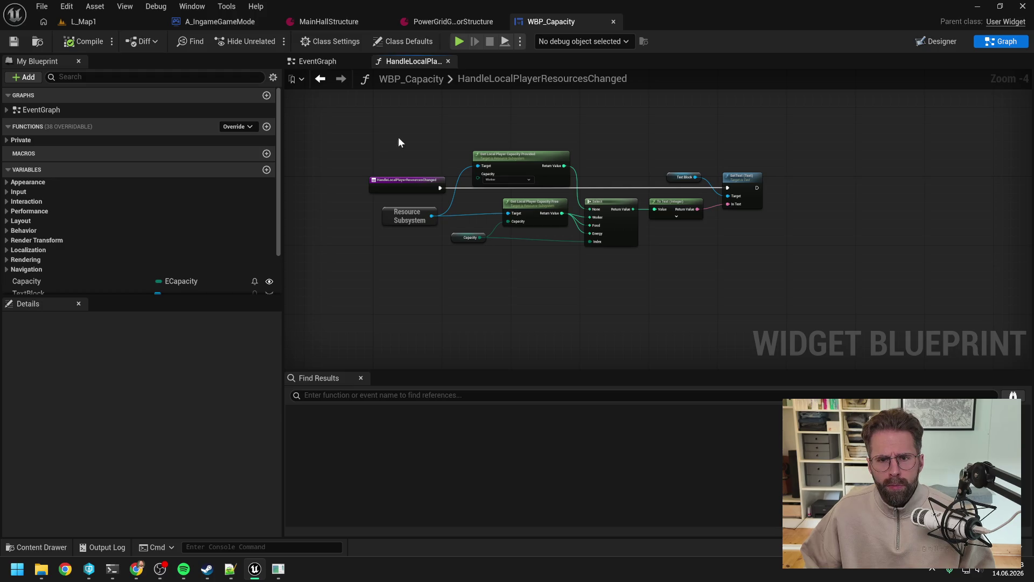
Return to the EventGraph and search the Content Drawer for 'res'
{"action": "left_click", "coordinate": [326, 59]}
{"action": "left_click_drag", "start_coordinate": [516, 153], "coordinate": [467, 176]}
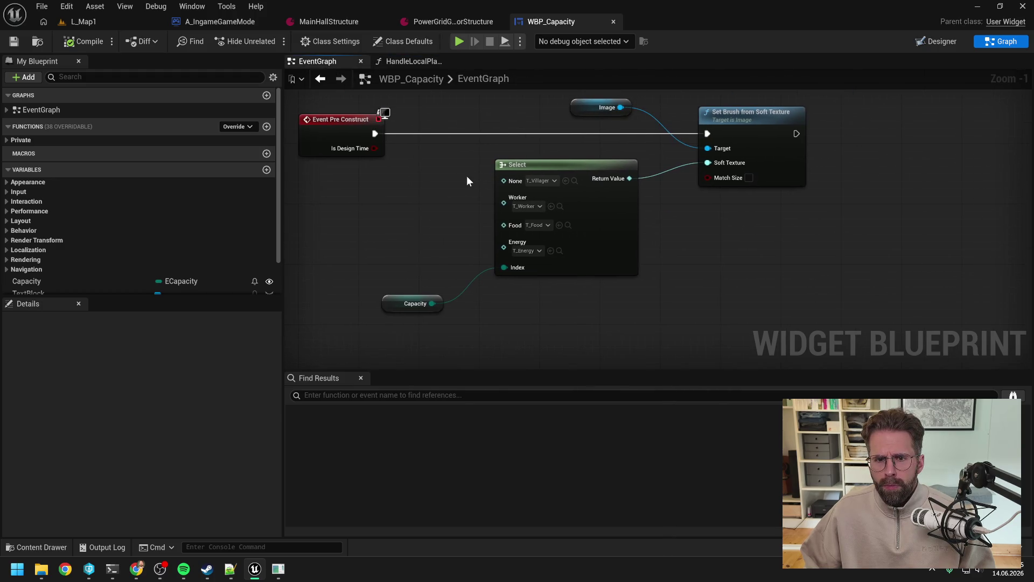
{"action": "key", "text": "ctrl+space"}
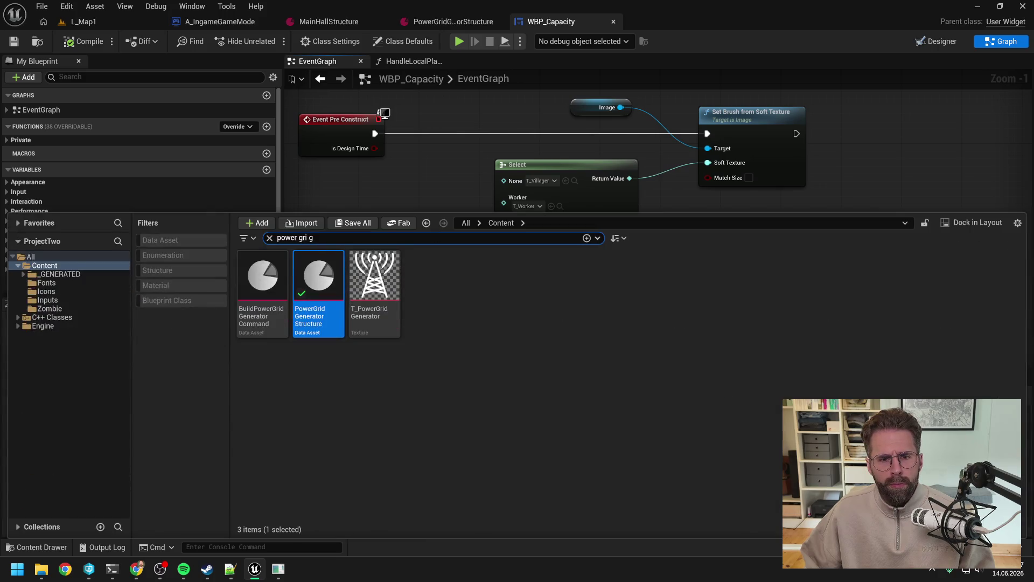
{"action": "key", "text": "ctrl+a"}
{"action": "type", "text": "res"}
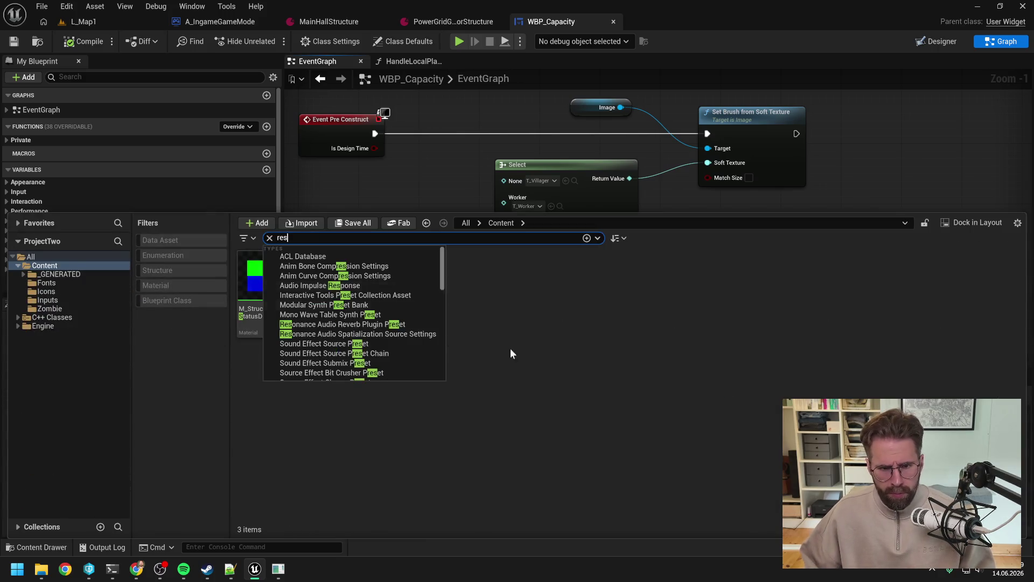
In WBP_Resources, set the first uncapped resource entry's Capacity to None and compile
{"action": "double_click", "coordinate": [330, 280]}
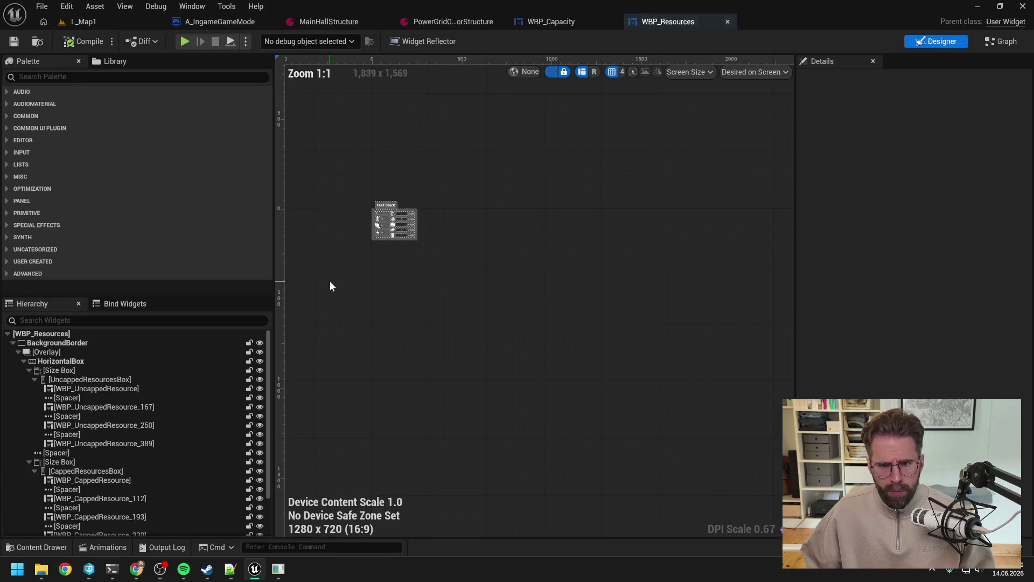
{"action": "scroll", "coordinate": [372, 221], "scroll_direction": "up", "scroll_amount": 7}
{"action": "left_click", "coordinate": [386, 193]}
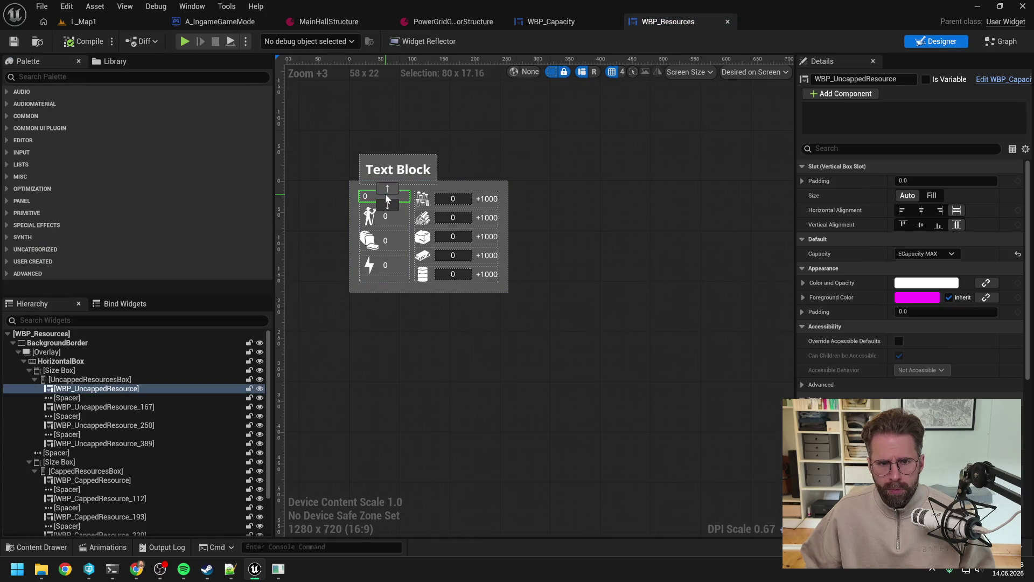
{"action": "left_click", "coordinate": [925, 253]}
{"action": "left_click", "coordinate": [912, 263]}
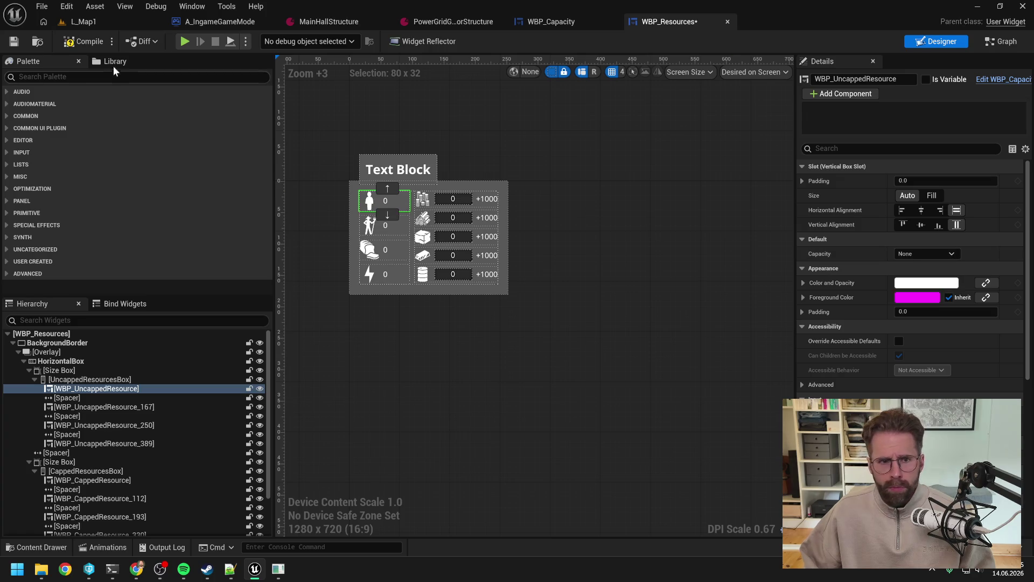
{"action": "left_click", "coordinate": [81, 43]}
Play L_Map1, select the Main Hall and pan around to check the HUD capacity values
{"action": "left_click", "coordinate": [95, 21]}
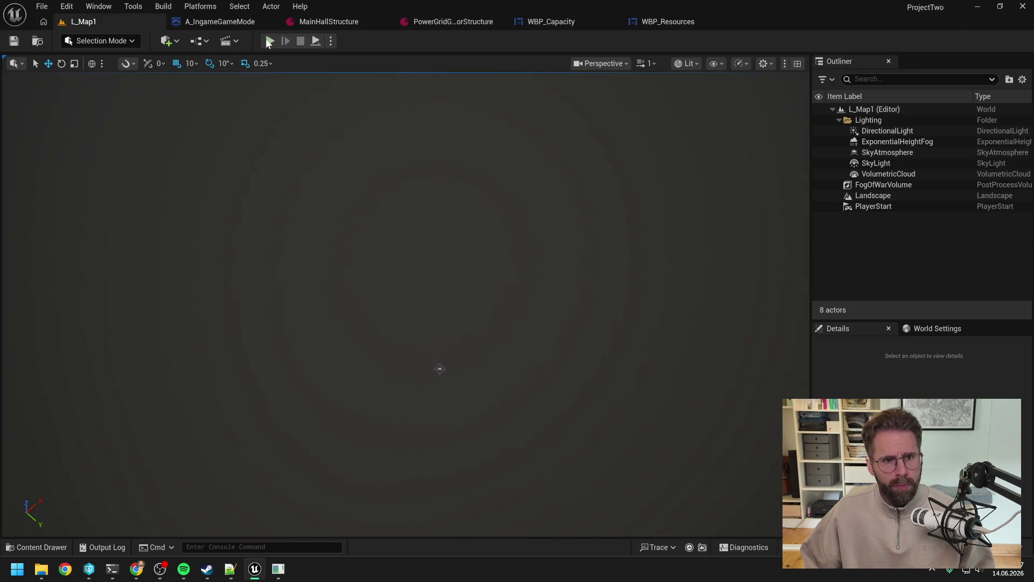
{"action": "left_click", "coordinate": [266, 38]}
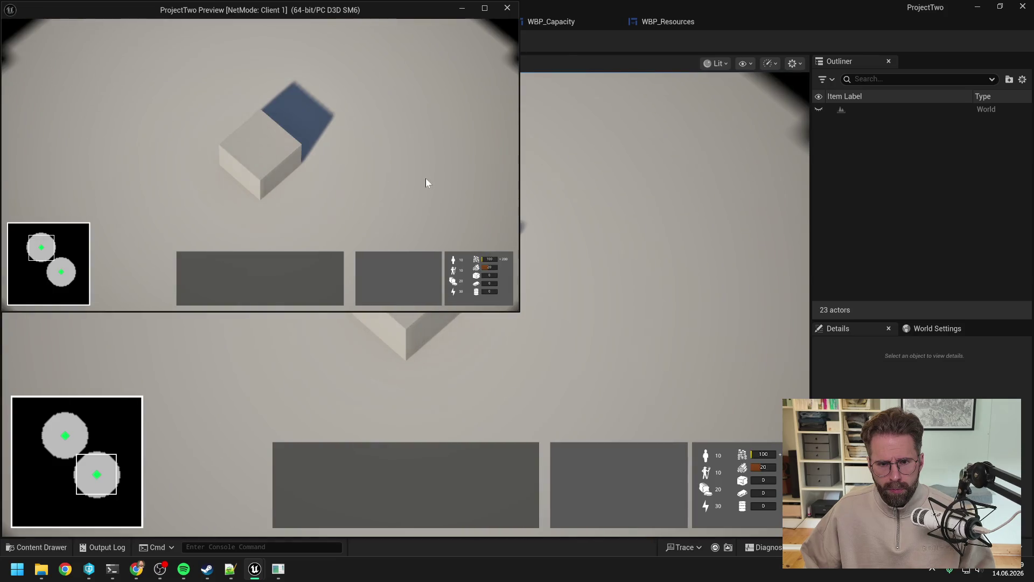
{"action": "key", "text": "s"}
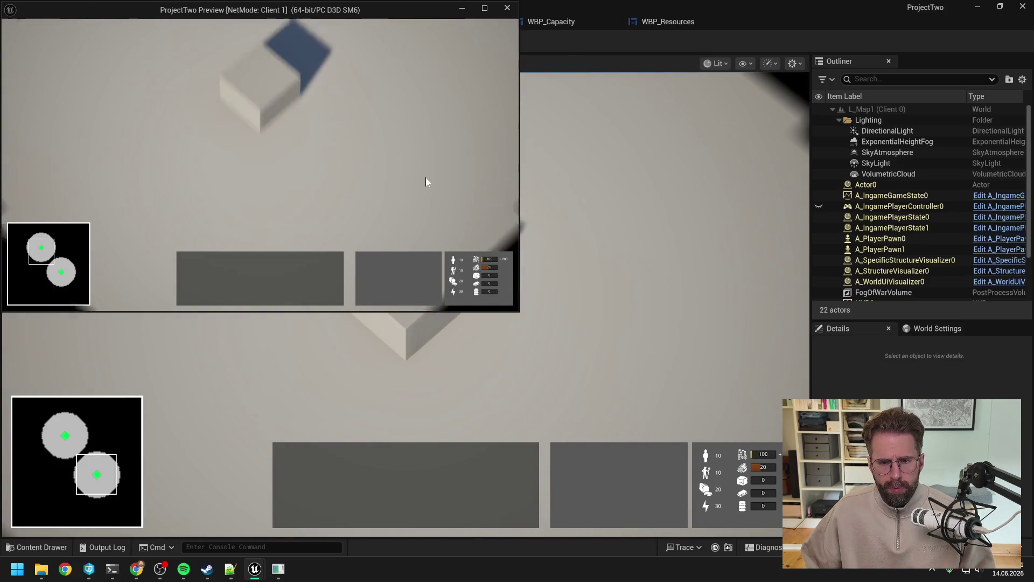
{"action": "left_click", "coordinate": [266, 91]}
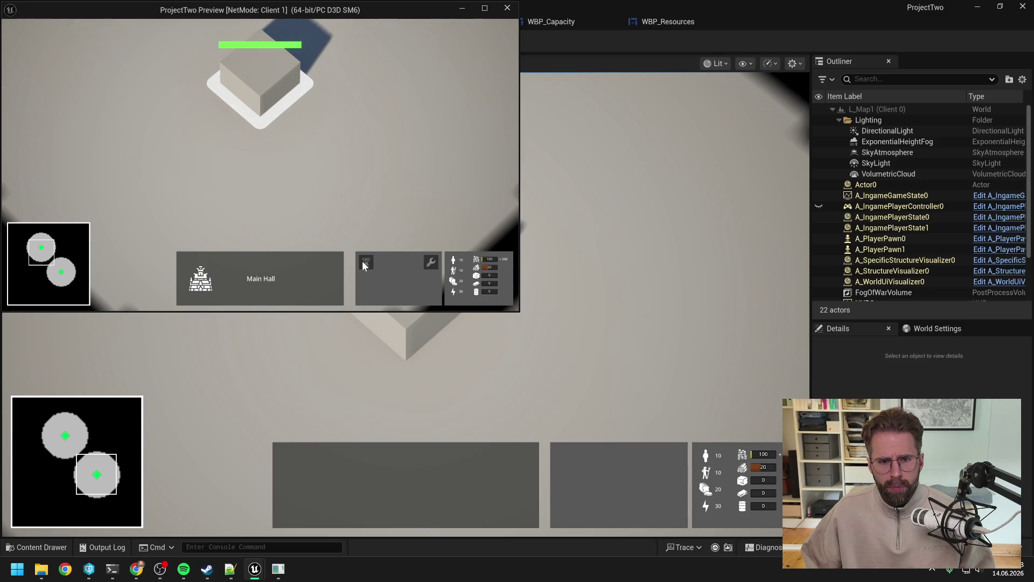
{"action": "key", "text": "w"}
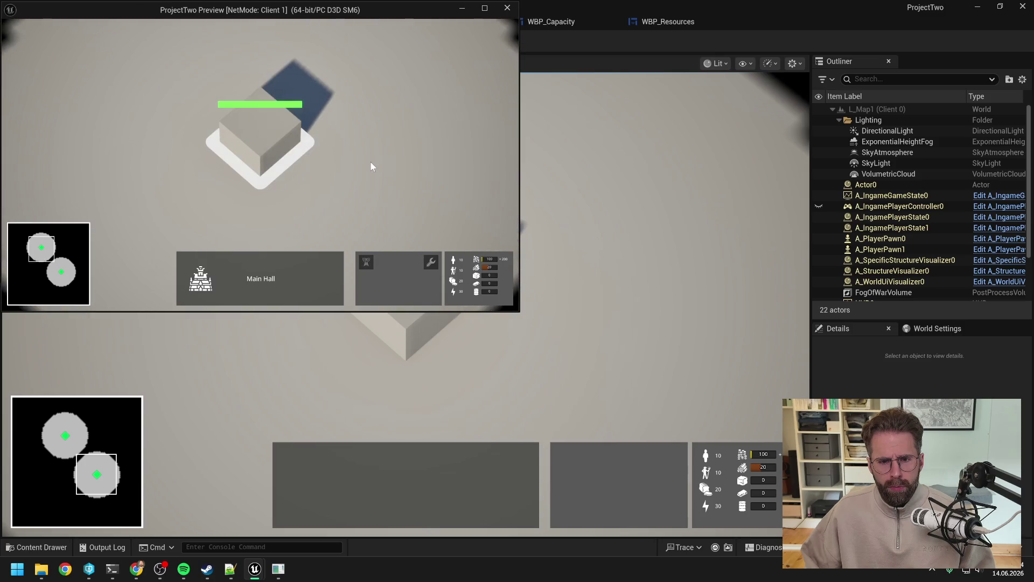
{"action": "key", "text": "s"}
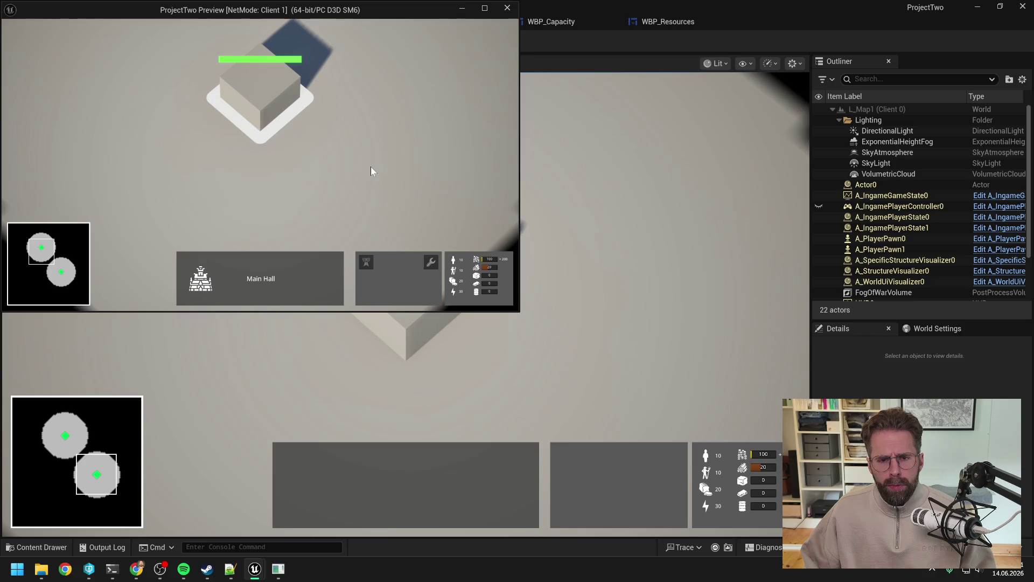
{"action": "key", "text": "a"}
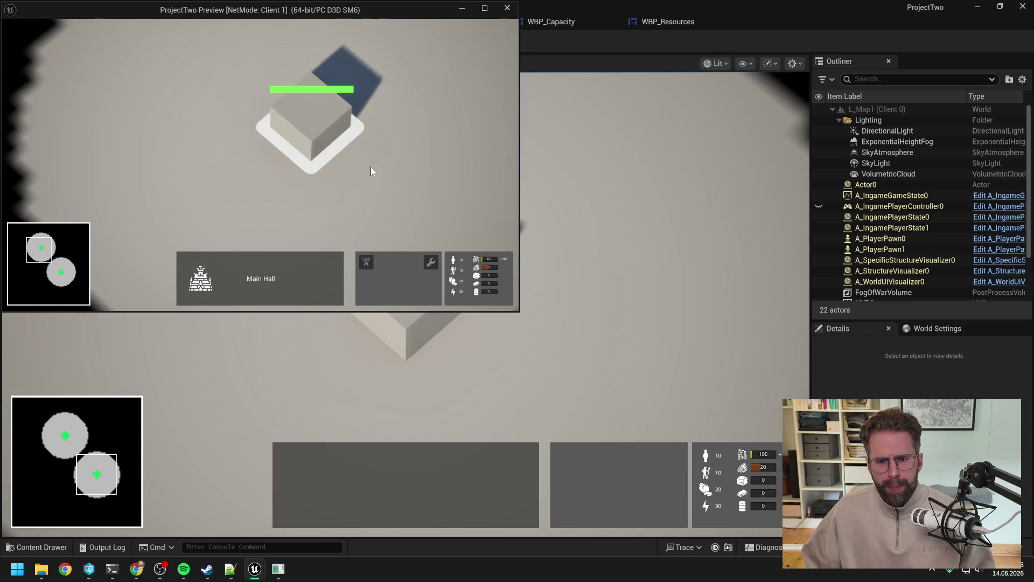
{"action": "key", "text": "d"}
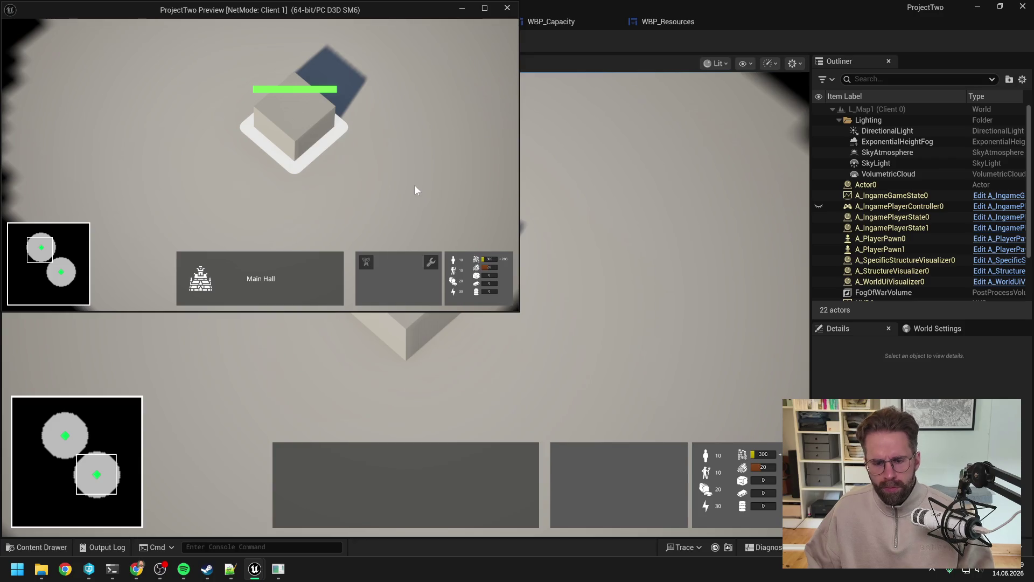
{"action": "left_click", "coordinate": [415, 185]}
Stop the play session and search the Content Drawer for 'comman'
{"action": "key", "text": "Escape"}
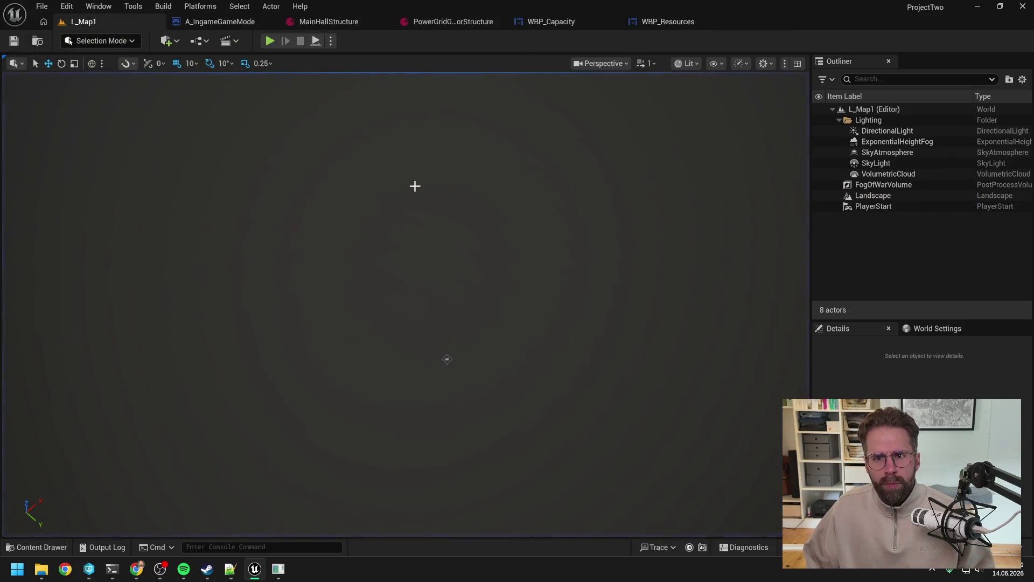
{"action": "mouse_move", "coordinate": [115, 575]}
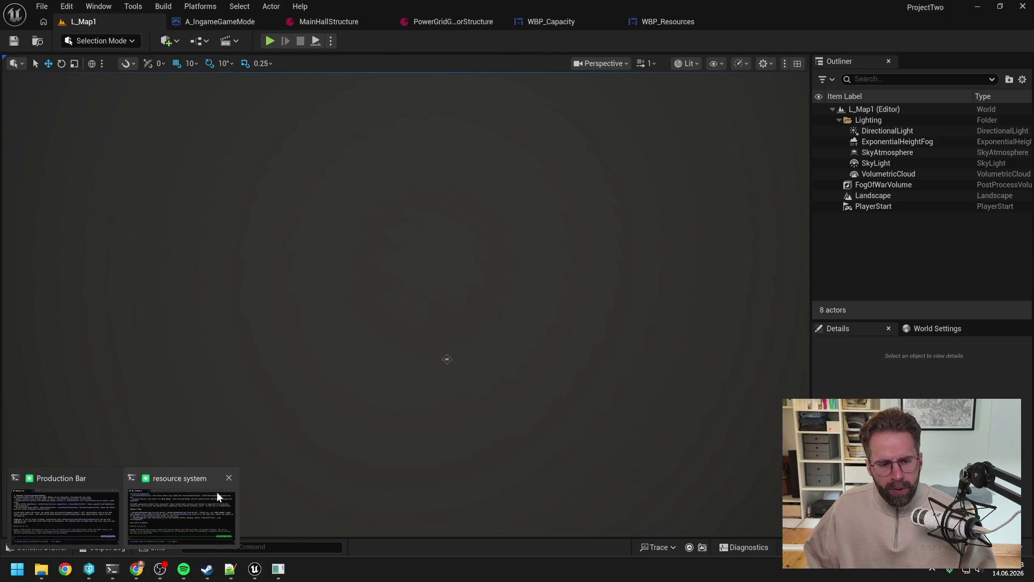
{"action": "left_click", "coordinate": [199, 497]}
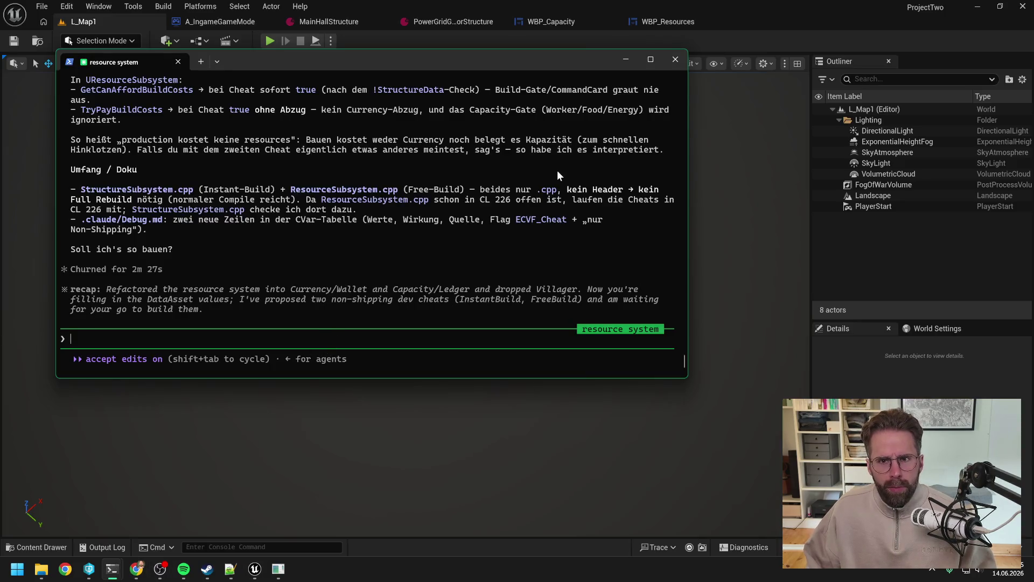
{"action": "left_click", "coordinate": [761, 44]}
{"action": "key", "text": "ctrl+space"}
{"action": "type", "text": "comman"}
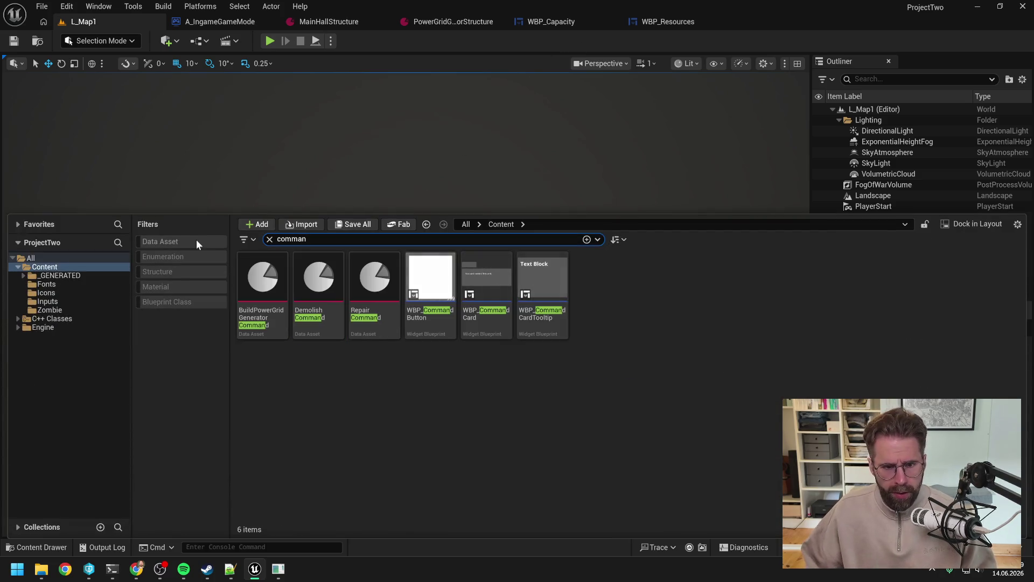
{"action": "left_click", "coordinate": [507, 375]}
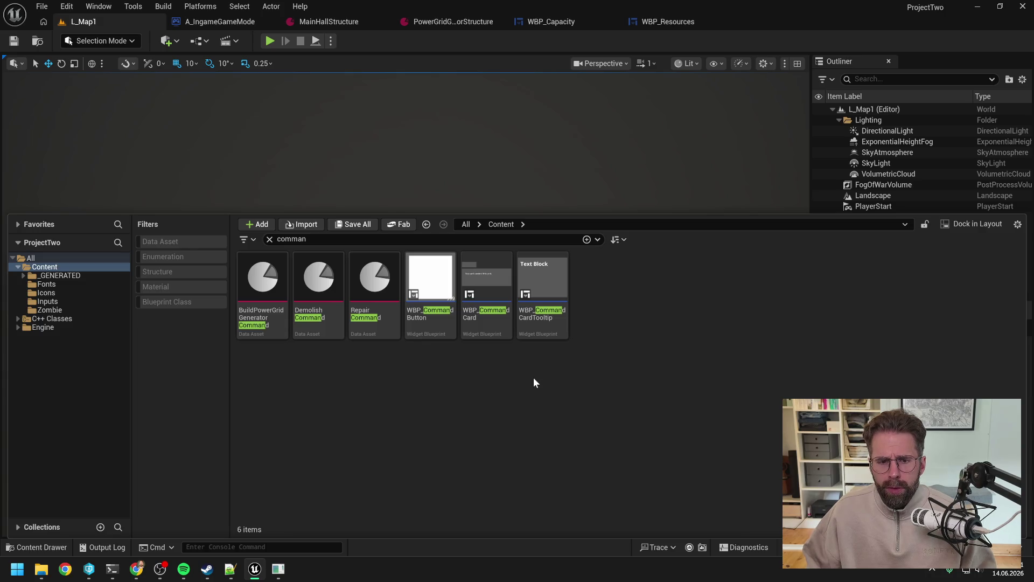
Open WBP_CommandButton's event graph, closing all other graph tabs
{"action": "double_click", "coordinate": [431, 326]}
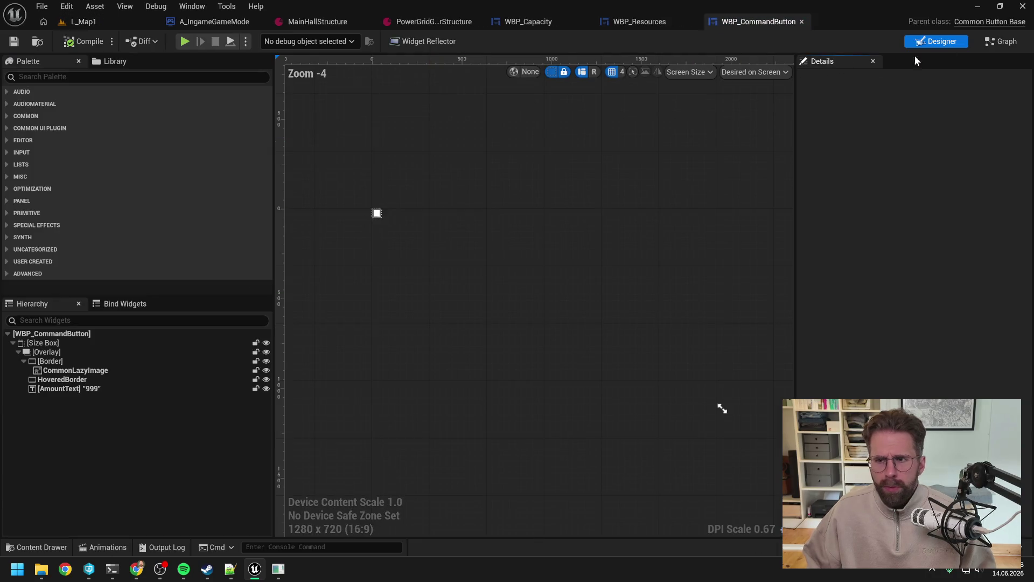
{"action": "left_click", "coordinate": [1003, 42]}
{"action": "left_click", "coordinate": [404, 61]}
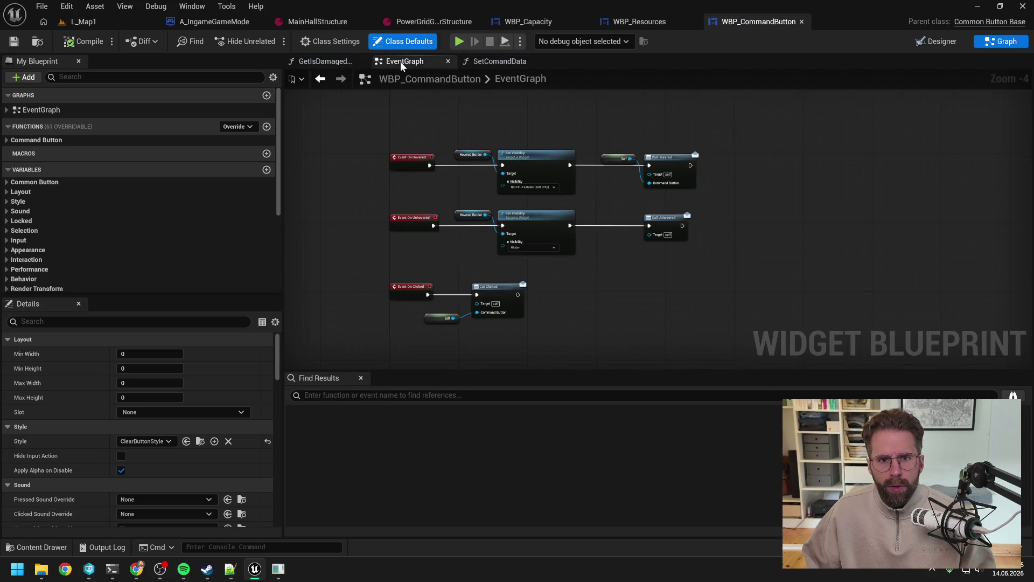
{"action": "right_click", "coordinate": [406, 60]}
{"action": "left_click", "coordinate": [447, 131]}
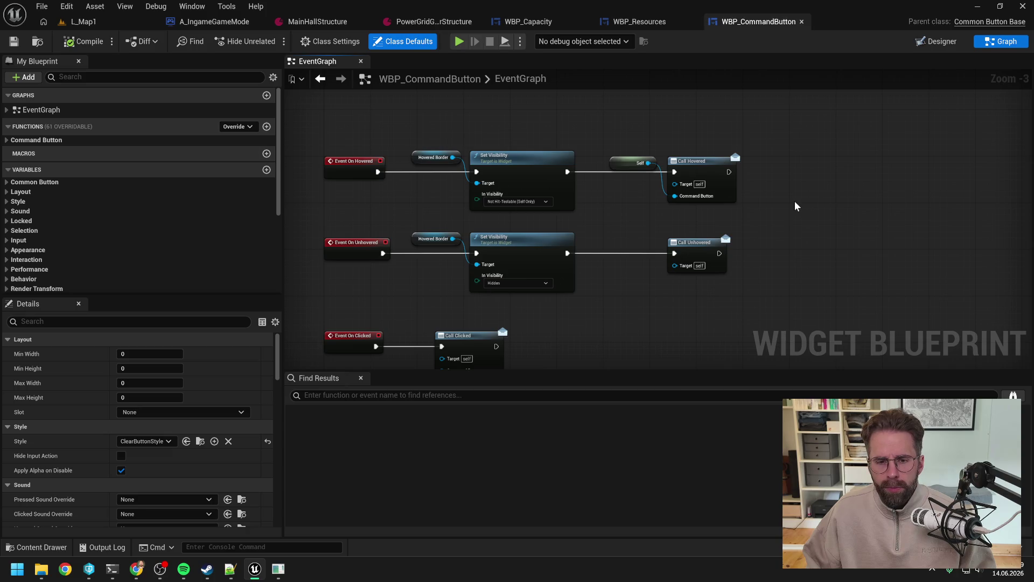
{"action": "scroll", "coordinate": [649, 160], "scroll_direction": "down", "scroll_amount": 1}
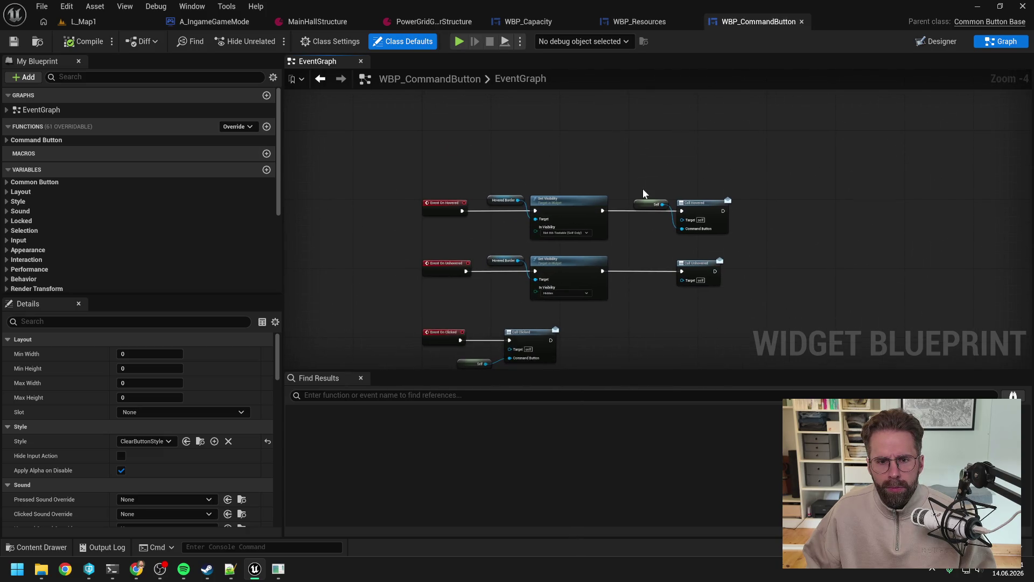
{"action": "left_click_drag", "start_coordinate": [645, 193], "coordinate": [669, 159]}
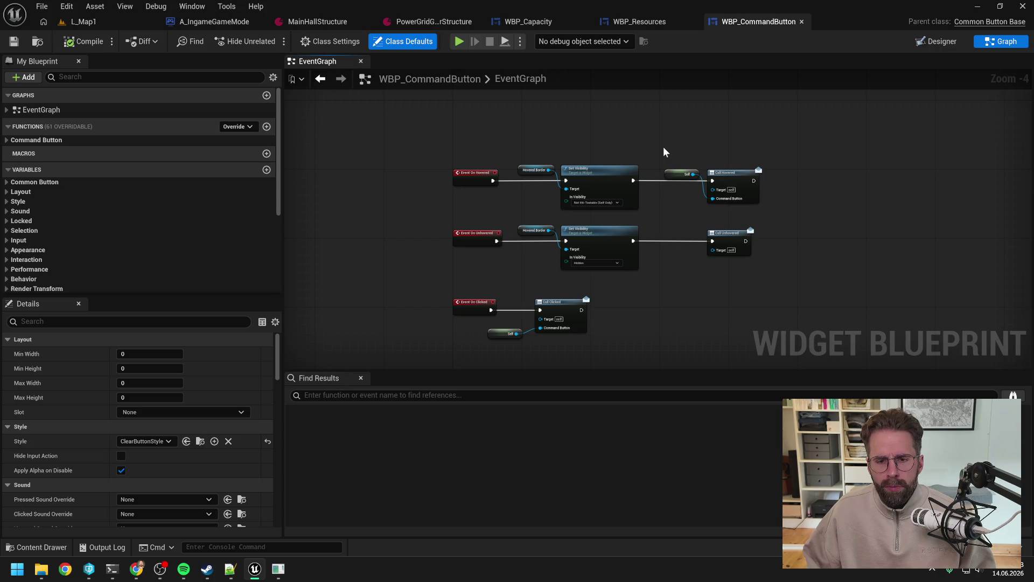
Adjust the Return Node in GetIsDamagedStructureInSelection and save the blueprint, checking out the asset
{"action": "left_click", "coordinate": [8, 141]}
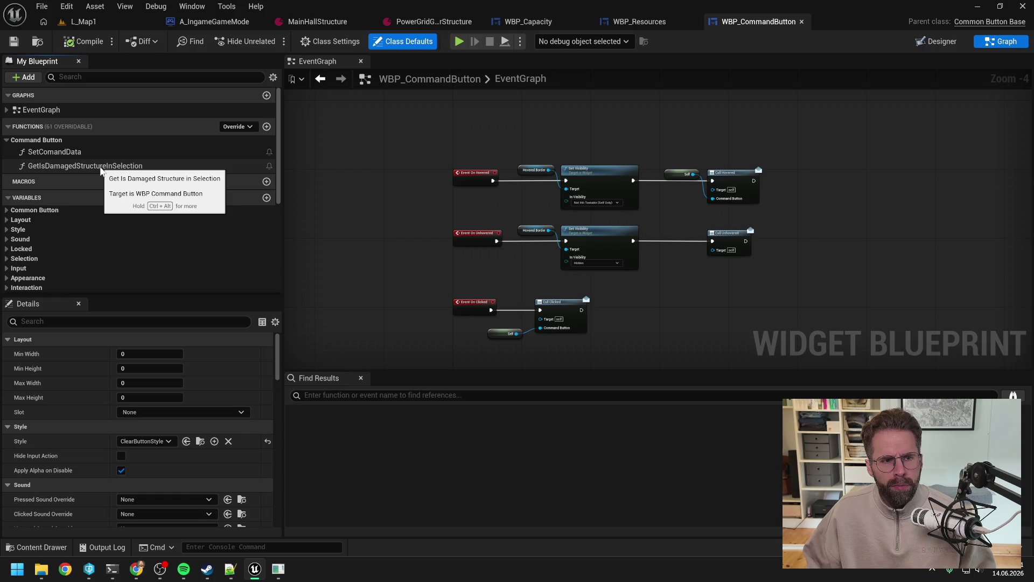
{"action": "double_click", "coordinate": [101, 167]}
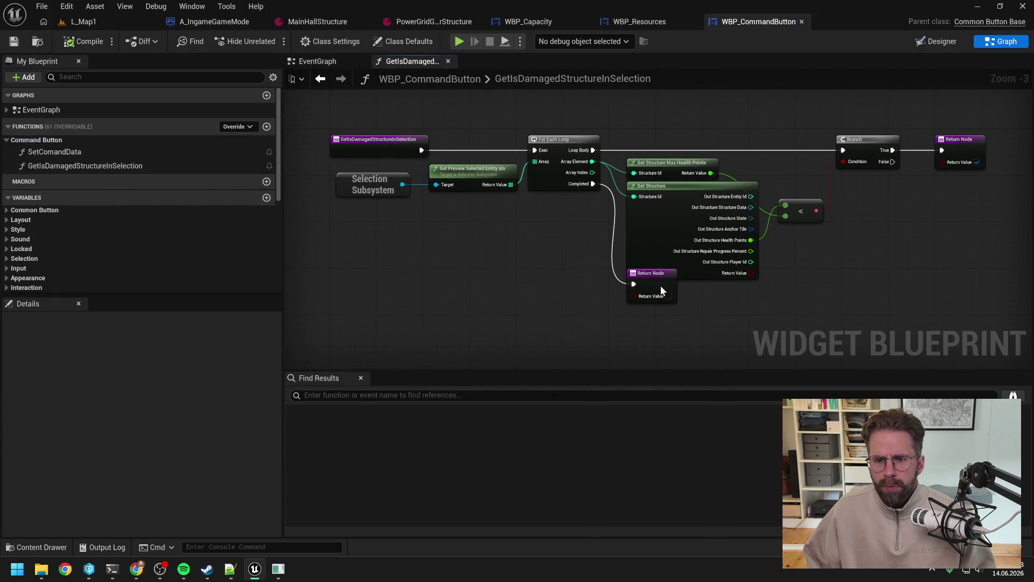
{"action": "left_click_drag", "start_coordinate": [662, 288], "coordinate": [658, 311]}
{"action": "left_click", "coordinate": [543, 285]}
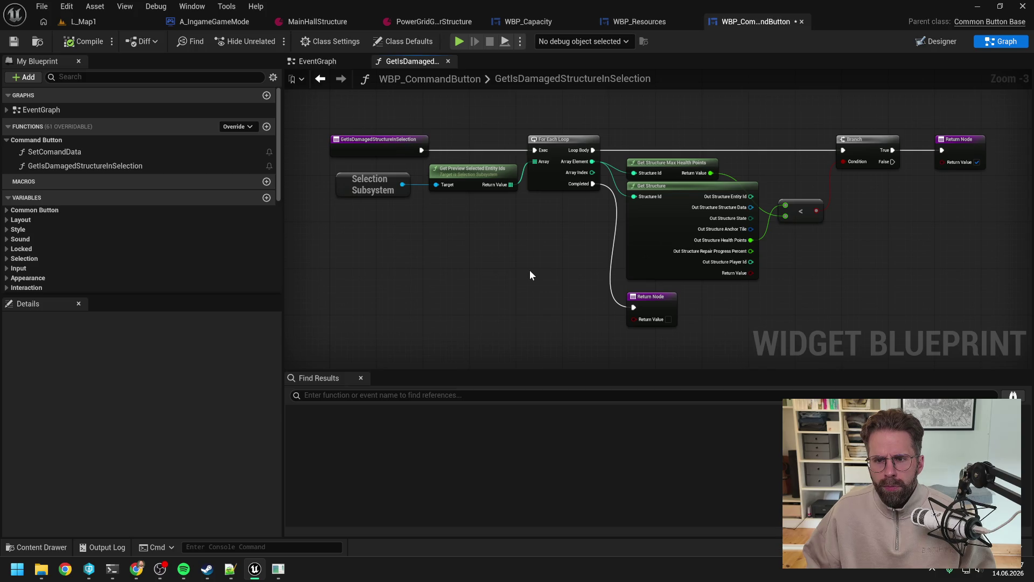
{"action": "key", "text": "ctrl+s"}
{"action": "left_click", "coordinate": [528, 401]}
Review the SetComandData graph, then frame the whole event graph and reopen the Content Drawer
{"action": "double_click", "coordinate": [82, 152]}
{"action": "scroll", "coordinate": [797, 216], "scroll_direction": "up", "scroll_amount": 3}
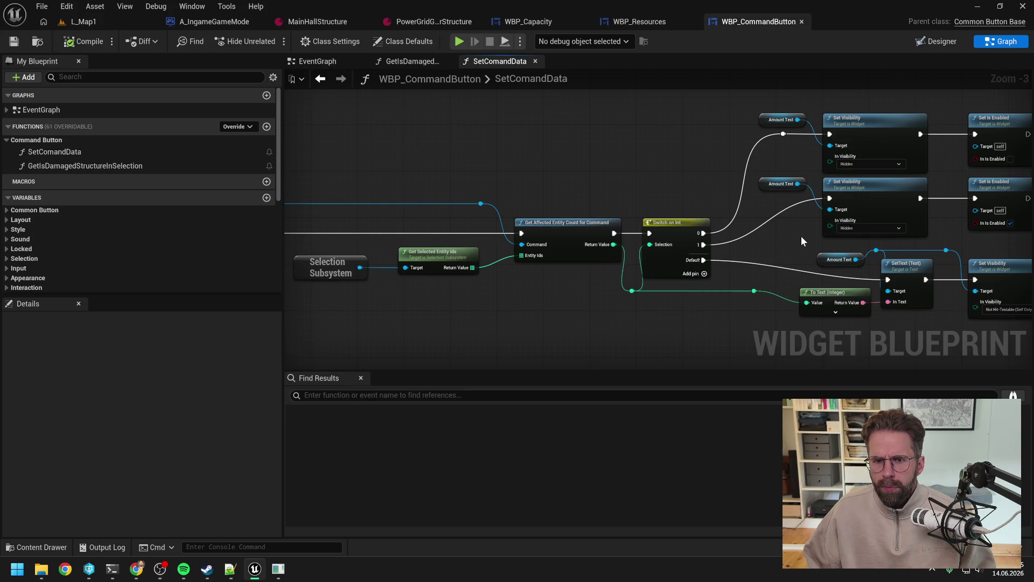
{"action": "scroll", "coordinate": [800, 236], "scroll_direction": "down", "scroll_amount": 1}
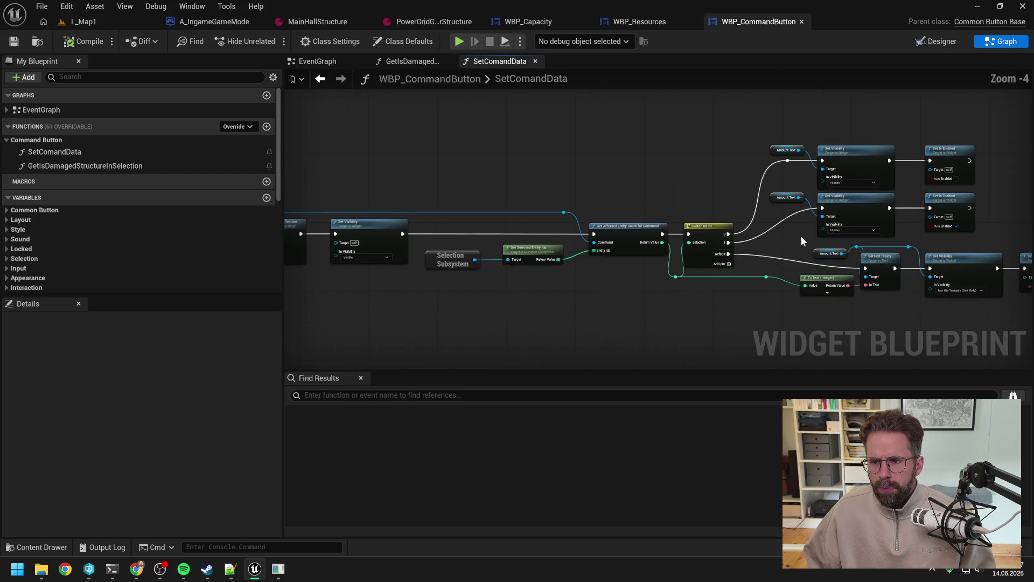
{"action": "left_click_drag", "start_coordinate": [800, 236], "coordinate": [647, 233]}
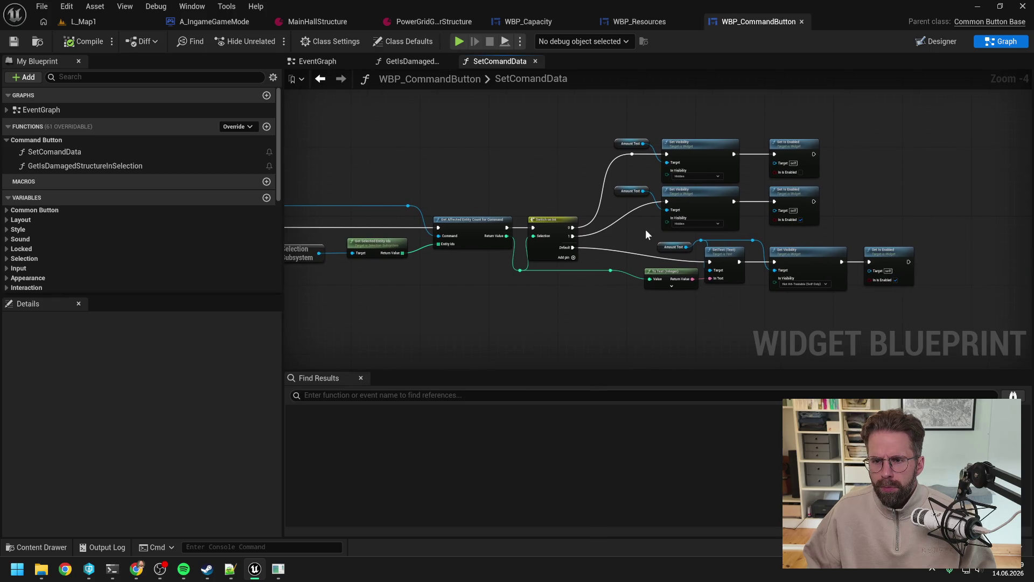
{"action": "left_click_drag", "start_coordinate": [480, 173], "coordinate": [607, 176]}
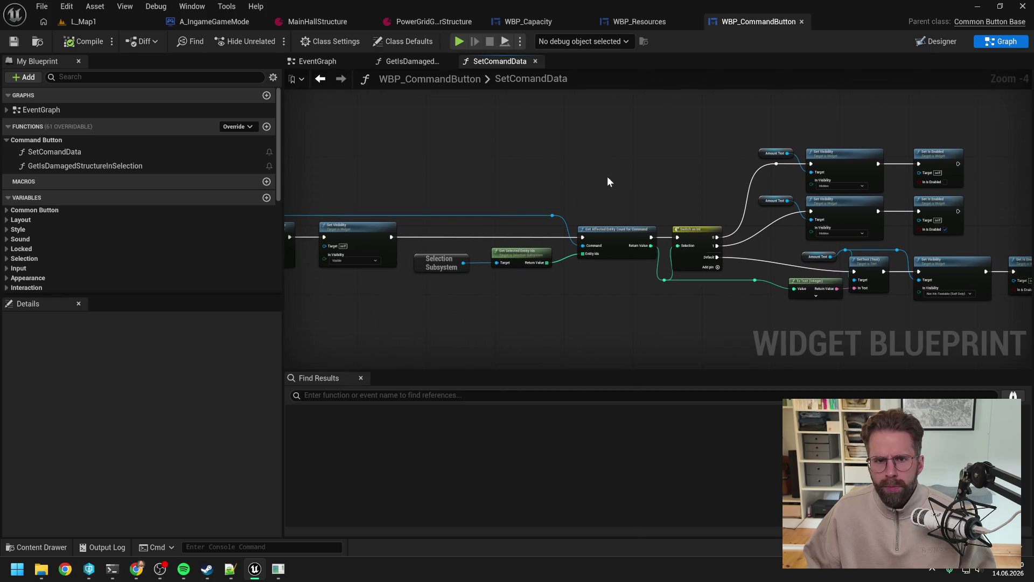
{"action": "left_click", "coordinate": [317, 63]}
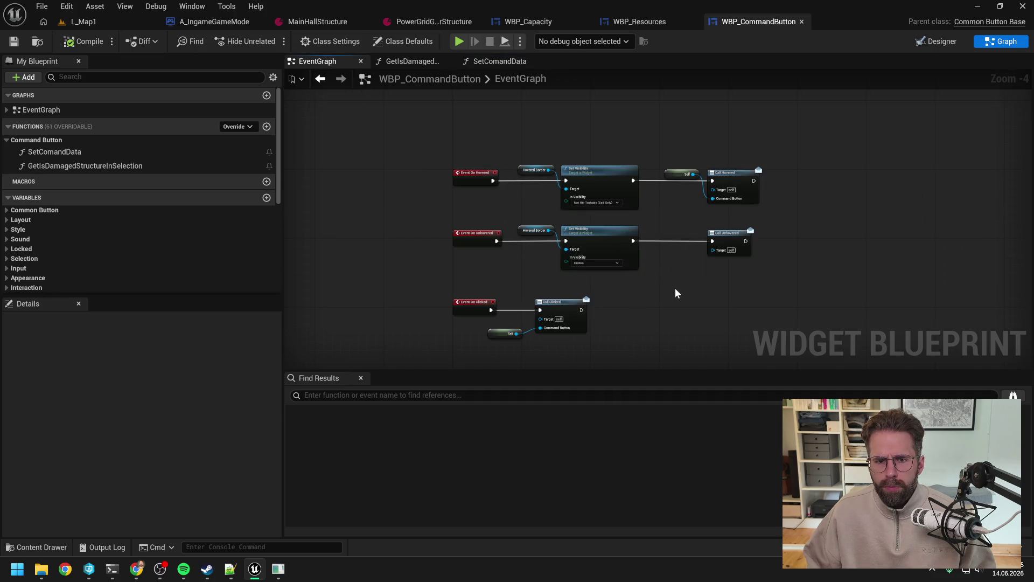
{"action": "key", "text": "Home"}
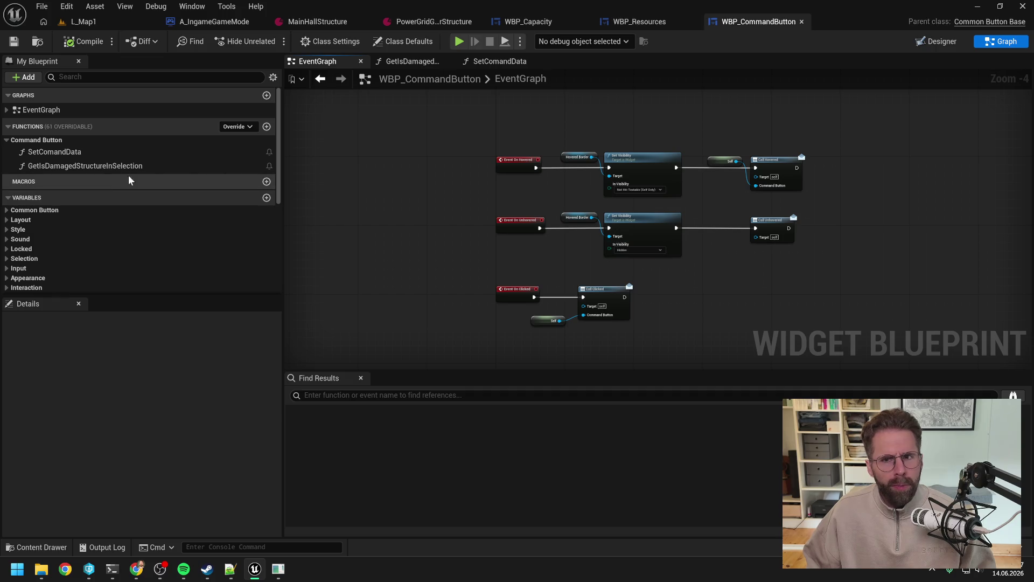
{"action": "key", "text": "ctrl+space"}
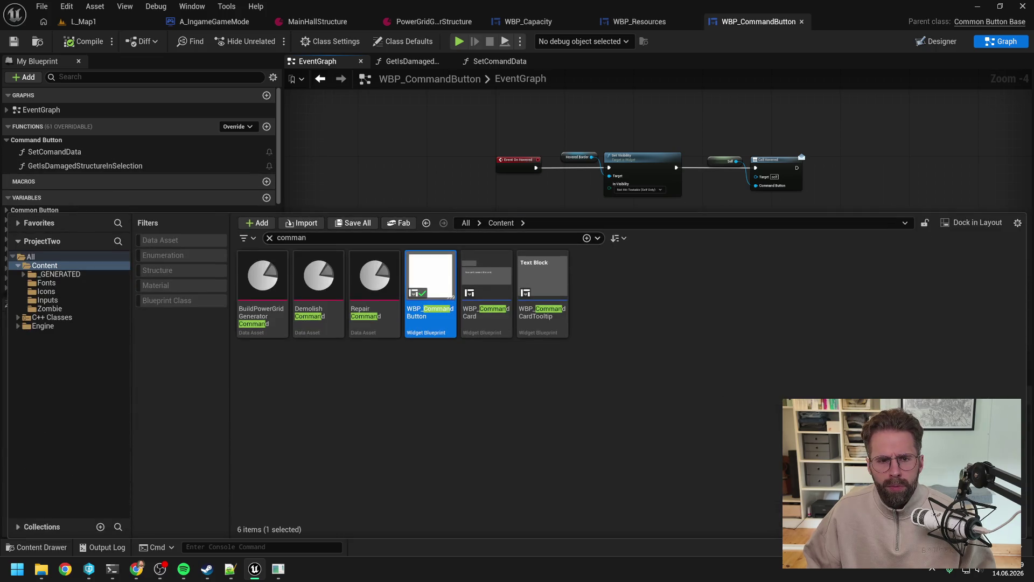
Open WBP_CommandCard in the Graph view and look over the refresh logic
{"action": "double_click", "coordinate": [485, 277]}
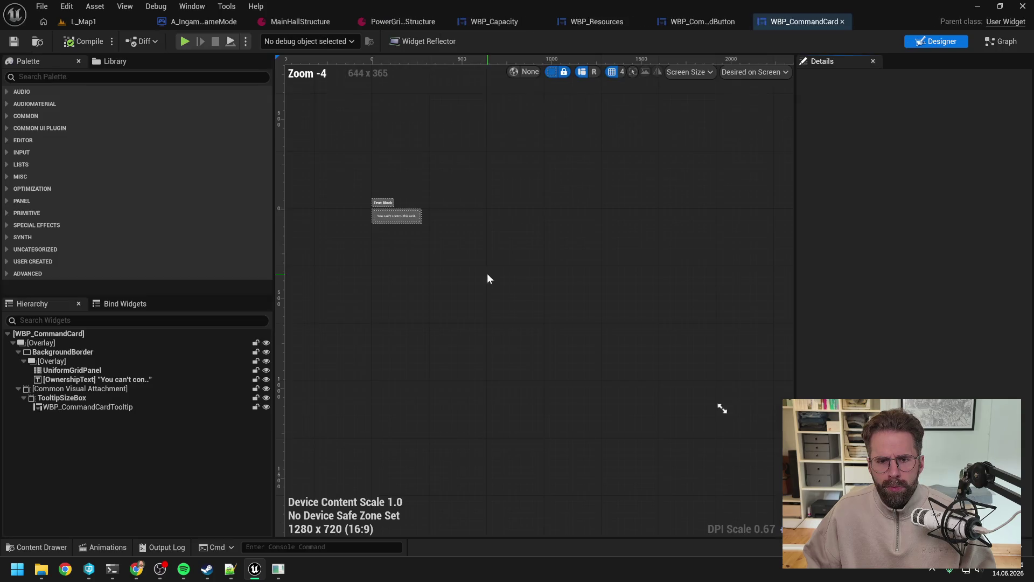
{"action": "left_click", "coordinate": [1006, 42]}
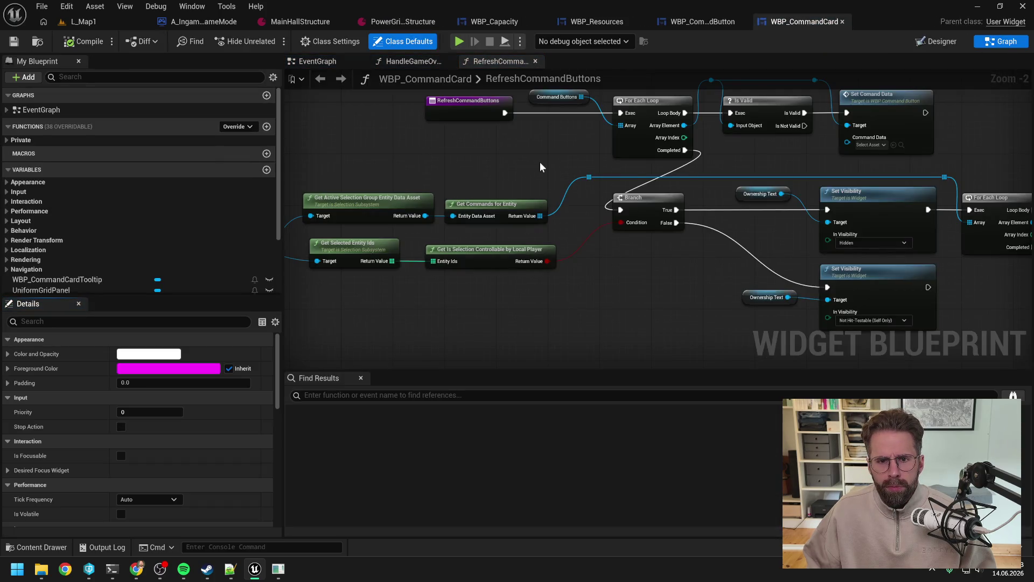
{"action": "scroll", "coordinate": [541, 162], "scroll_direction": "up", "scroll_amount": 1}
{"action": "left_click_drag", "start_coordinate": [540, 162], "coordinate": [471, 187]}
{"action": "scroll", "coordinate": [471, 187], "scroll_direction": "down", "scroll_amount": 1}
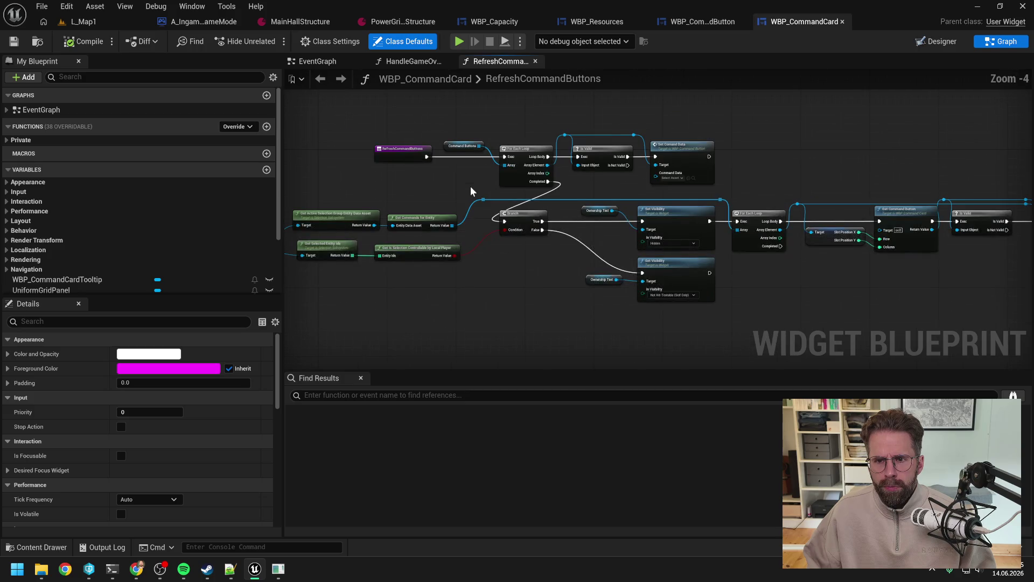
{"action": "mouse_move", "coordinate": [750, 170]}
{"action": "left_mouse_down"}
{"action": "mouse_move", "coordinate": [690, 167]}
{"action": "mouse_move", "coordinate": [762, 169]}
{"action": "left_mouse_up"}
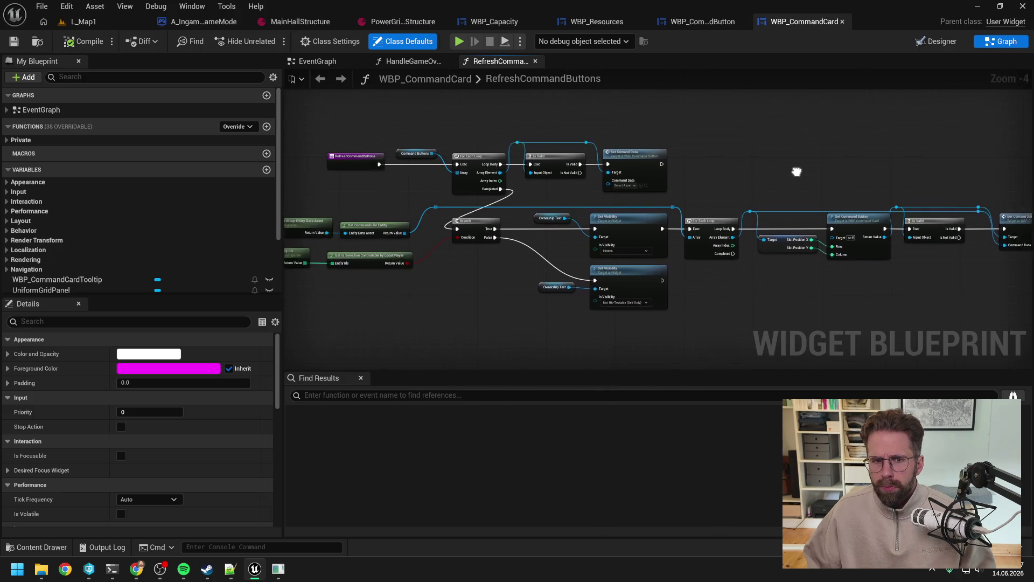
Inspect the HandleStructureHealthChanged and RefreshCommandButtons function graphs
{"action": "left_click", "coordinate": [7, 141]}
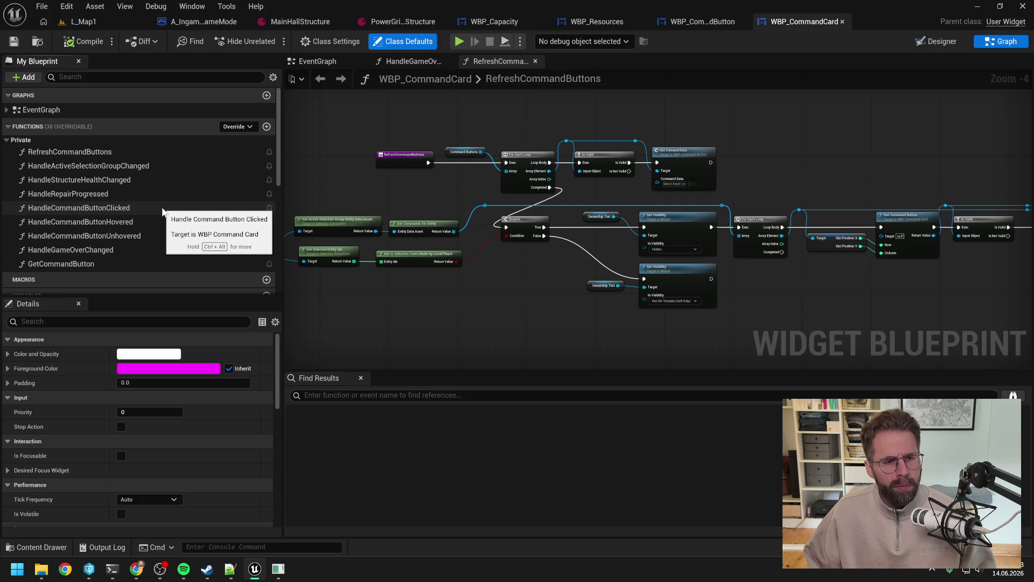
{"action": "double_click", "coordinate": [114, 180]}
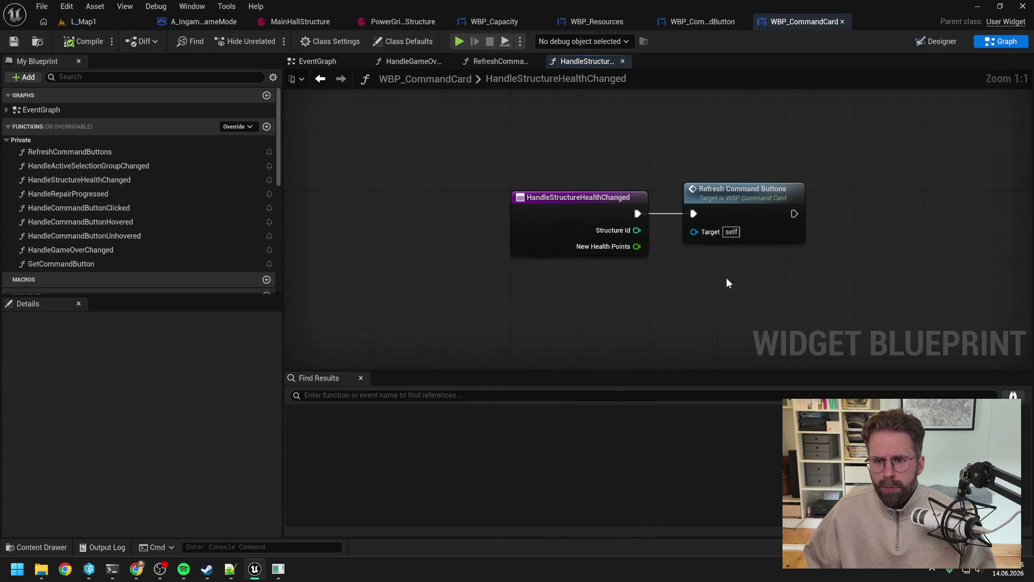
{"action": "double_click", "coordinate": [745, 206]}
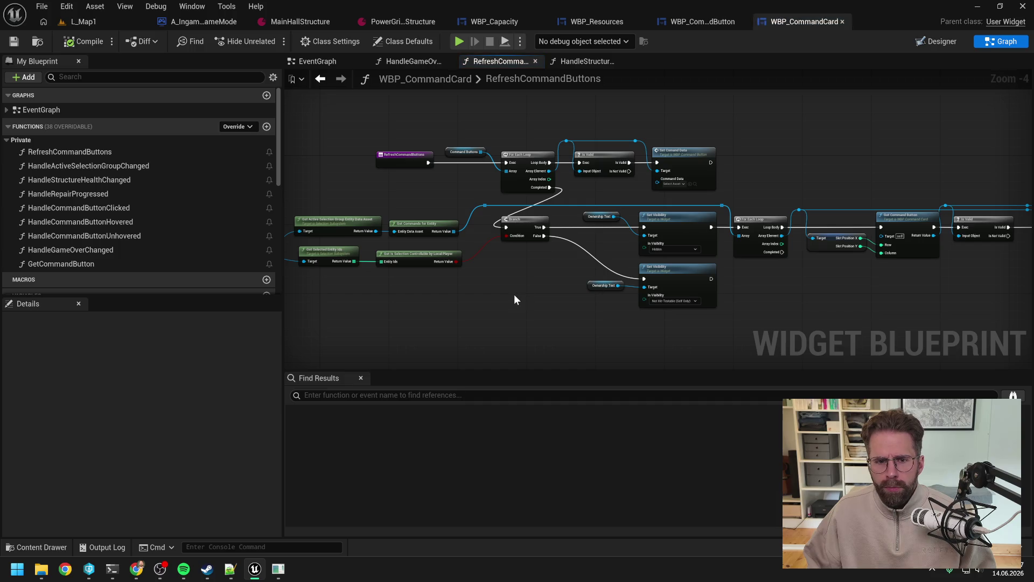
{"action": "mouse_move", "coordinate": [822, 296]}
{"action": "left_mouse_down"}
{"action": "mouse_move", "coordinate": [631, 293]}
{"action": "mouse_move", "coordinate": [889, 293]}
{"action": "left_mouse_up"}
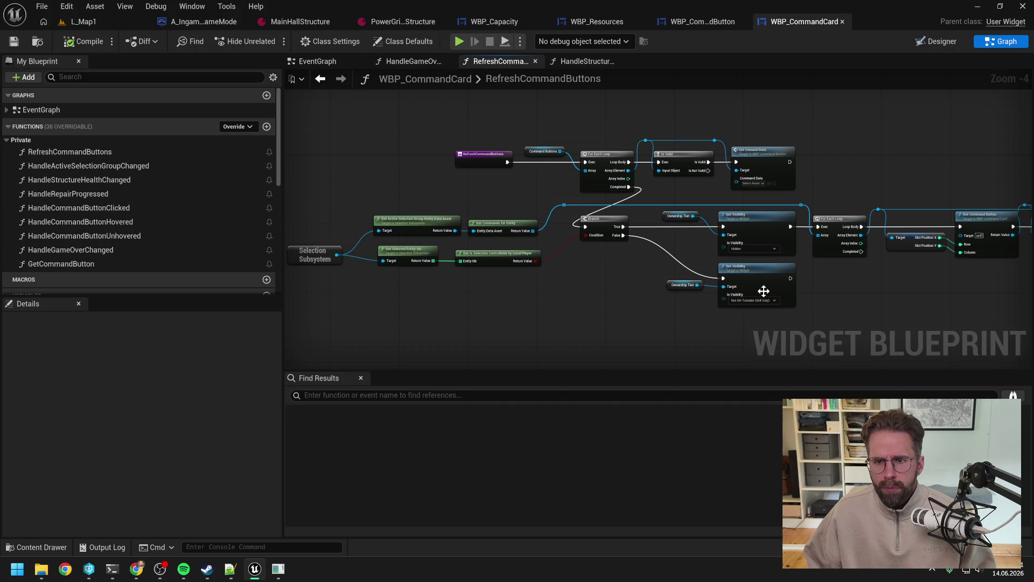
{"action": "left_click_drag", "start_coordinate": [591, 289], "coordinate": [658, 297]}
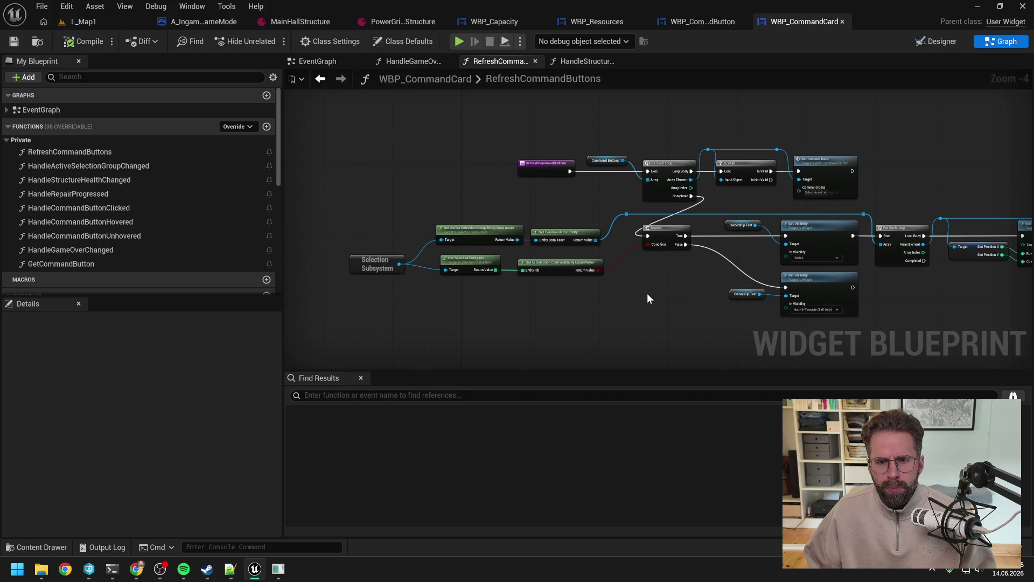
{"action": "left_click_drag", "start_coordinate": [649, 291], "coordinate": [618, 290]}
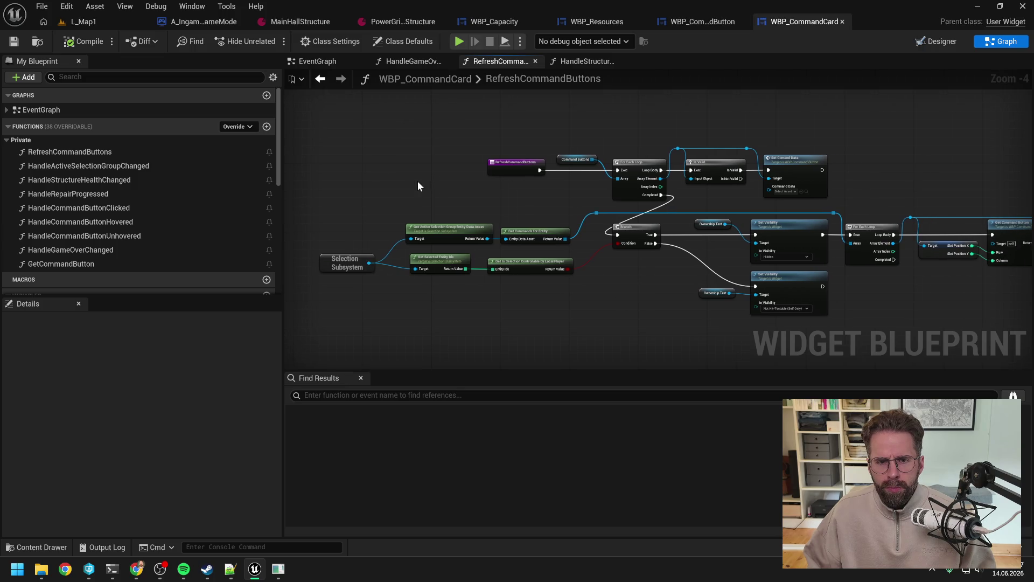
In the EventGraph, shift the three Game Over binding nodes right to make room
{"action": "left_click", "coordinate": [318, 62]}
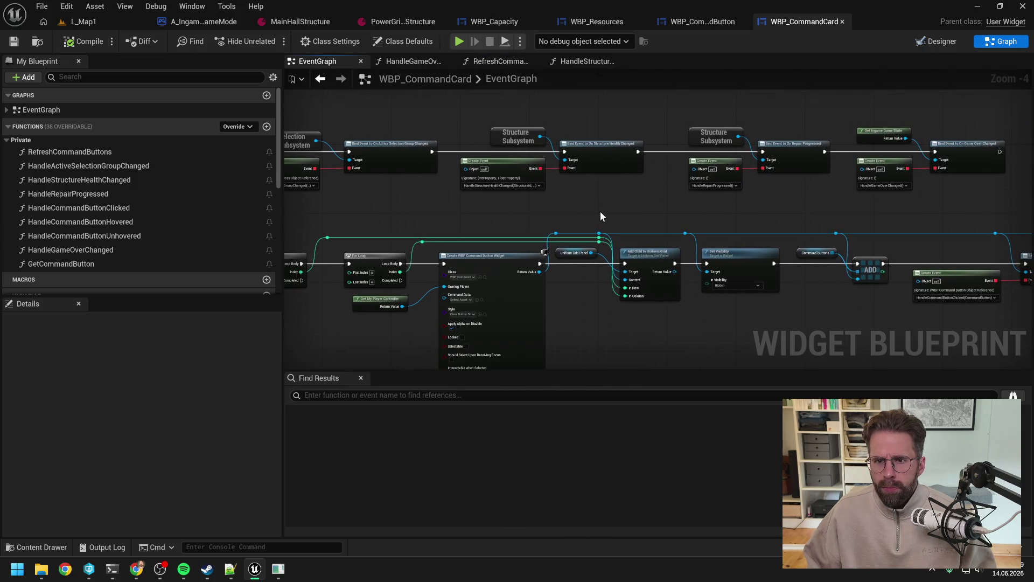
{"action": "left_click_drag", "start_coordinate": [775, 214], "coordinate": [655, 225]}
{"action": "mouse_move", "coordinate": [678, 119]}
{"action": "left_mouse_down"}
{"action": "mouse_move", "coordinate": [800, 211]}
{"action": "mouse_move", "coordinate": [862, 210]}
{"action": "left_mouse_up"}
{"action": "left_click_drag", "start_coordinate": [858, 169], "coordinate": [971, 169]}
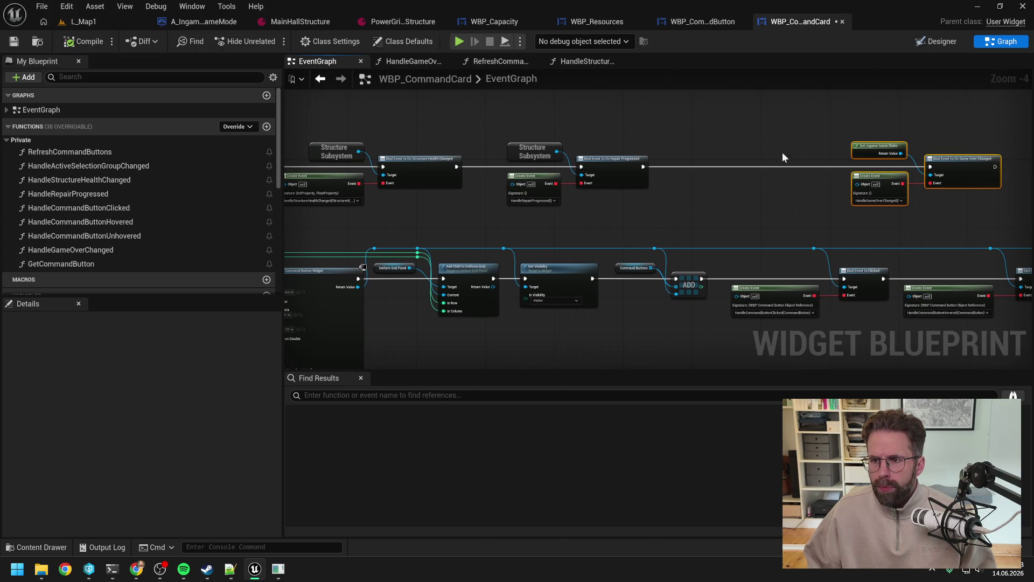
{"action": "right_click", "coordinate": [697, 155]}
Add a Get ResourceSubsystem node and place it in the gap between the bindings
{"action": "type", "text": "get "}
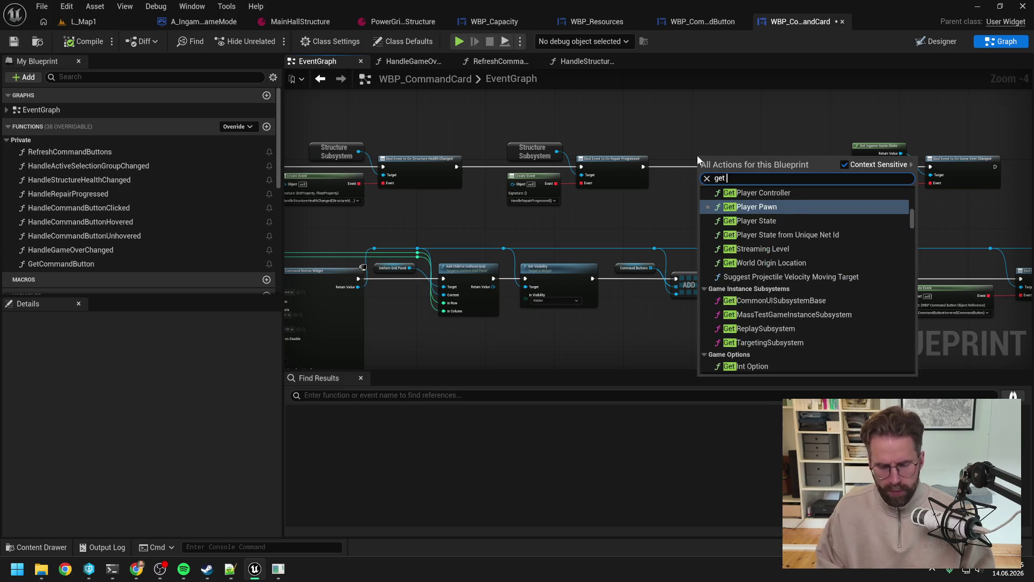
{"action": "type", "text": "resou suby"}
{"action": "key", "text": "BackSpace"}
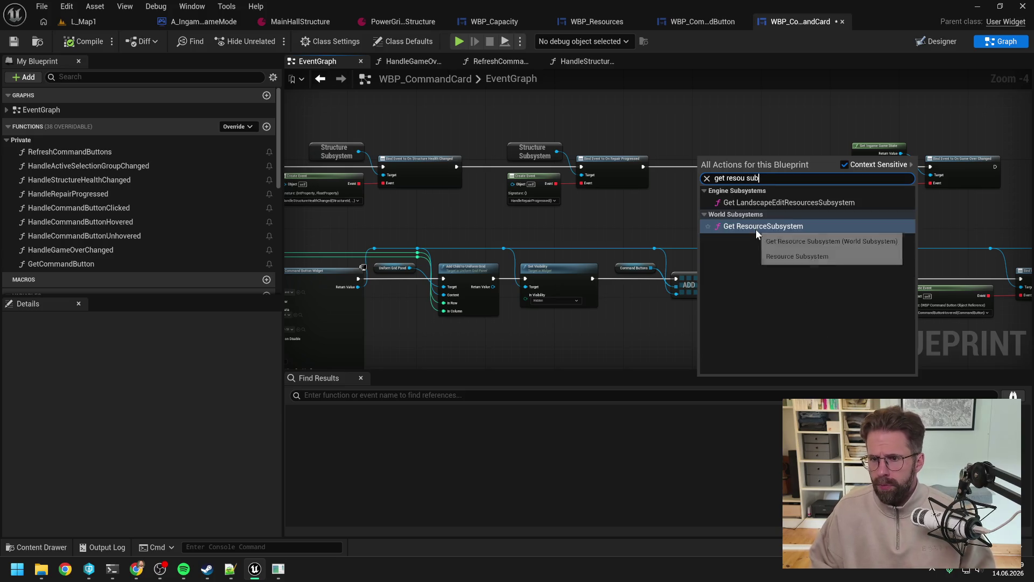
{"action": "left_click", "coordinate": [757, 233]}
{"action": "mouse_move", "coordinate": [747, 158]}
{"action": "left_mouse_down"}
{"action": "mouse_move", "coordinate": [716, 157]}
{"action": "mouse_move", "coordinate": [736, 169]}
{"action": "left_mouse_up"}
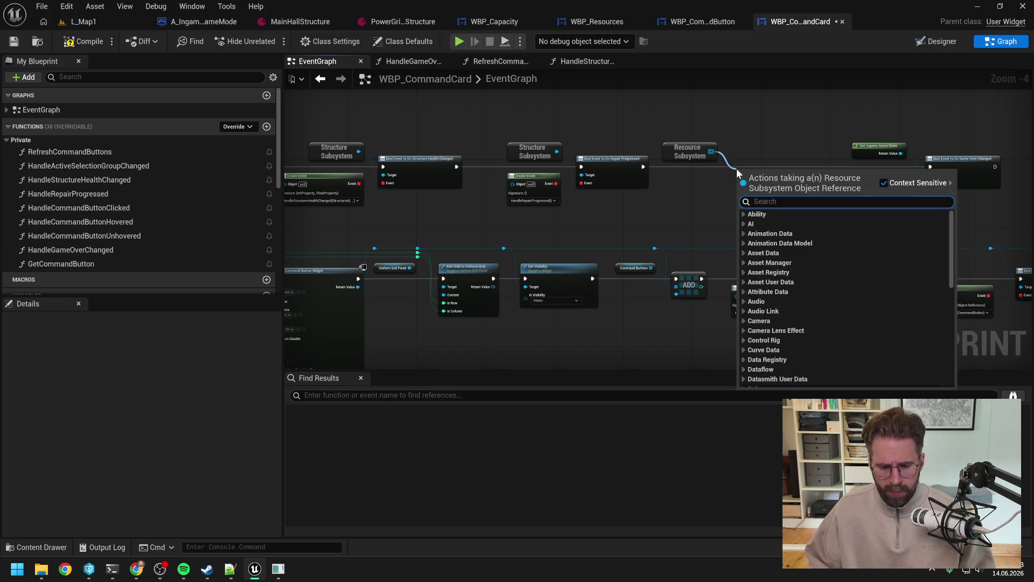
Add a Bind Event to On Player Resources Changed, chained after the Game Over binding
{"action": "type", "text": "bind res chan"}
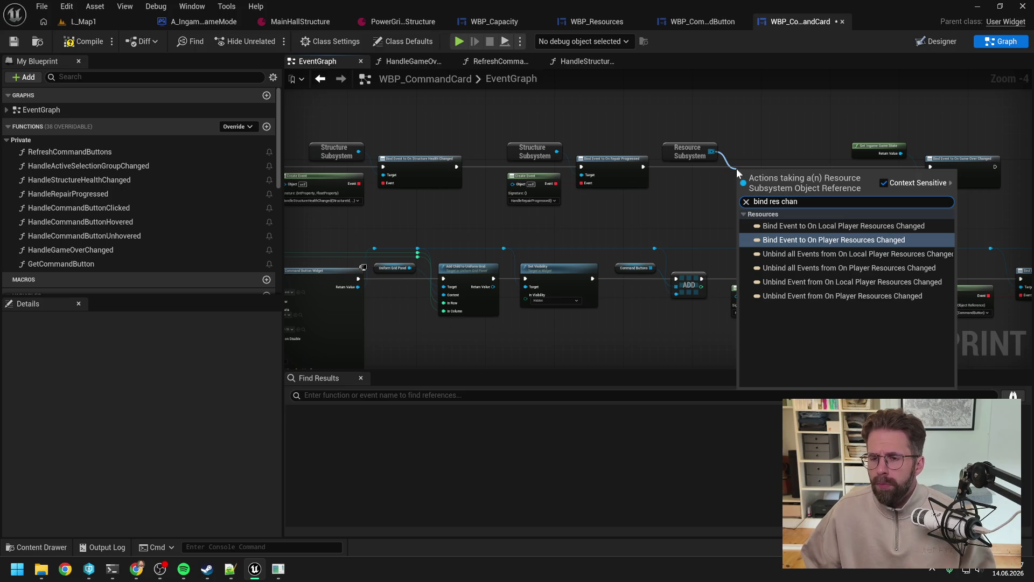
{"action": "left_click", "coordinate": [837, 244]}
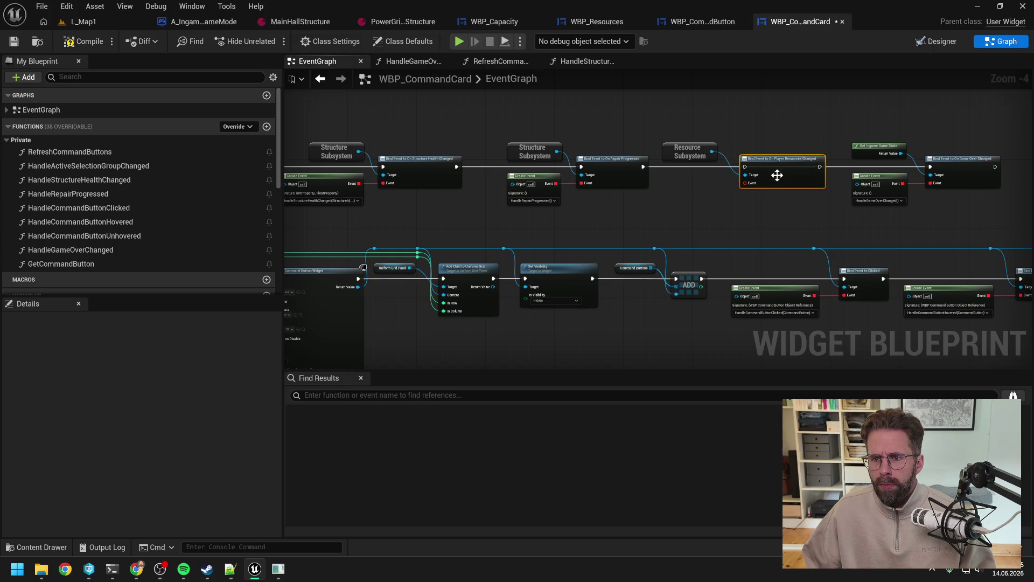
{"action": "mouse_move", "coordinate": [820, 166]}
{"action": "left_mouse_down"}
{"action": "mouse_move", "coordinate": [929, 166]}
{"action": "mouse_move", "coordinate": [817, 165]}
{"action": "left_mouse_up"}
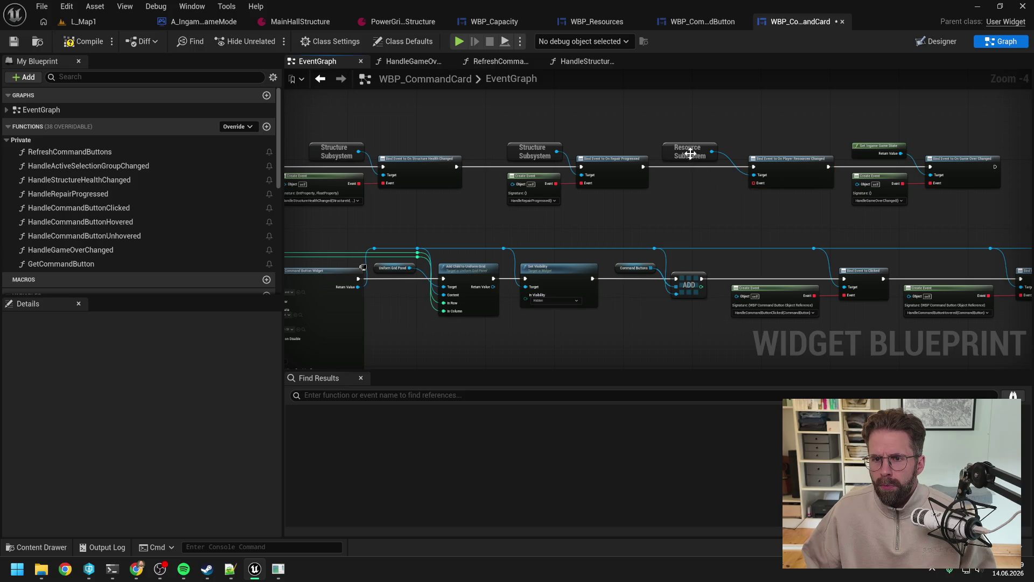
Give the bind a Create Event node with a newly created matching handler function
{"action": "left_click_drag", "start_coordinate": [754, 184], "coordinate": [721, 196]}
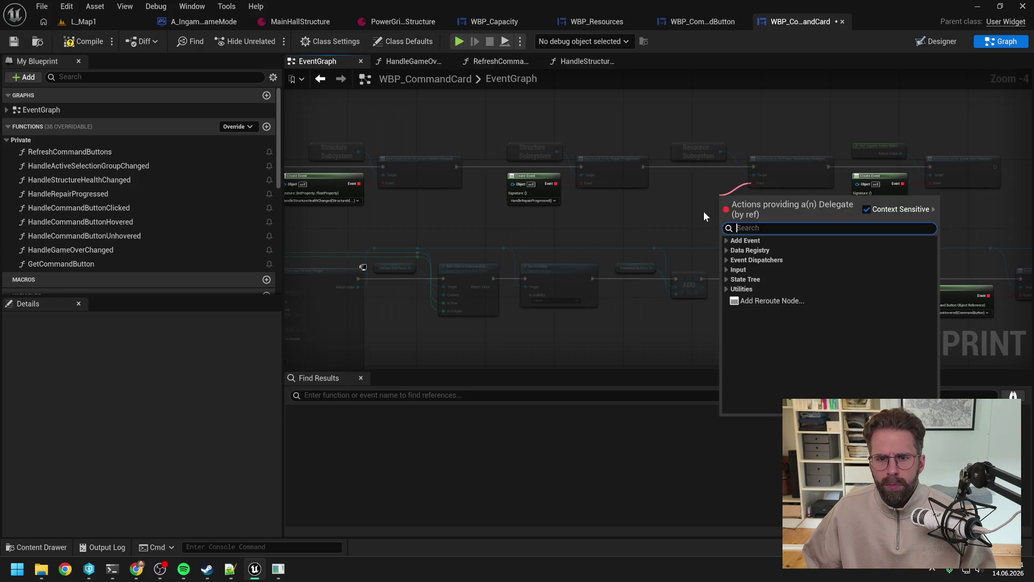
{"action": "left_click", "coordinate": [727, 260]}
{"action": "left_click", "coordinate": [745, 270]}
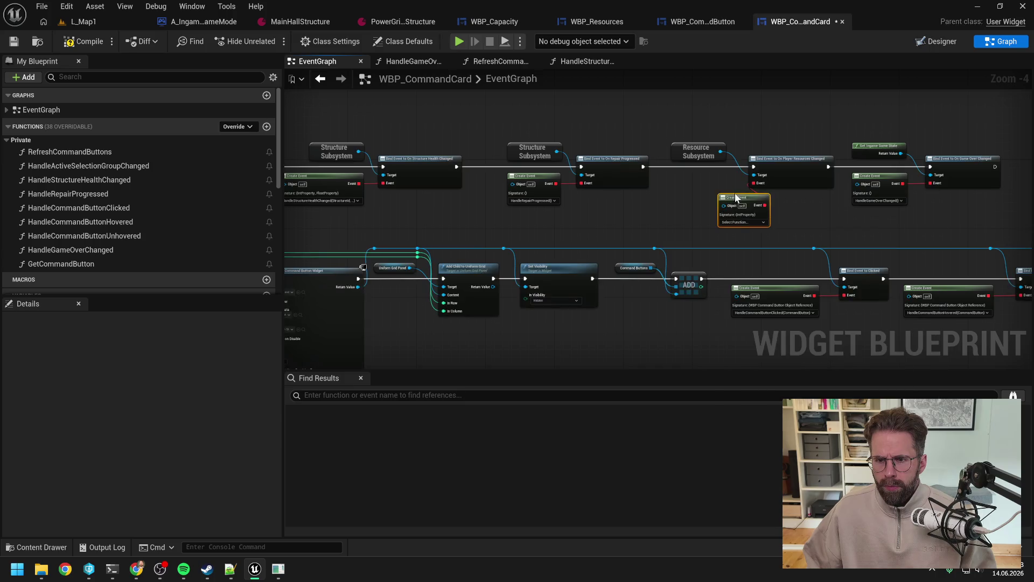
{"action": "left_click", "coordinate": [707, 205]}
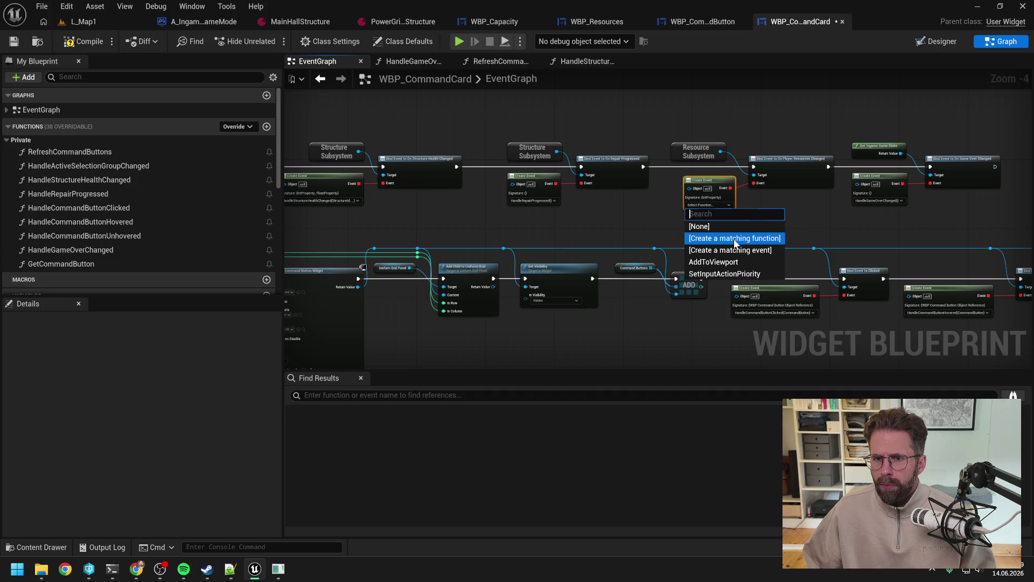
{"action": "left_click", "coordinate": [735, 238]}
Rename the new function to HandlePlayerResourcesChanged and compile the widget blueprint
{"action": "left_click", "coordinate": [131, 277]}
{"action": "left_click", "coordinate": [132, 279]}
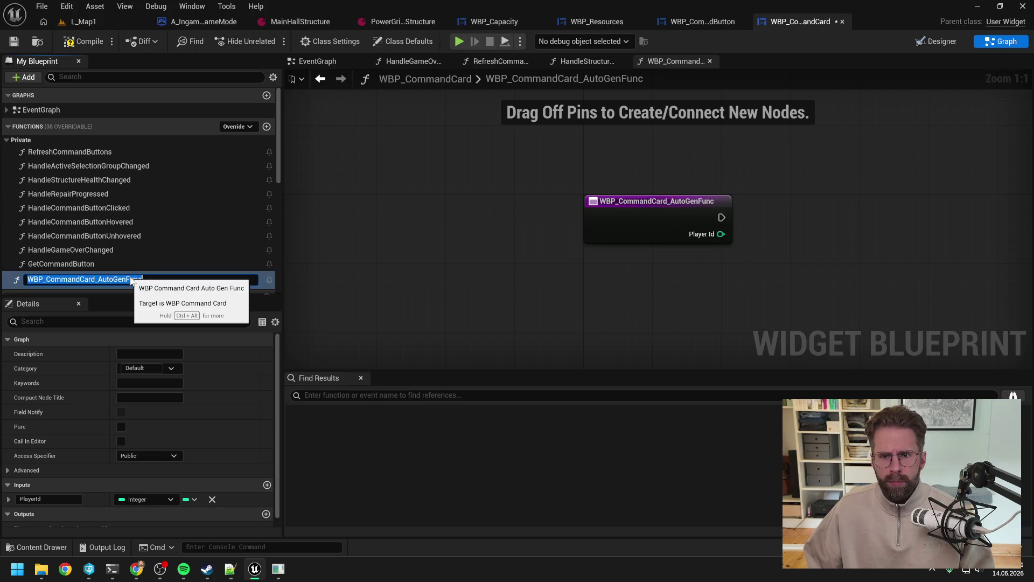
{"action": "type", "text": "HandlePlayer"}
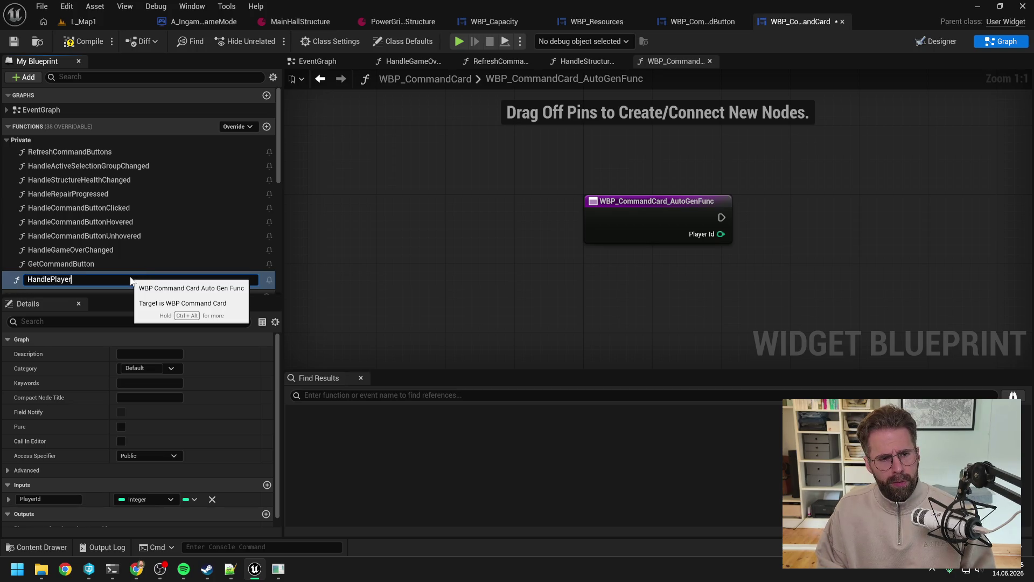
{"action": "type", "text": "Resources"}
{"action": "type", "text": "Change"}
{"action": "type", "text": "d"}
{"action": "key", "text": "Return"}
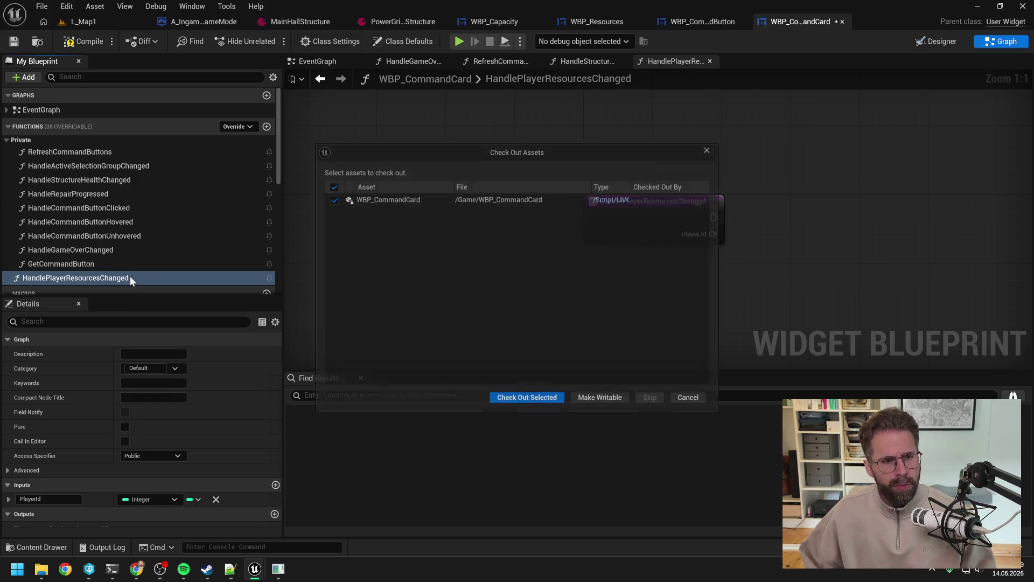
{"action": "left_click", "coordinate": [534, 405]}
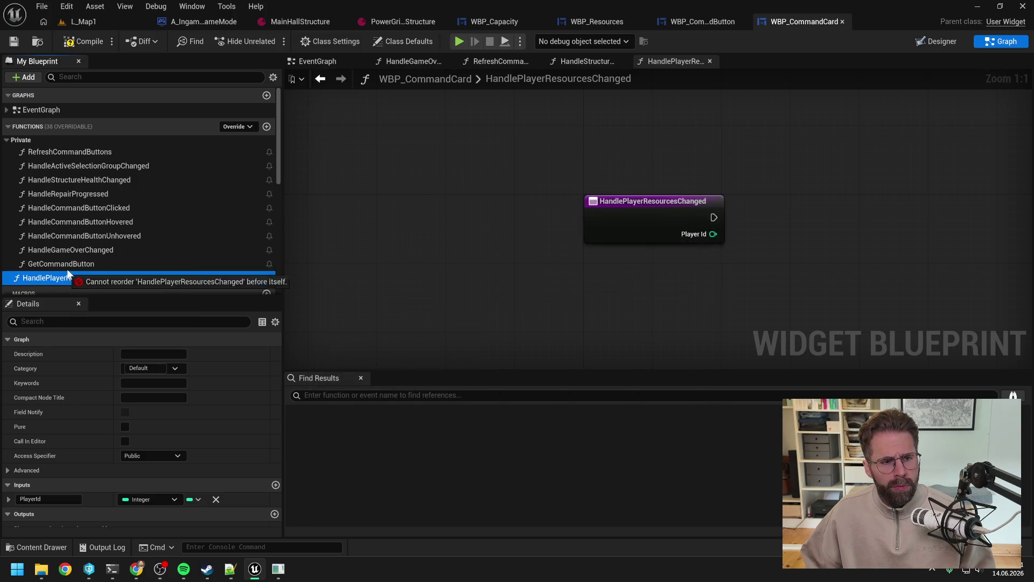
{"action": "left_click", "coordinate": [83, 44]}
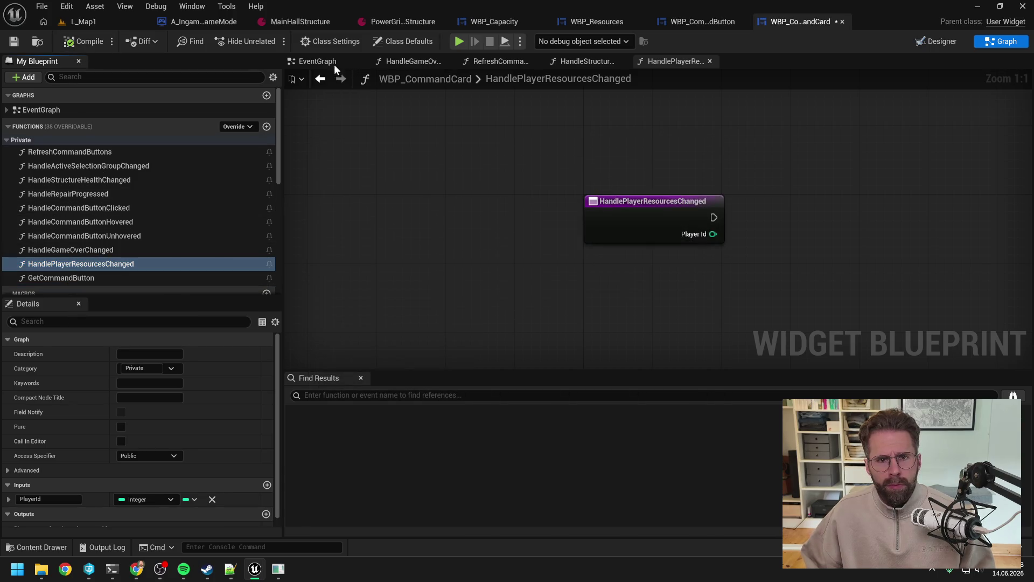
Return to the event graph and select the resource Create Event node
{"action": "left_click", "coordinate": [335, 64]}
{"action": "scroll", "coordinate": [763, 157], "scroll_direction": "up", "scroll_amount": 1}
{"action": "left_click", "coordinate": [703, 193]}
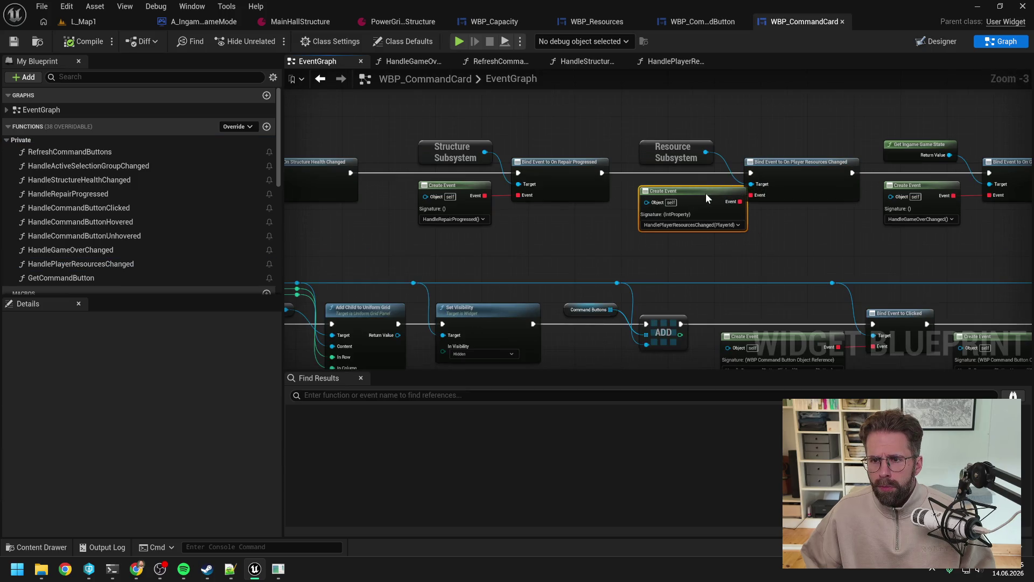
Add a bind to On Local Player Resources Changed and delete the old resource Create Event node
{"action": "left_click_drag", "start_coordinate": [718, 141], "coordinate": [727, 138]}
{"action": "type", "text": "bind re"}
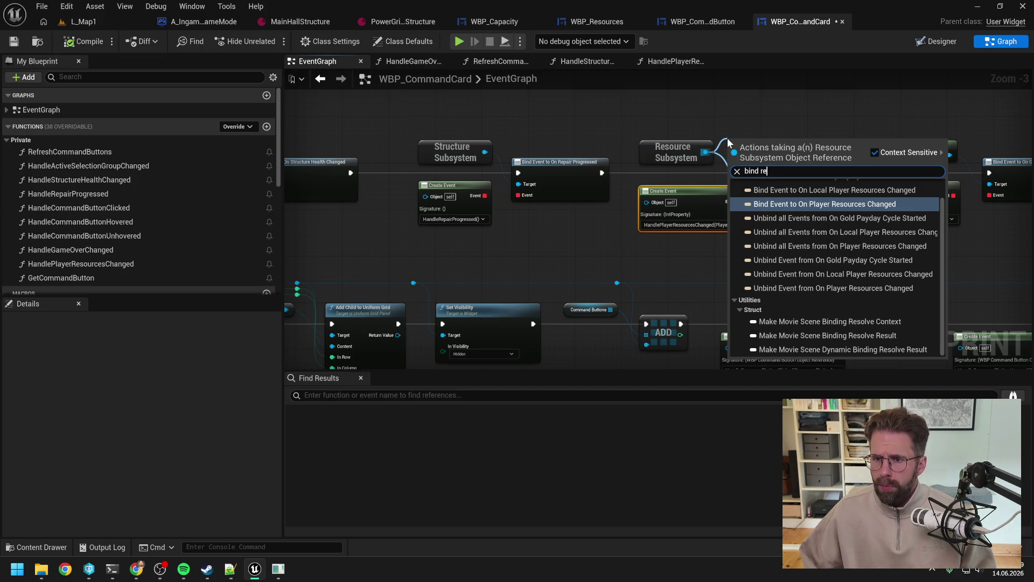
{"action": "left_click", "coordinate": [823, 191]}
{"action": "left_click_drag", "start_coordinate": [791, 156], "coordinate": [813, 126]}
{"action": "left_click", "coordinate": [767, 238]}
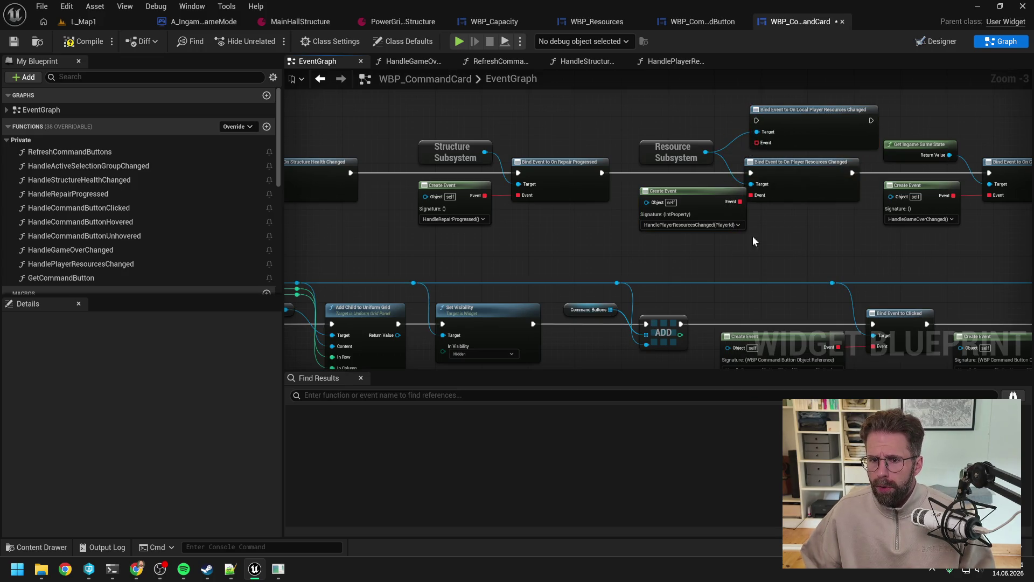
{"action": "left_click", "coordinate": [668, 191]}
{"action": "key", "text": "Delete"}
Rename the handler to HandleLocalPlayerResourcesChanged, remove its PlayerId input, and compile
{"action": "scroll", "coordinate": [134, 242], "scroll_direction": "down", "scroll_amount": 1}
{"action": "left_click", "coordinate": [111, 231]}
{"action": "left_click", "coordinate": [110, 231]}
{"action": "left_click", "coordinate": [56, 231]}
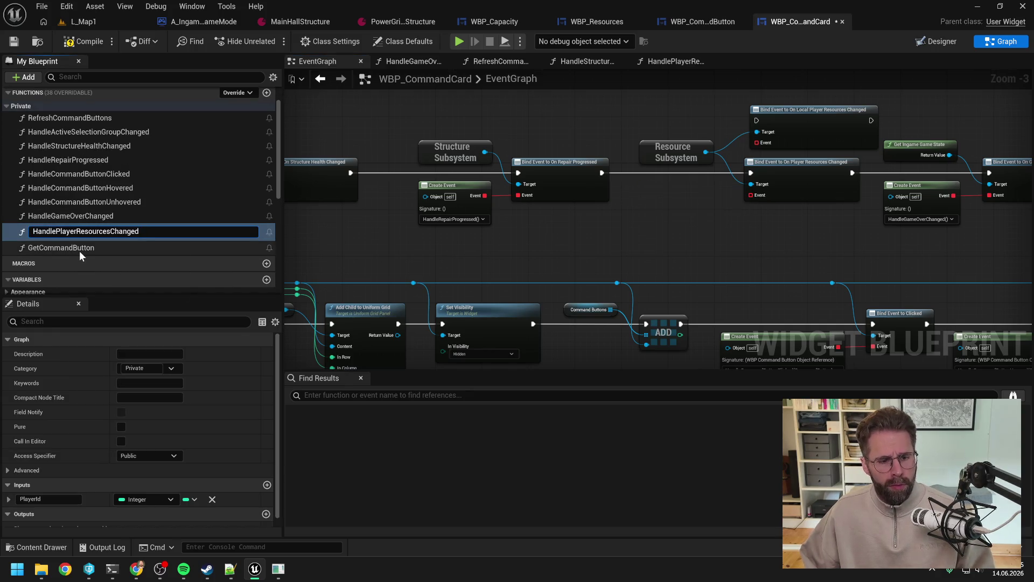
{"action": "type", "text": "Local"}
{"action": "key", "text": "Return"}
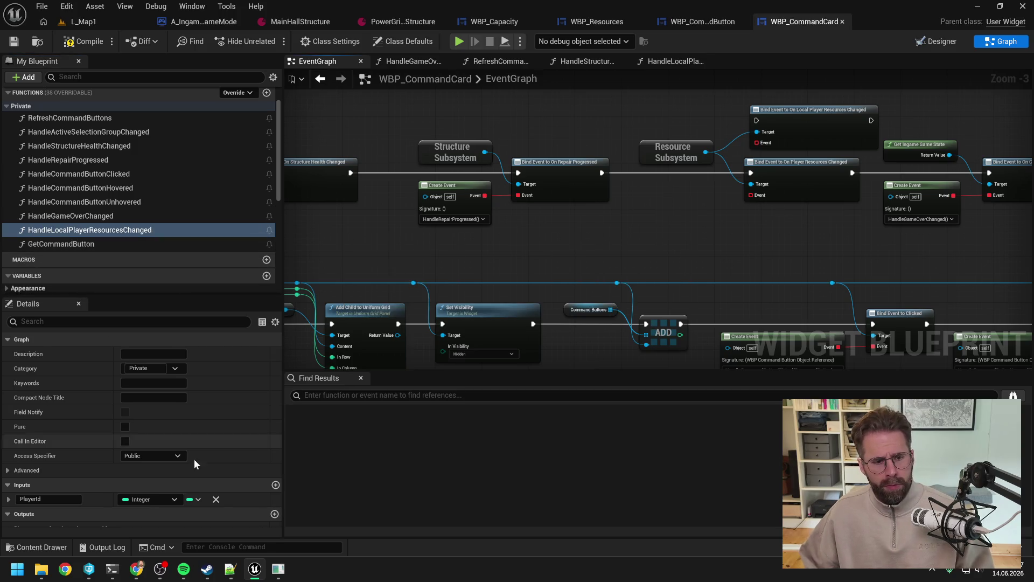
{"action": "left_click", "coordinate": [216, 499]}
{"action": "left_click", "coordinate": [80, 46]}
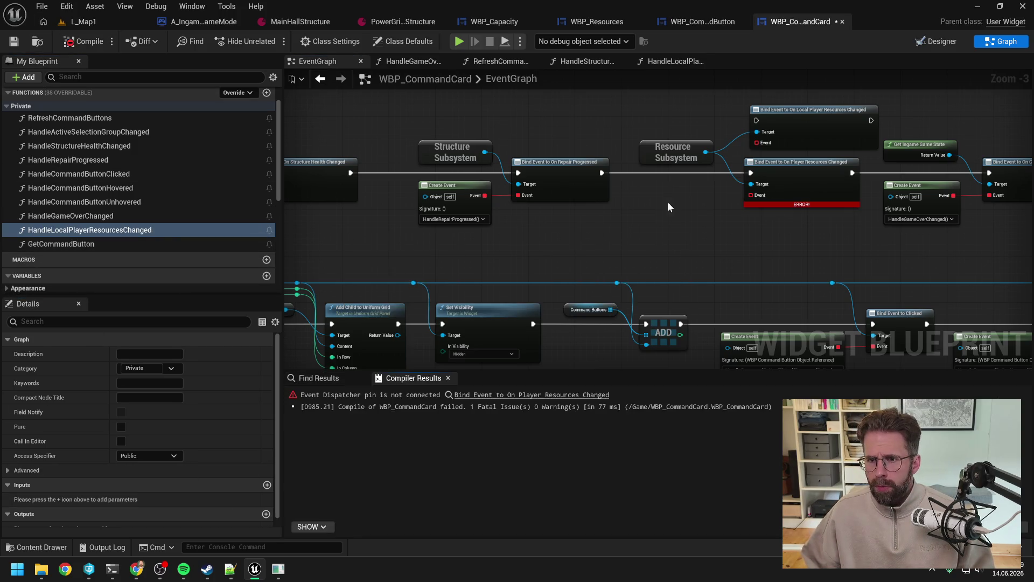
Delete the erroring player-resources bind node and move the local-resources bind into its place
{"action": "mouse_move", "coordinate": [602, 172]}
{"action": "left_mouse_down"}
{"action": "mouse_move", "coordinate": [742, 139]}
{"action": "mouse_move", "coordinate": [757, 121]}
{"action": "mouse_move", "coordinate": [851, 144]}
{"action": "mouse_move", "coordinate": [912, 180]}
{"action": "left_mouse_up"}
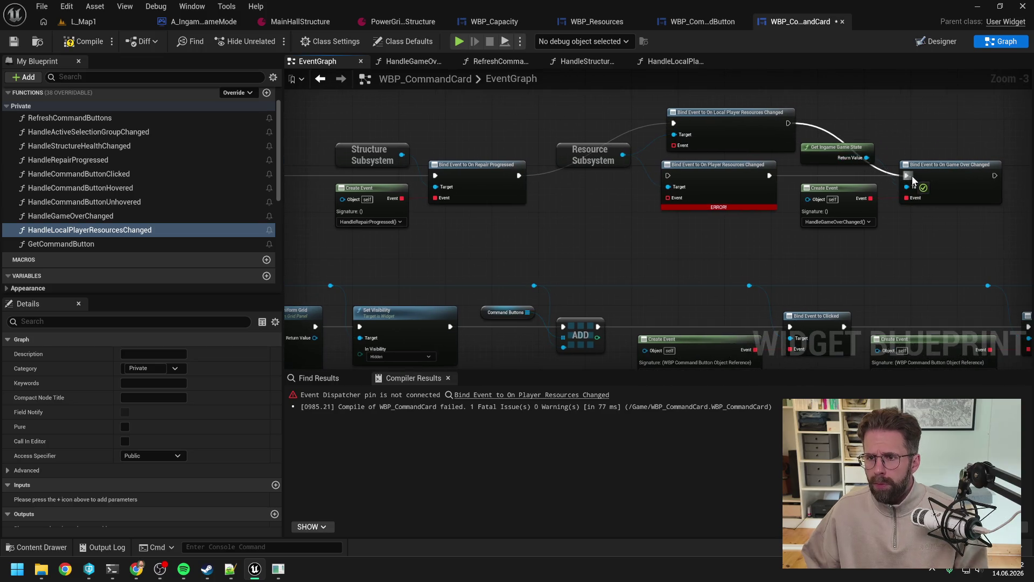
{"action": "left_click", "coordinate": [735, 173]}
{"action": "key", "text": "Delete"}
{"action": "left_click_drag", "start_coordinate": [737, 140], "coordinate": [720, 183]}
Add a Create Event on the local bind, pointing it at HandleLocalPlayerResourcesChanged
{"action": "mouse_move", "coordinate": [656, 198]}
{"action": "left_mouse_down"}
{"action": "mouse_move", "coordinate": [607, 219]}
{"action": "mouse_move", "coordinate": [609, 194]}
{"action": "mouse_move", "coordinate": [593, 185]}
{"action": "left_mouse_up"}
{"action": "left_click", "coordinate": [633, 291]}
{"action": "left_click", "coordinate": [593, 222]}
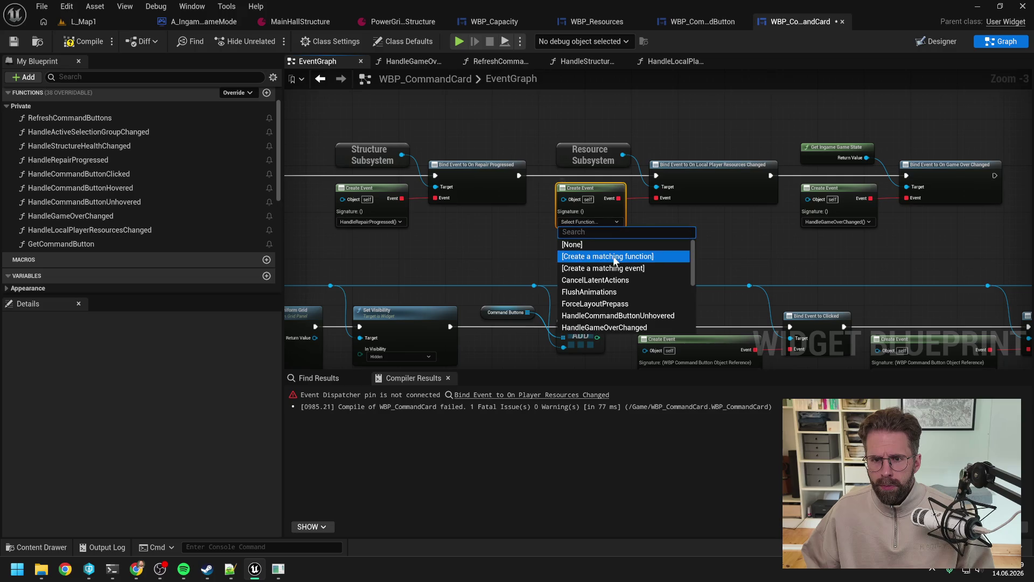
{"action": "left_click", "coordinate": [619, 257]}
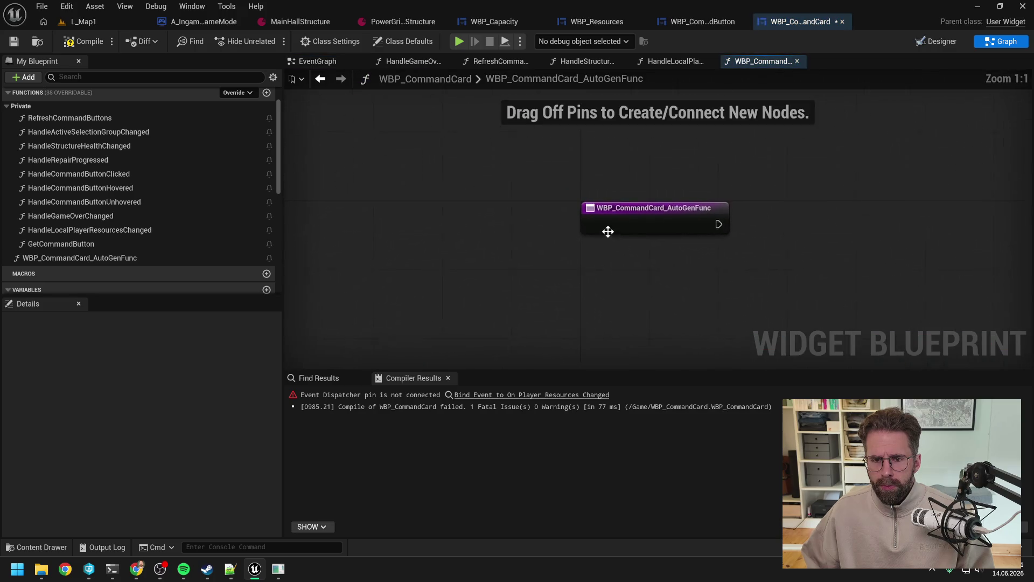
{"action": "left_click", "coordinate": [147, 257]}
{"action": "key", "text": "Delete"}
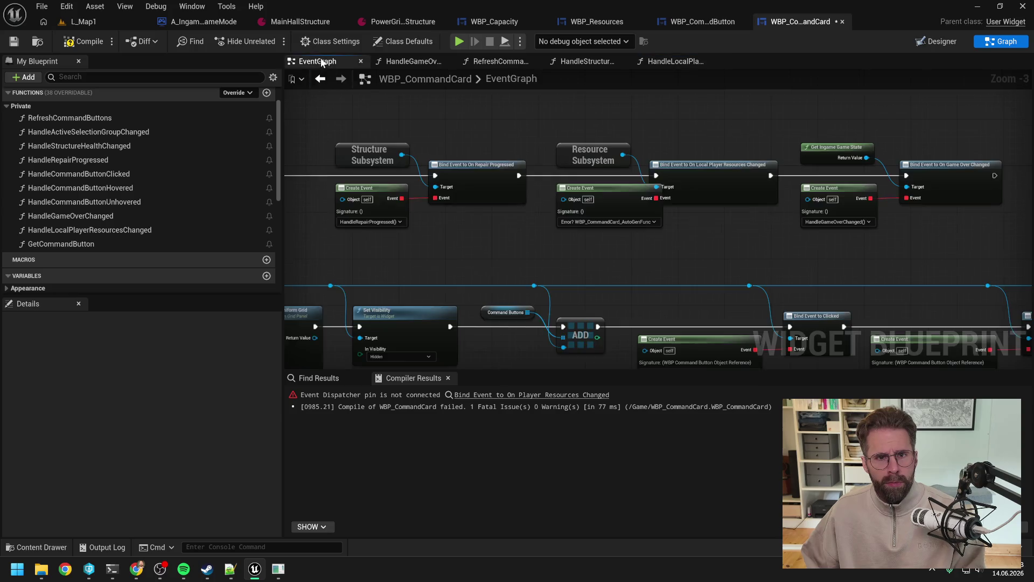
{"action": "left_click", "coordinate": [607, 221]}
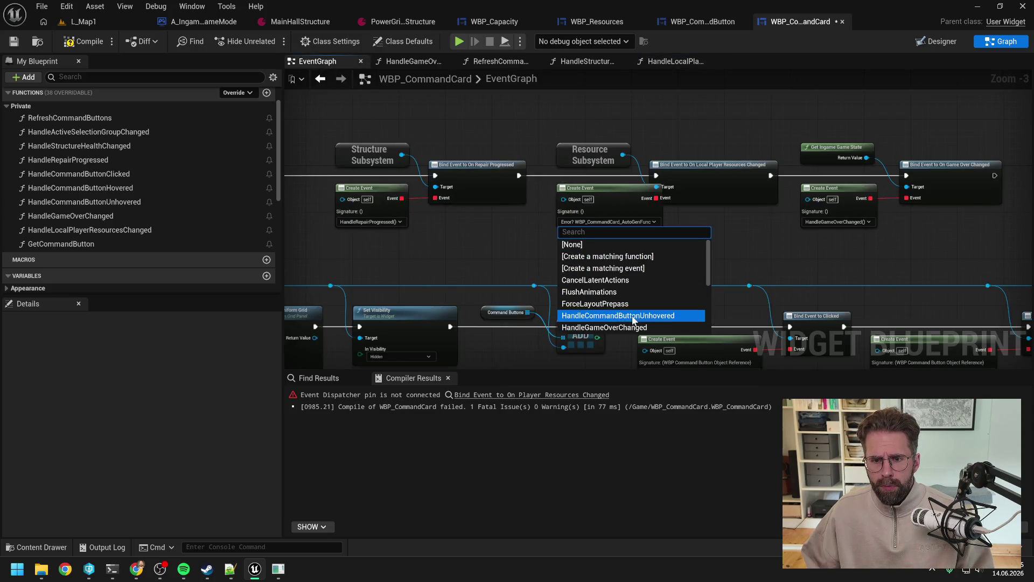
{"action": "scroll", "coordinate": [635, 329], "scroll_direction": "down", "scroll_amount": 1}
{"action": "left_click", "coordinate": [643, 295]}
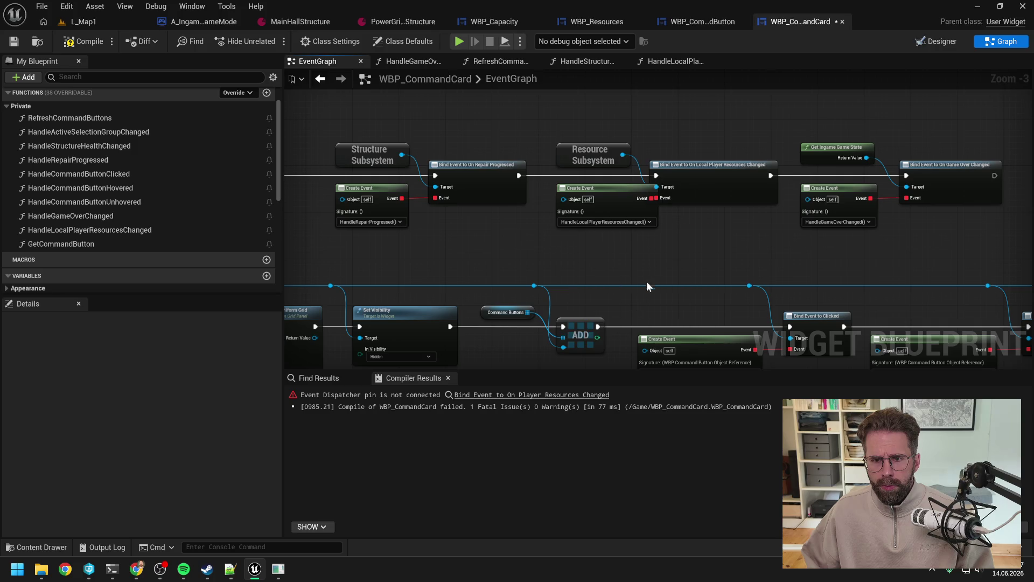
Tidy the bind nodes, save, and make HandleLocalPlayerResourcesChanged private
{"action": "left_click_drag", "start_coordinate": [707, 170], "coordinate": [719, 171]}
{"action": "left_click_drag", "start_coordinate": [590, 150], "coordinate": [607, 149]}
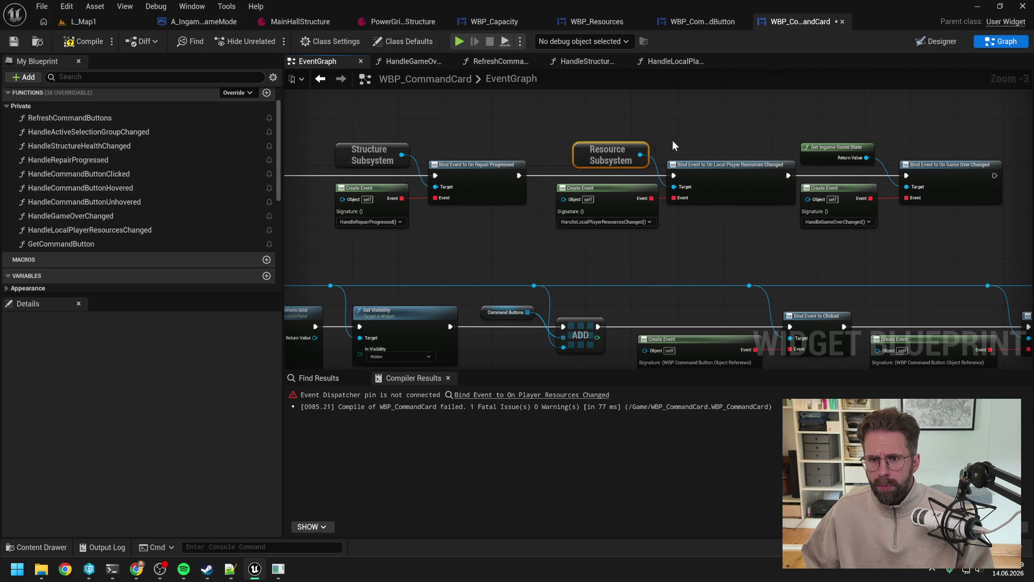
{"action": "key", "text": "ctrl+s"}
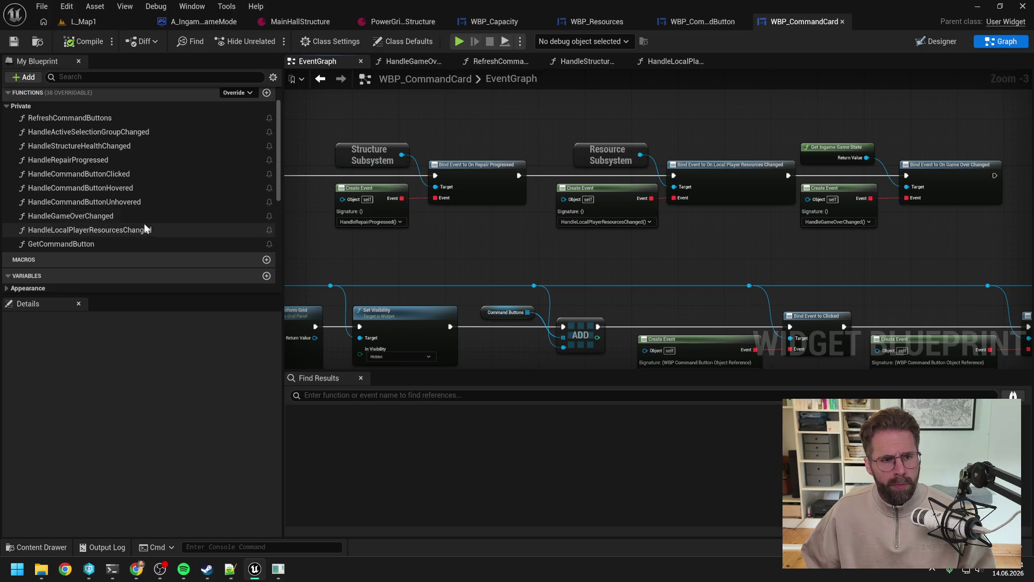
{"action": "left_click", "coordinate": [144, 229]}
{"action": "left_click", "coordinate": [139, 455]}
{"action": "left_click", "coordinate": [134, 482]}
Call Refresh Command Buttons from the handler, compile, and play-test in L_Map1
{"action": "double_click", "coordinate": [114, 229]}
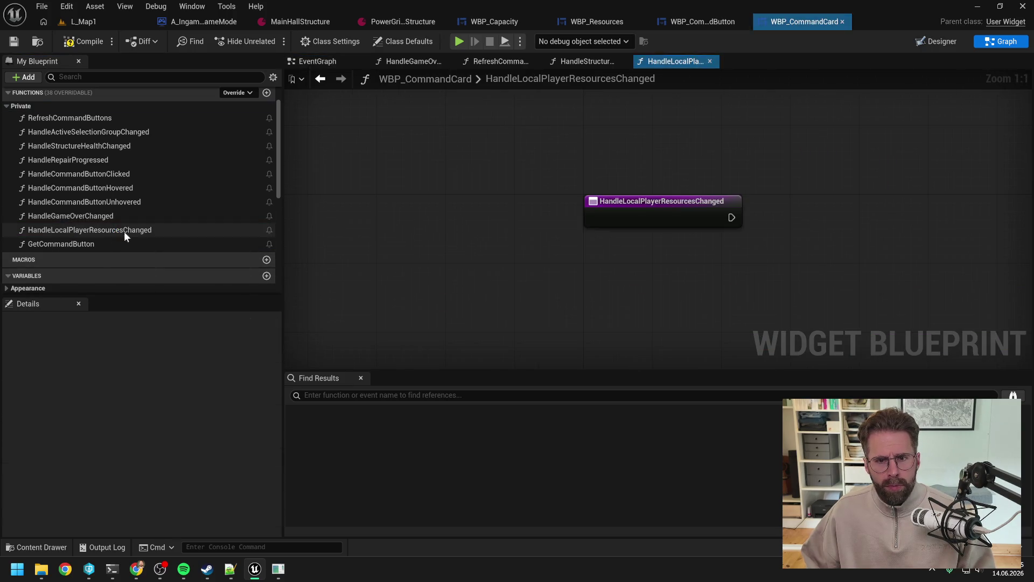
{"action": "mouse_move", "coordinate": [108, 151]}
{"action": "left_mouse_down"}
{"action": "mouse_move", "coordinate": [625, 204]}
{"action": "mouse_move", "coordinate": [708, 197]}
{"action": "left_mouse_up"}
{"action": "mouse_move", "coordinate": [597, 213]}
{"action": "left_mouse_down"}
{"action": "mouse_move", "coordinate": [716, 224]}
{"action": "mouse_move", "coordinate": [692, 189]}
{"action": "left_mouse_up"}
{"action": "left_click", "coordinate": [80, 42]}
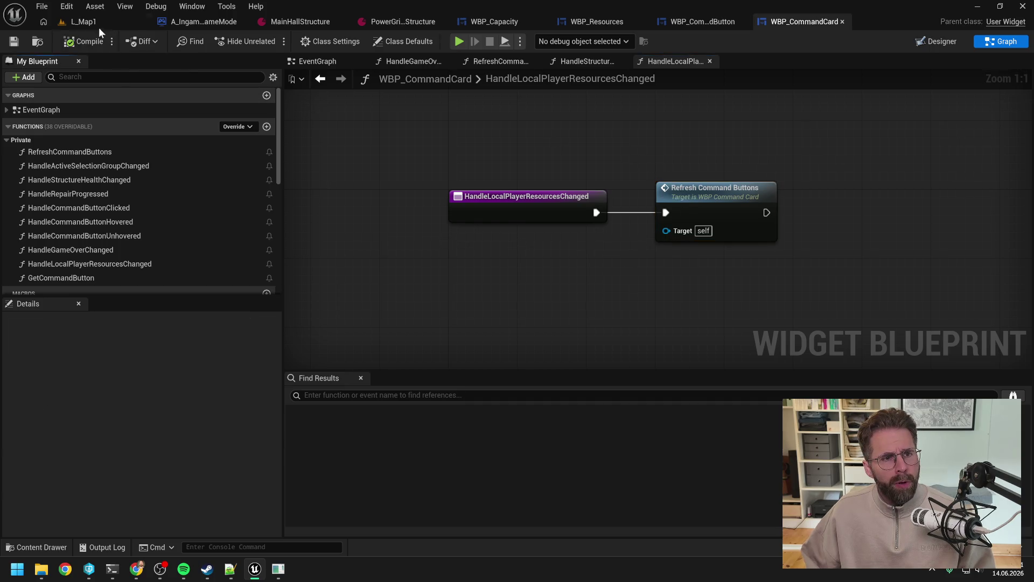
{"action": "left_click", "coordinate": [97, 22]}
{"action": "key", "text": "alt+p"}
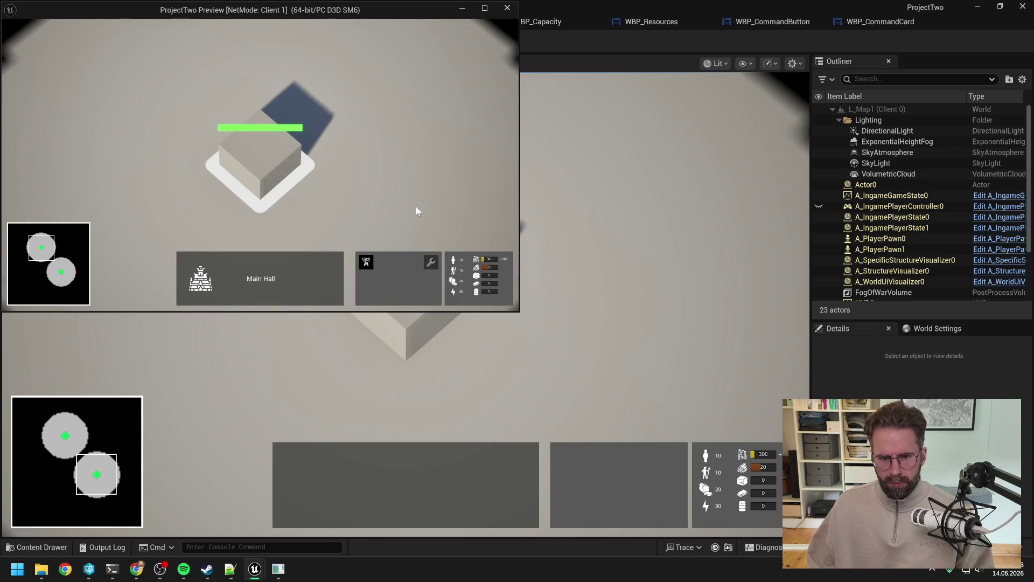
Try the tower command button in the running game, then stop the play session
{"action": "left_click", "coordinate": [368, 264]}
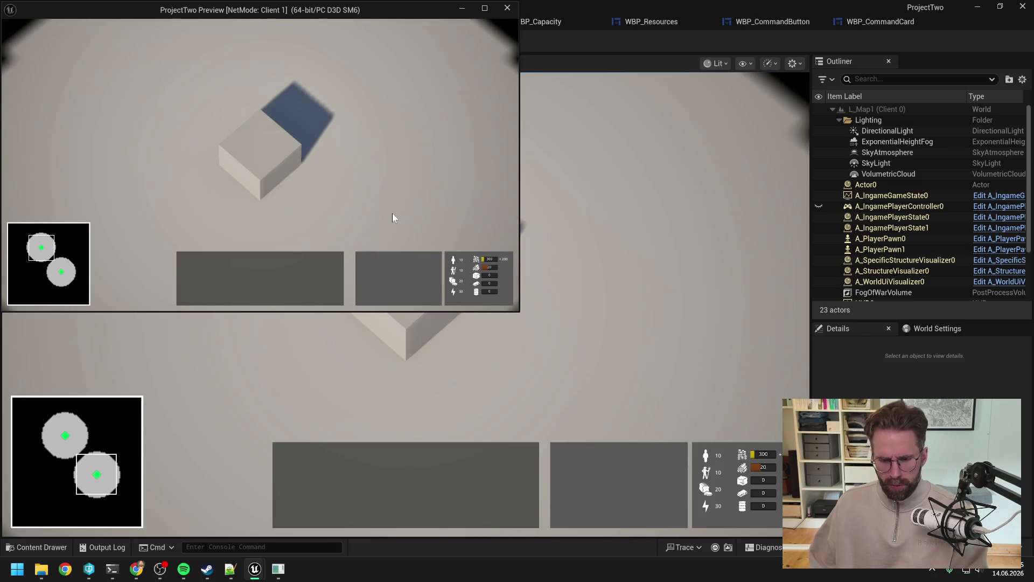
{"action": "key", "text": "Escape"}
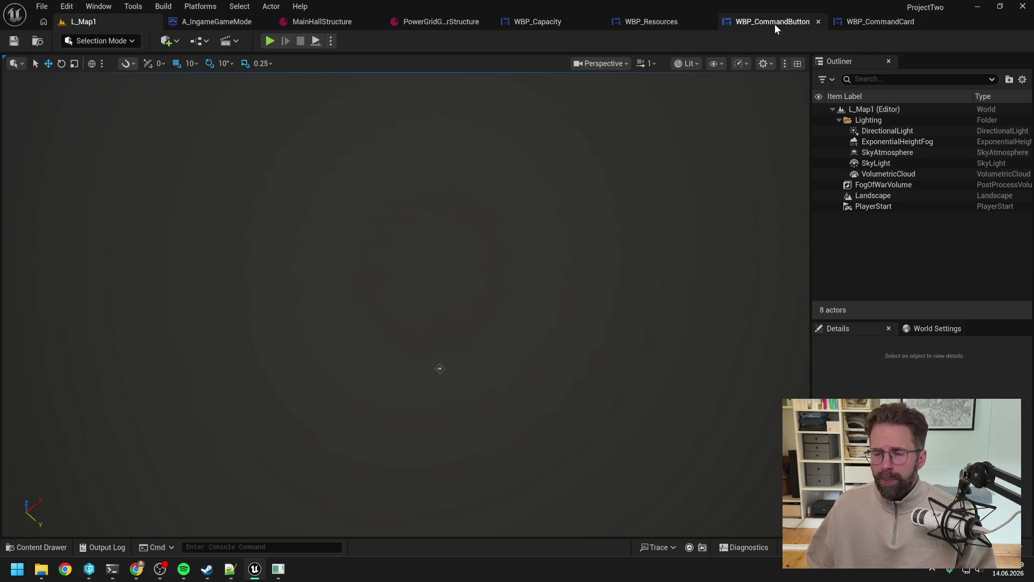
Open A_IngameGameMode and narrow the side panels to widen its graph
{"action": "left_click", "coordinate": [201, 23]}
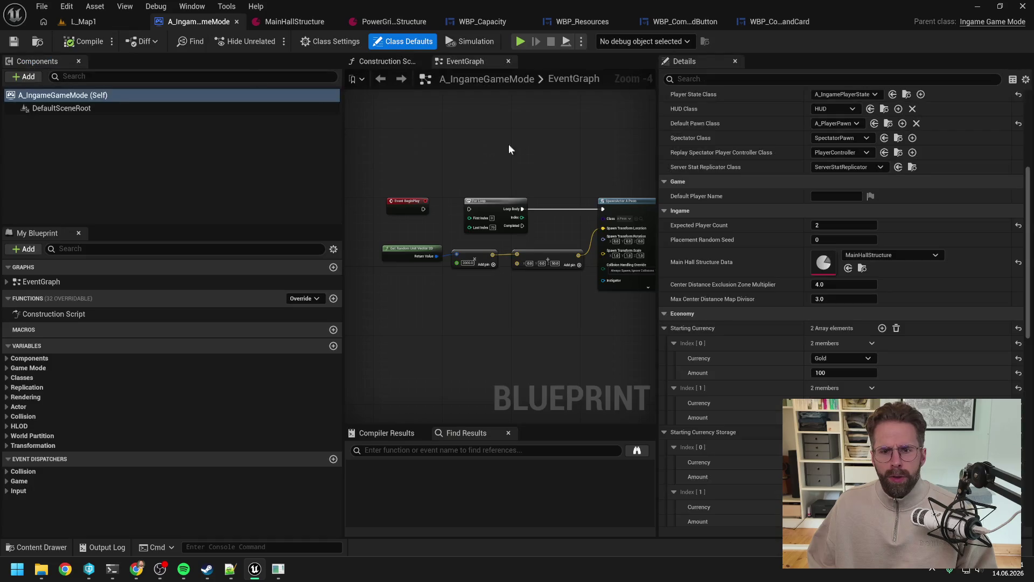
{"action": "left_click_drag", "start_coordinate": [658, 141], "coordinate": [844, 141]}
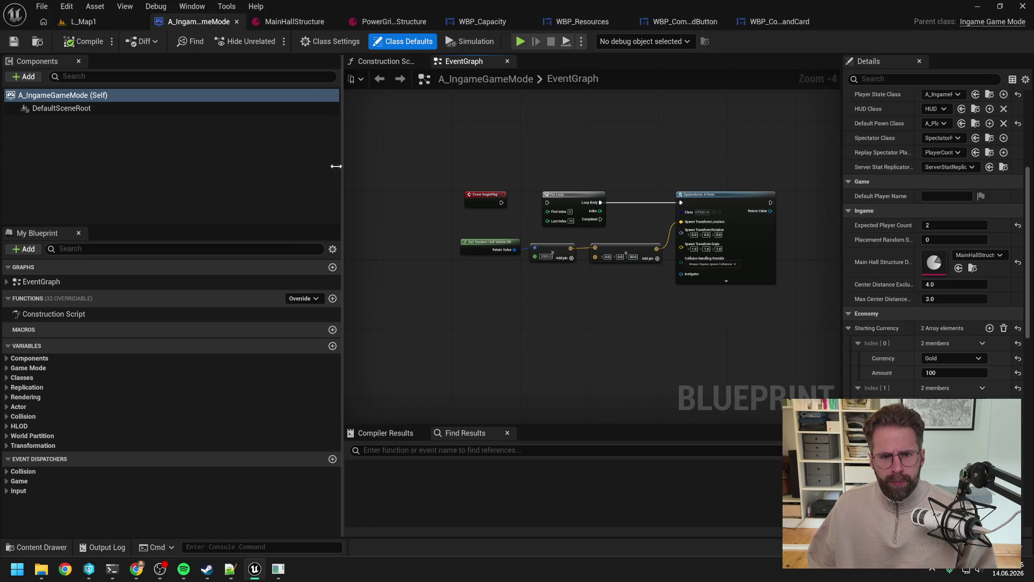
{"action": "left_click_drag", "start_coordinate": [345, 166], "coordinate": [220, 166]}
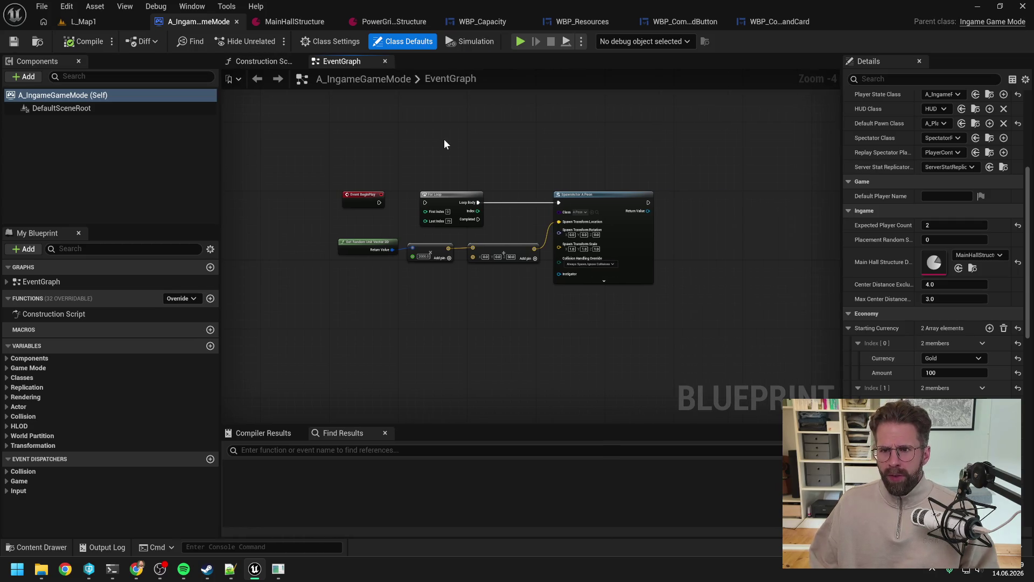
Check the Power Grid Generator data asset, return to A_IngameGameMode, and open the Content Drawer
{"action": "left_click", "coordinate": [392, 23]}
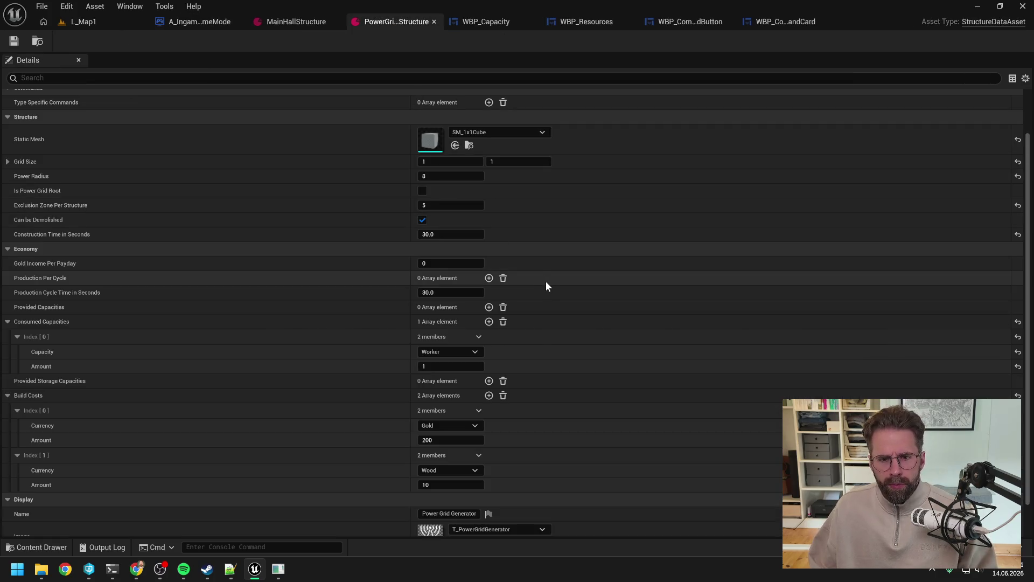
{"action": "scroll", "coordinate": [546, 279], "scroll_direction": "down", "scroll_amount": 2}
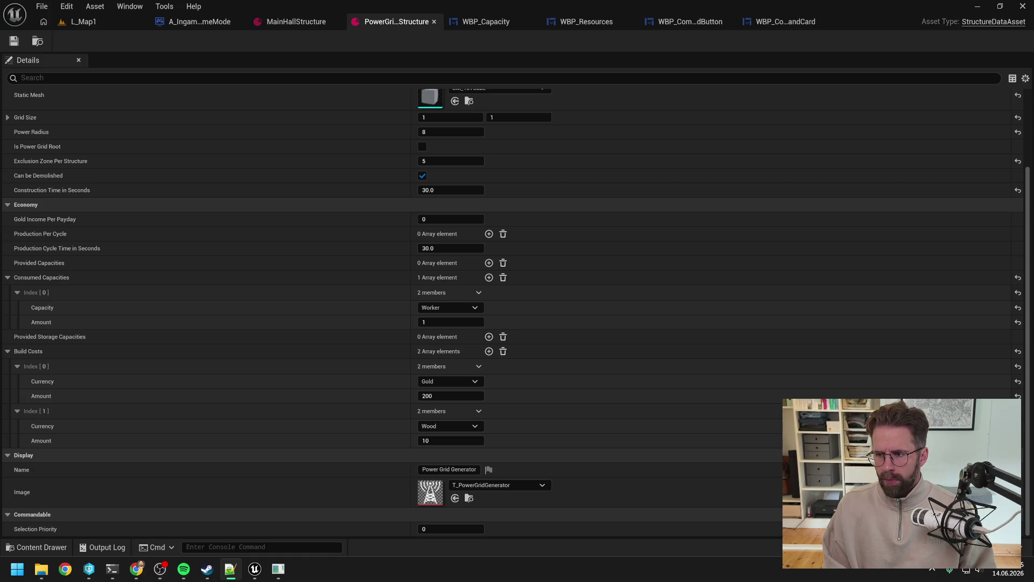
{"action": "left_click", "coordinate": [420, 41]}
{"action": "left_click", "coordinate": [209, 25]}
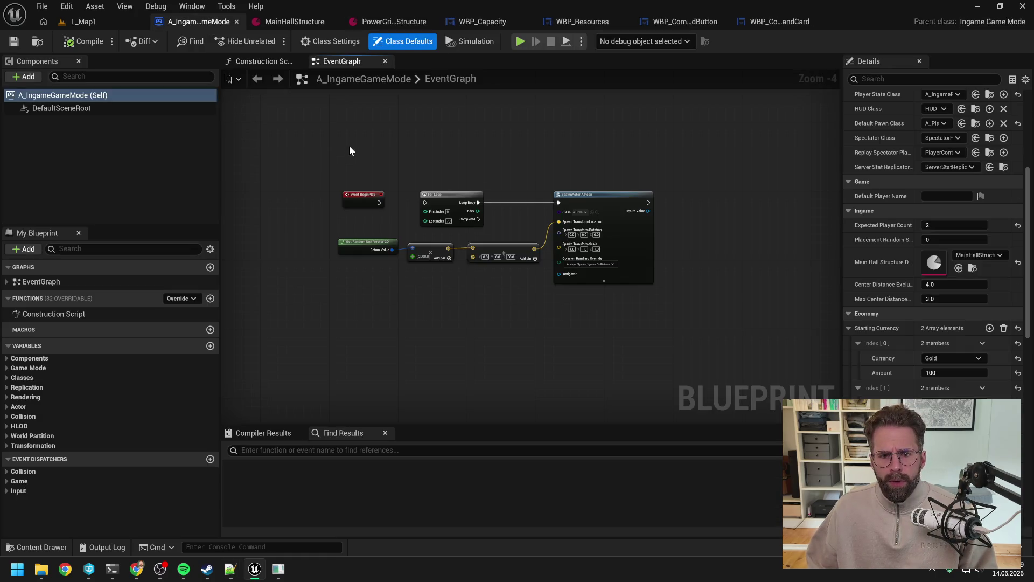
{"action": "key", "text": "ctrl+space"}
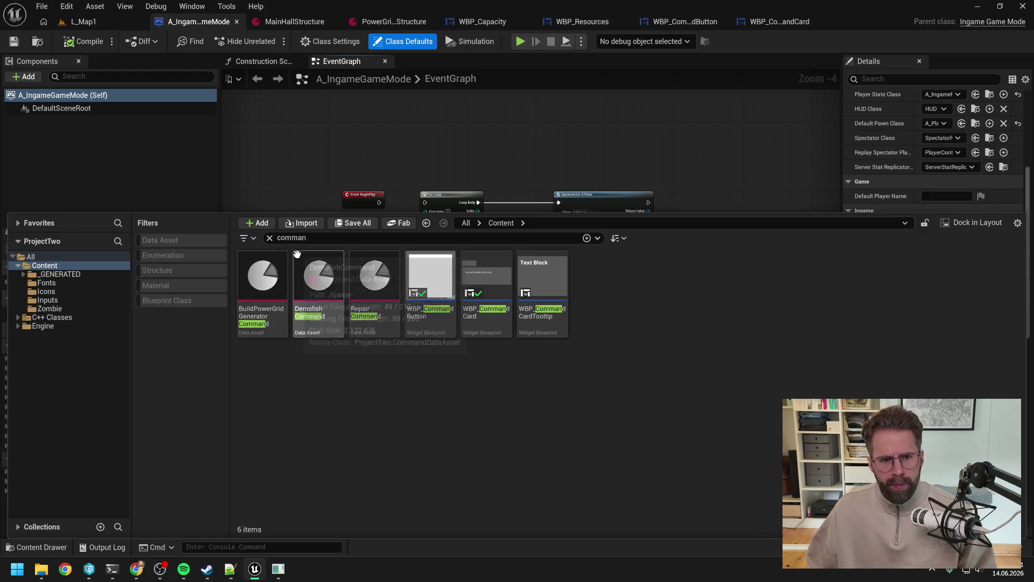
Search the Content Drawer for 'world ui' and open the NSy_WorldUi Niagara system
{"action": "left_click", "coordinate": [291, 238]}
{"action": "type", "text": "wolrd ui"}
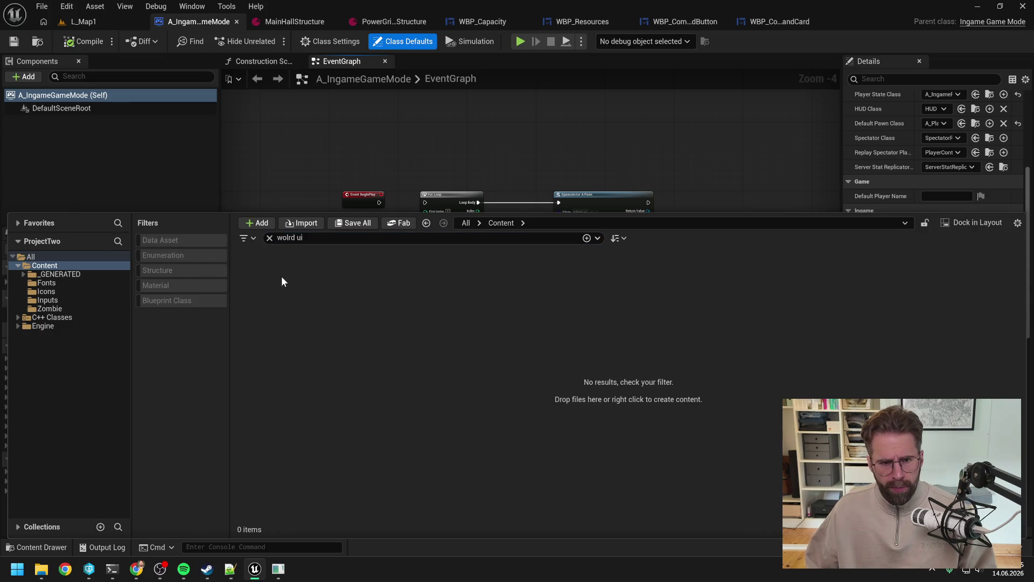
{"action": "left_click", "coordinate": [289, 238]}
{"action": "key", "text": "BackSpace"}
{"action": "key", "text": "BackSpace"}
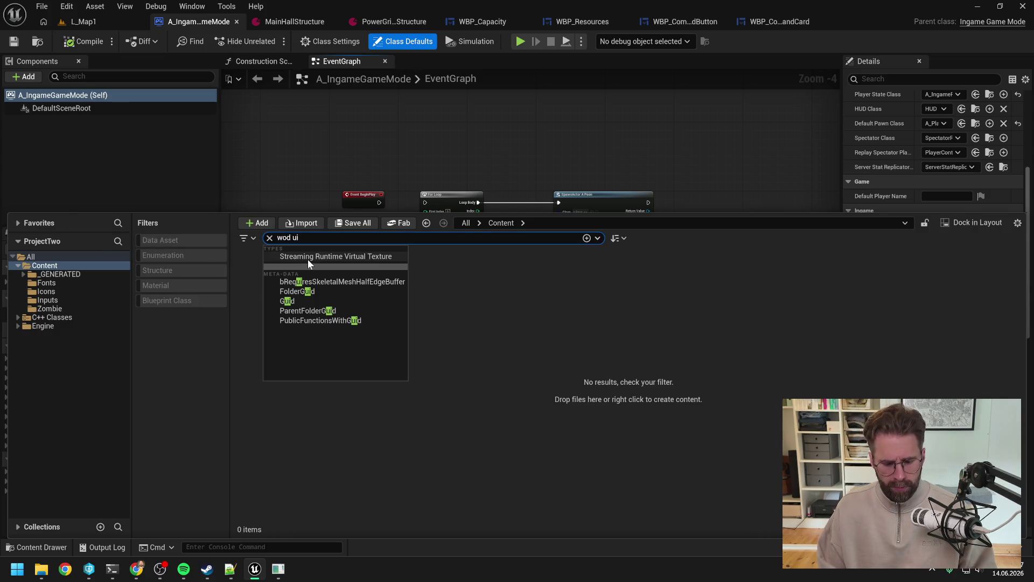
{"action": "type", "text": "rl"}
{"action": "left_click", "coordinate": [310, 278]}
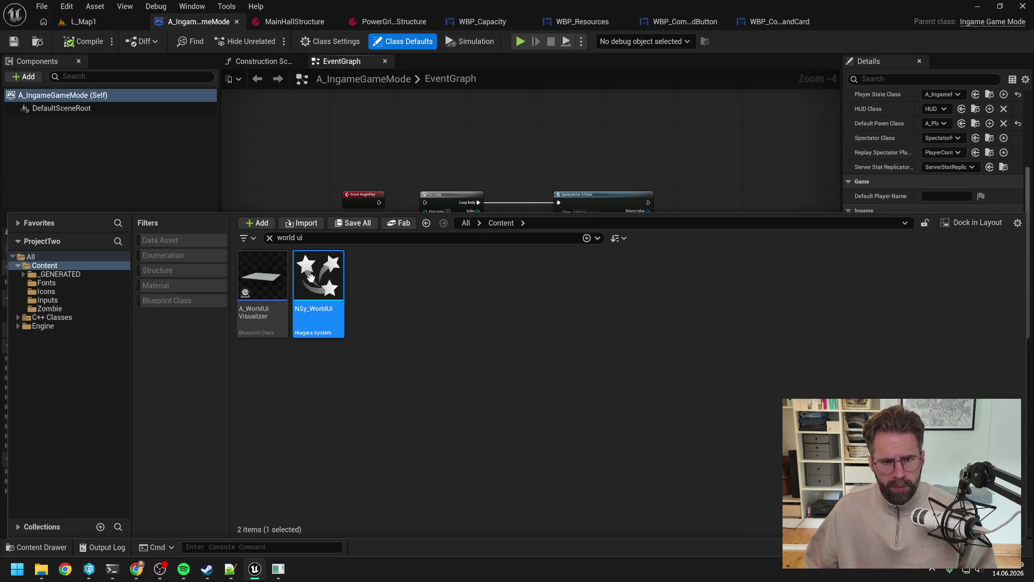
{"action": "double_click", "coordinate": [310, 278]}
Close the other editor tabs, pause the preview, and open the Update Structure Status Display module
{"action": "right_click", "coordinate": [874, 21]}
{"action": "left_click", "coordinate": [845, 95]}
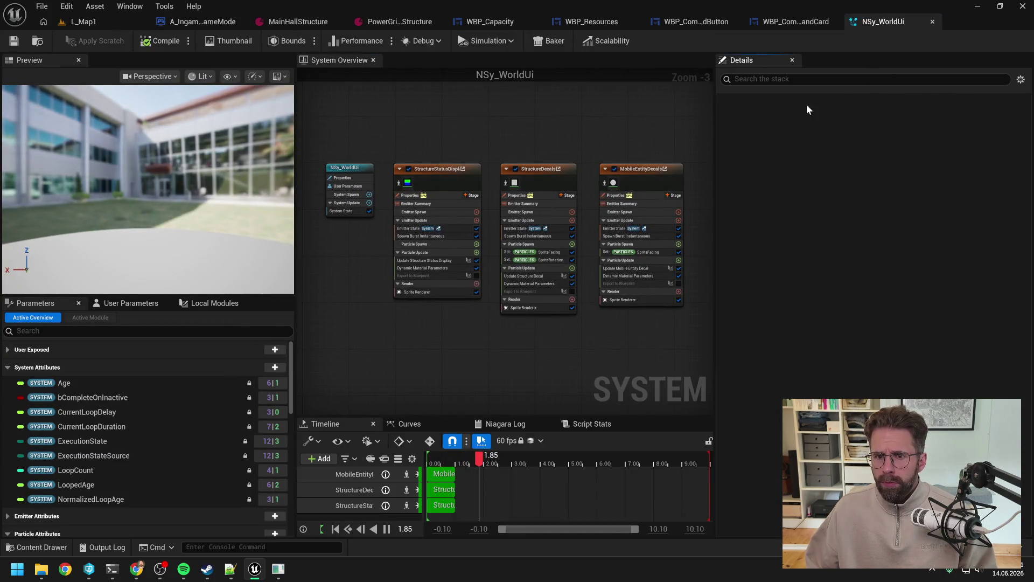
{"action": "scroll", "coordinate": [558, 337], "scroll_direction": "up", "scroll_amount": 2}
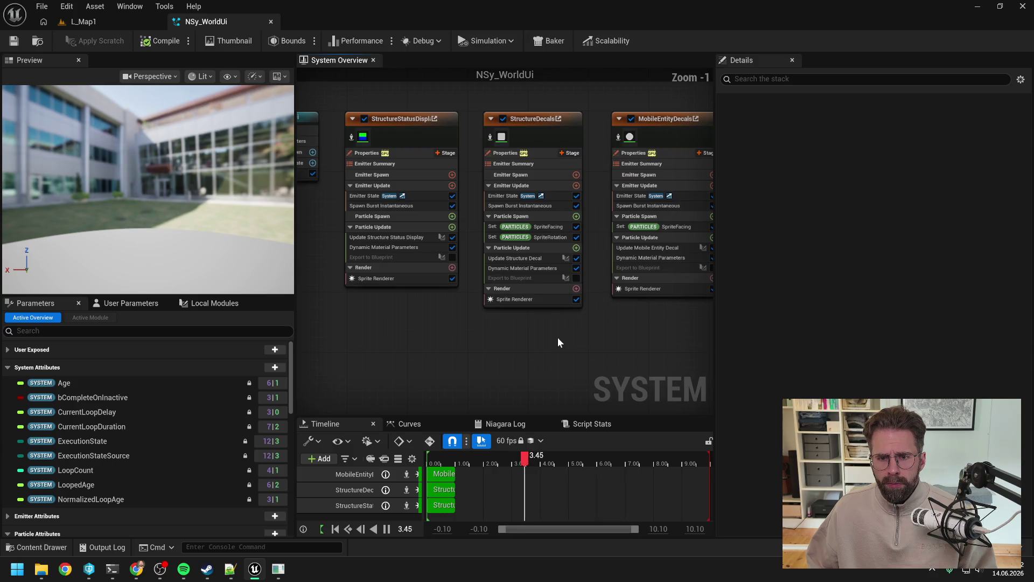
{"action": "left_click", "coordinate": [445, 456]}
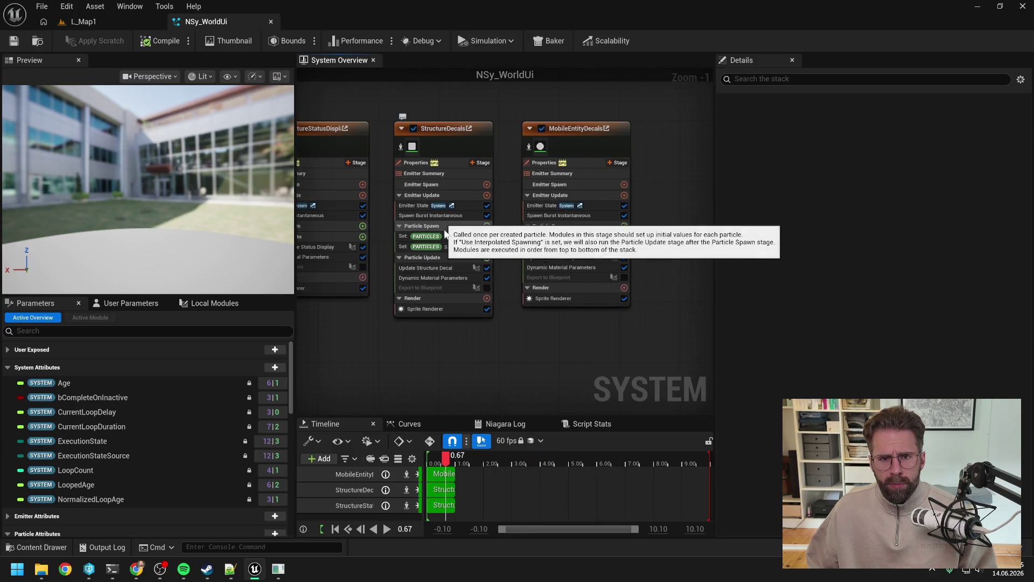
{"action": "left_click_drag", "start_coordinate": [443, 351], "coordinate": [602, 343]}
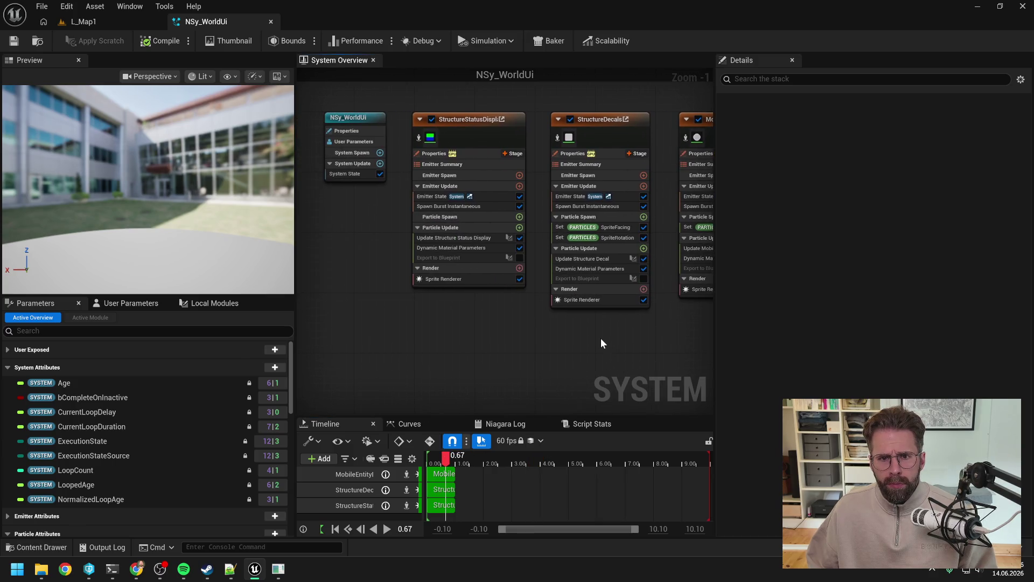
{"action": "left_click", "coordinate": [465, 238]}
{"action": "double_click", "coordinate": [465, 237]}
{"action": "scroll", "coordinate": [658, 221], "scroll_direction": "up", "scroll_amount": 7}
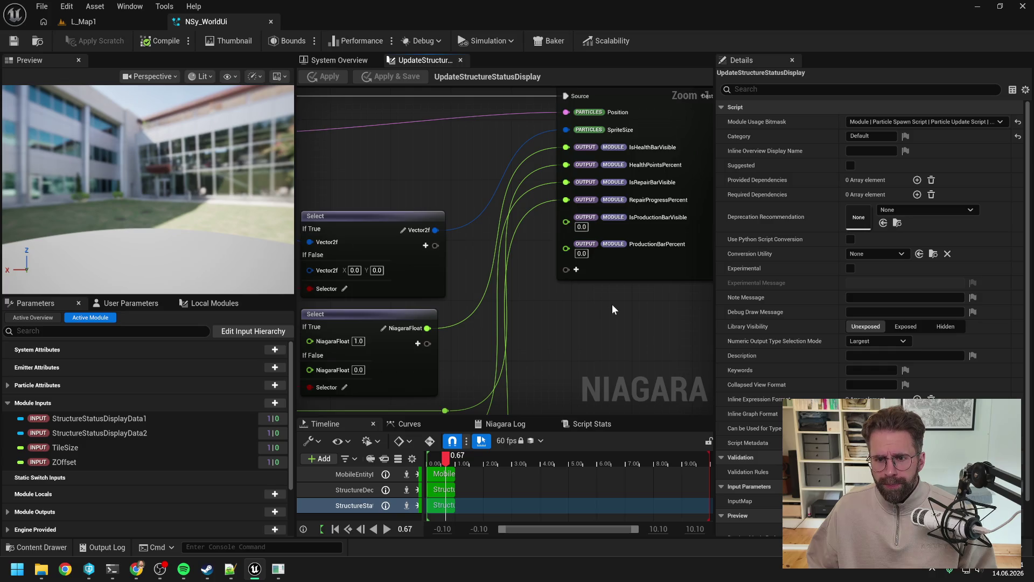
{"action": "scroll", "coordinate": [612, 304], "scroll_direction": "down", "scroll_amount": 8}
{"action": "scroll", "coordinate": [479, 301], "scroll_direction": "up", "scroll_amount": 5}
{"action": "left_click_drag", "start_coordinate": [495, 303], "coordinate": [444, 297]}
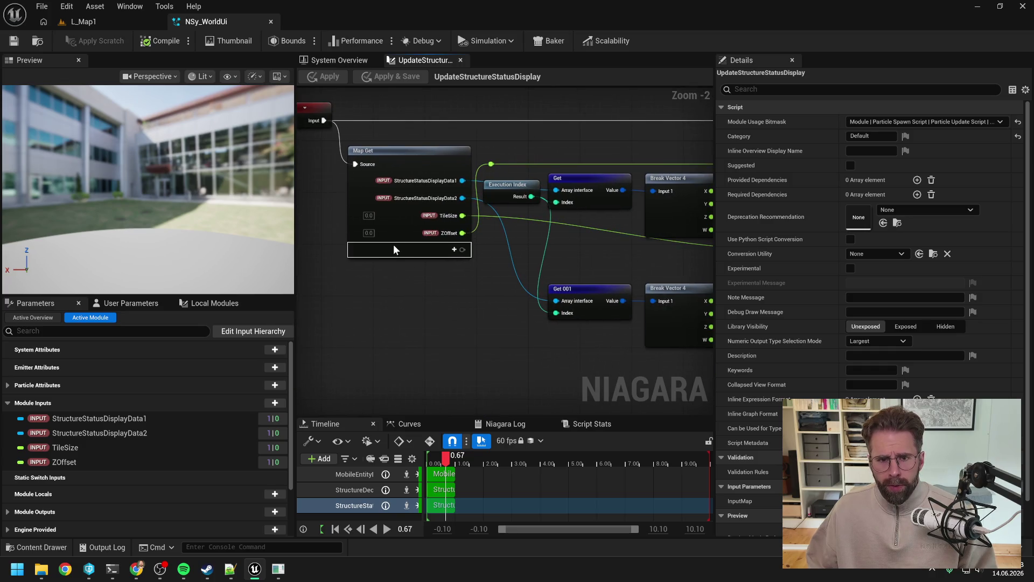
{"action": "left_click", "coordinate": [400, 165]}
{"action": "left_click", "coordinate": [585, 159]}
{"action": "left_click", "coordinate": [441, 154]}
{"action": "left_click", "coordinate": [542, 138]}
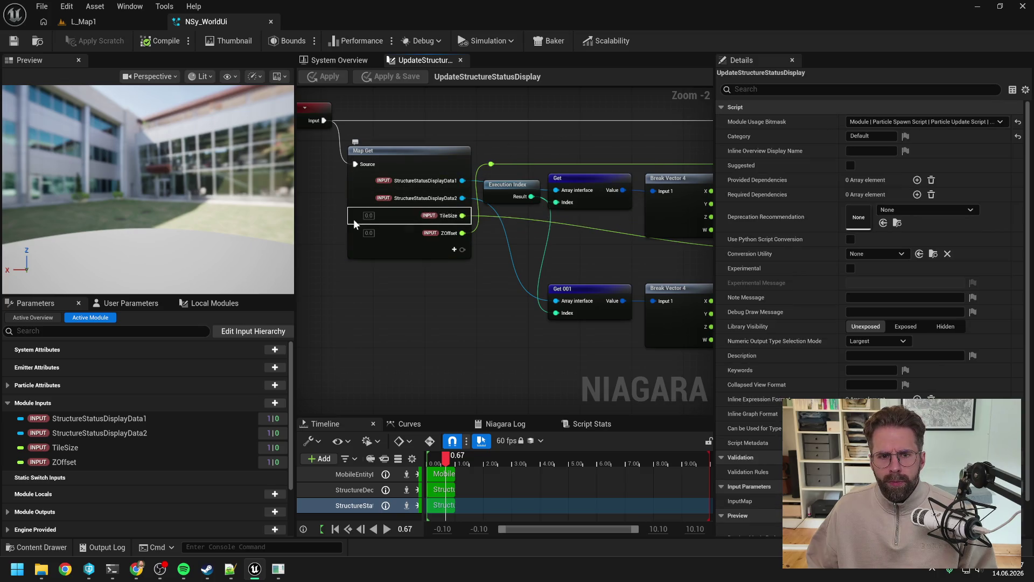
{"action": "left_click", "coordinate": [399, 154]}
{"action": "left_click", "coordinate": [501, 143]}
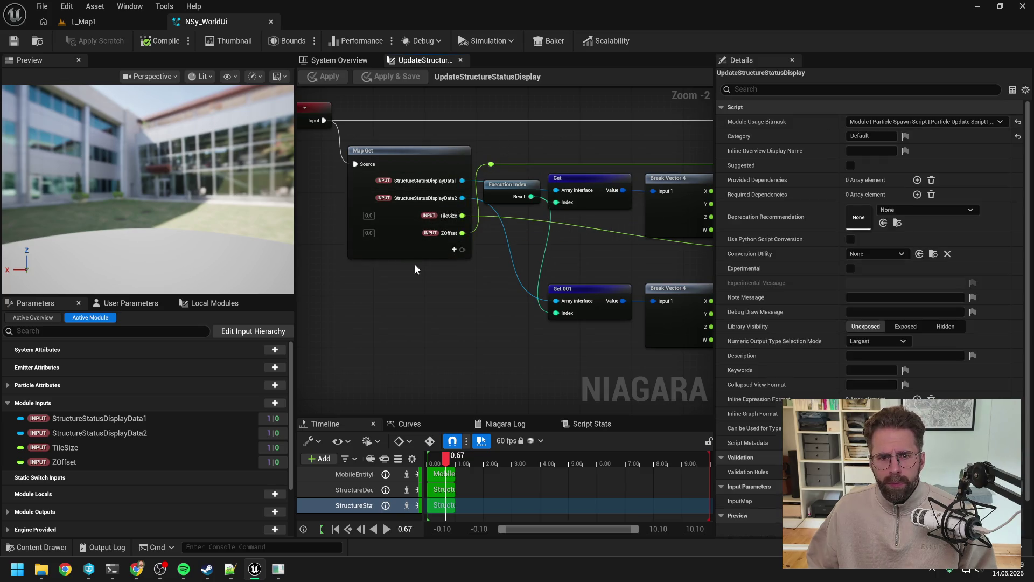
{"action": "left_click", "coordinate": [438, 148]}
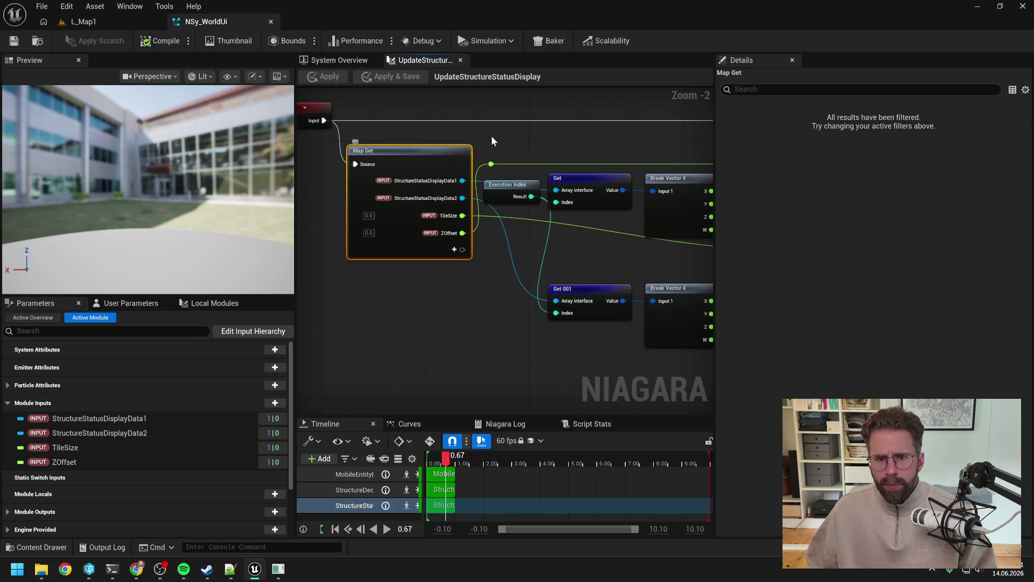
{"action": "left_click", "coordinate": [552, 127]}
{"action": "left_click", "coordinate": [460, 254]}
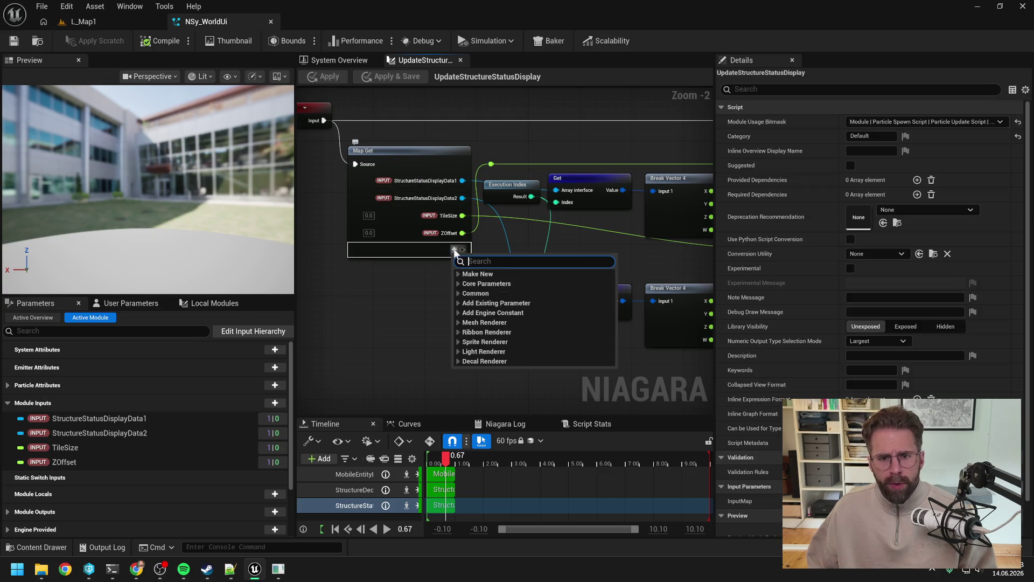
Add a Vector 4 Array pin named StructureStatusDisplayData3 to the Map Get node
{"action": "key", "text": "Escape"}
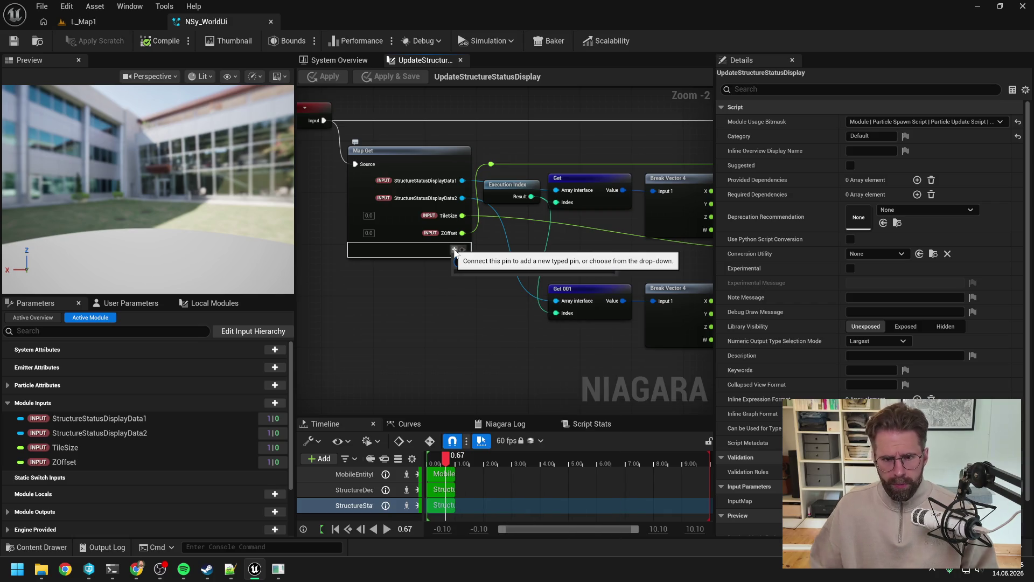
{"action": "left_click", "coordinate": [454, 250]}
{"action": "type", "text": "vector 4 a"}
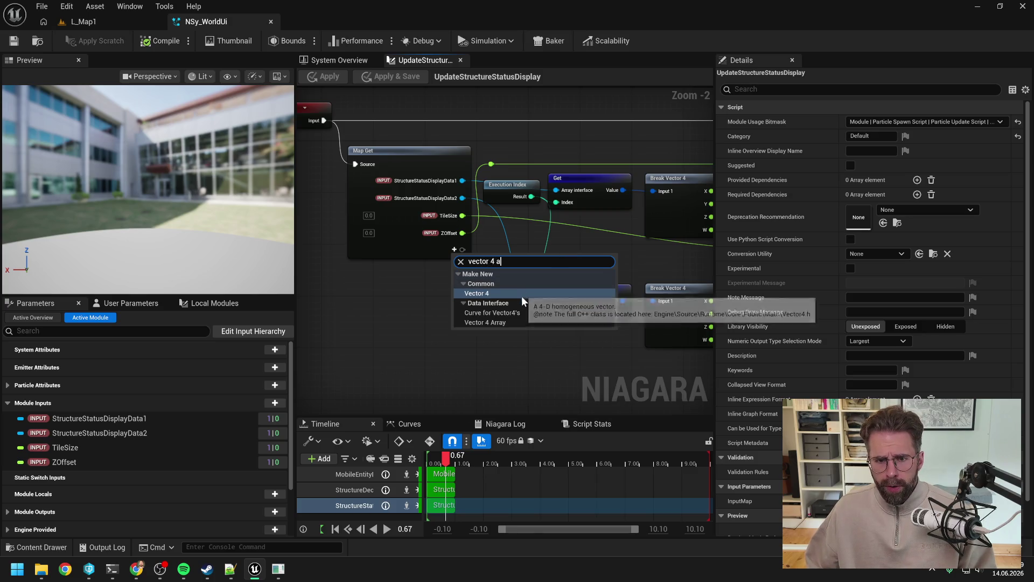
{"action": "left_click", "coordinate": [512, 322]}
{"action": "type", "text": "S"}
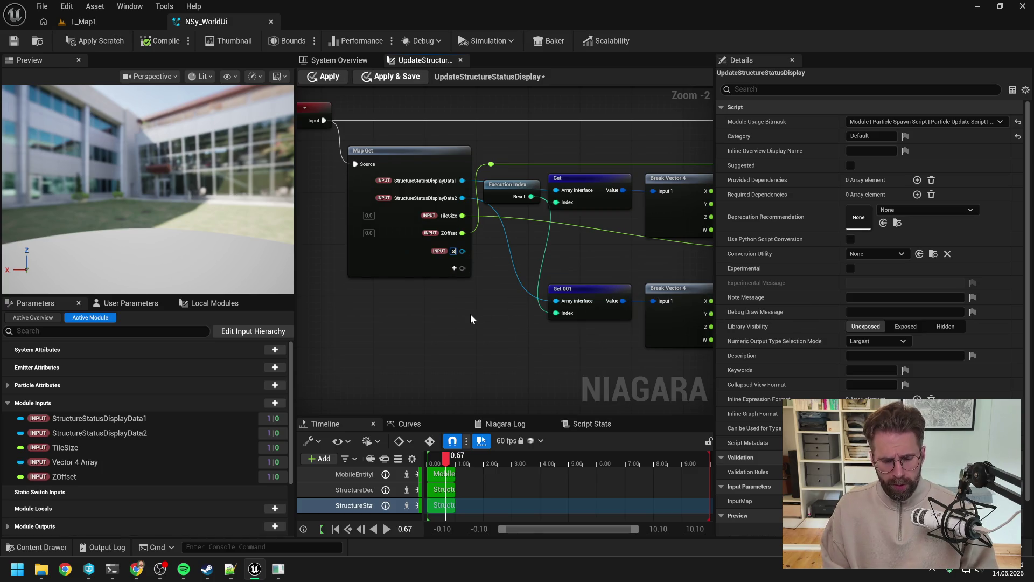
{"action": "type", "text": "tructureSta"}
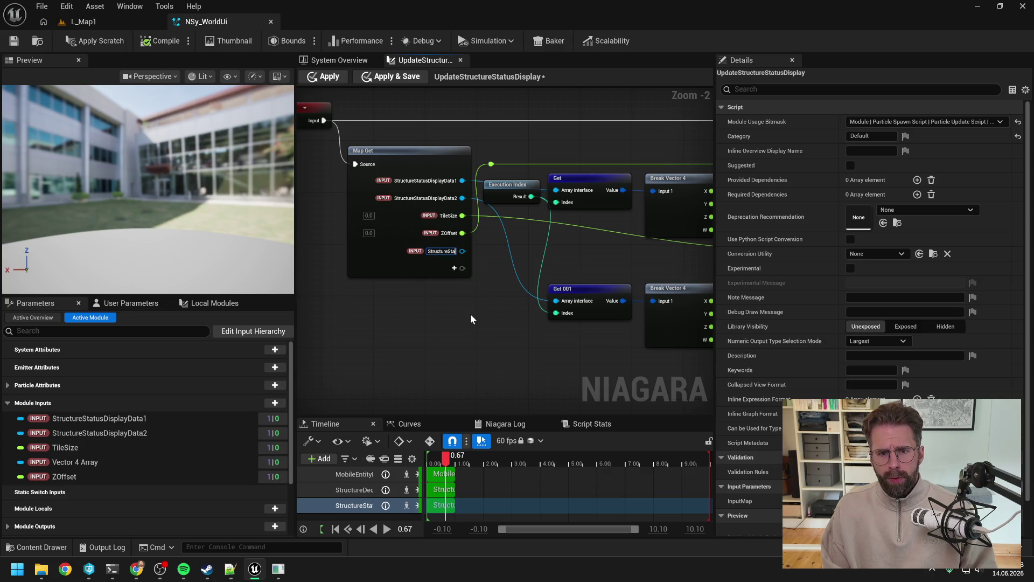
{"action": "type", "text": "tusDisplayDatra"}
{"action": "key", "text": "BackSpace"}
{"action": "key", "text": "BackSpace"}
{"action": "type", "text": "a"}
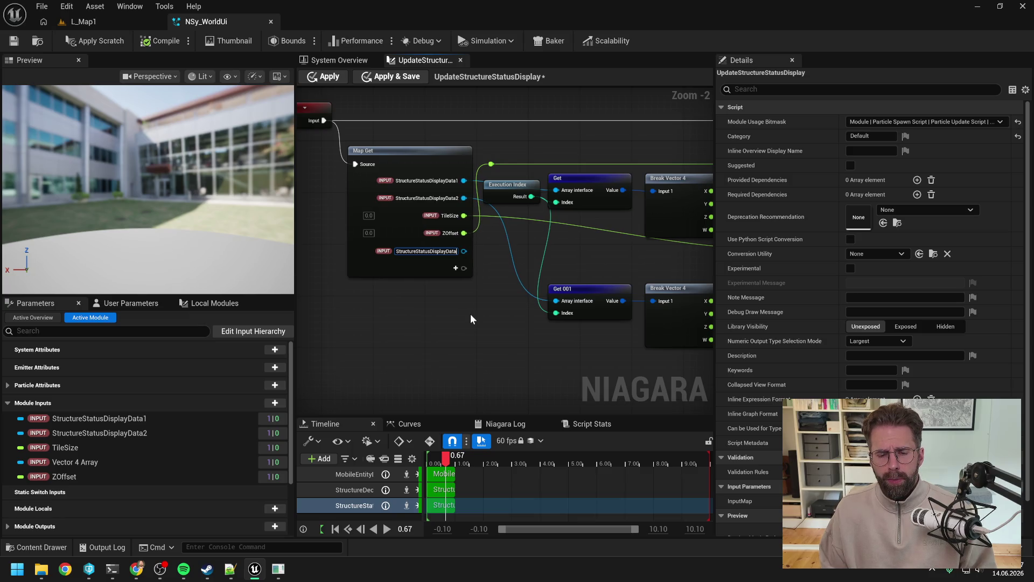
{"action": "type", "text": "3"}
{"action": "key", "text": "Return"}
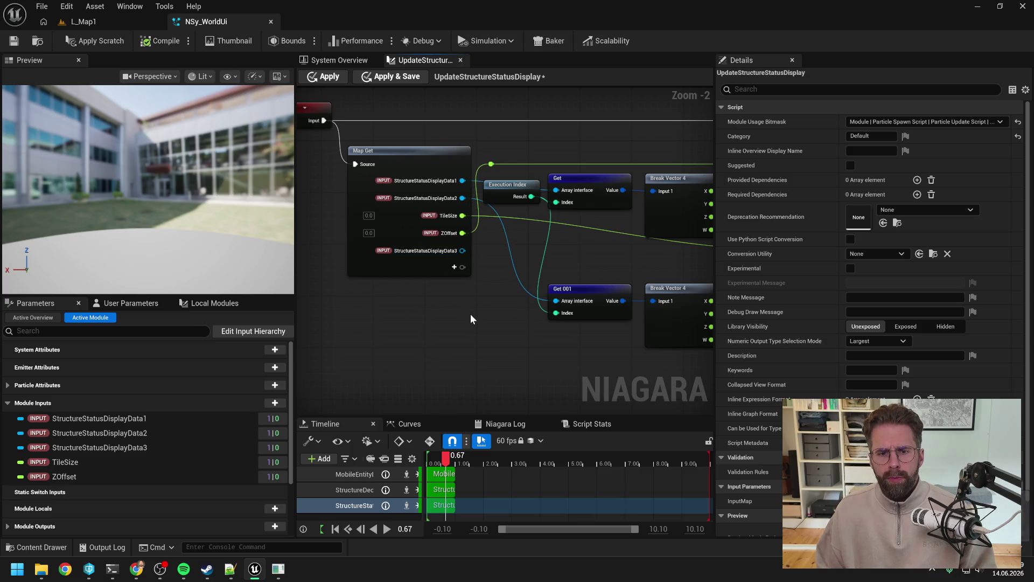
{"action": "right_click", "coordinate": [438, 251]}
Move StructureStatusDisplayData3 above TileSize and read it with a Get indexed by Execution Index
{"action": "mouse_move", "coordinate": [473, 345]}
{"action": "left_click", "coordinate": [630, 360]}
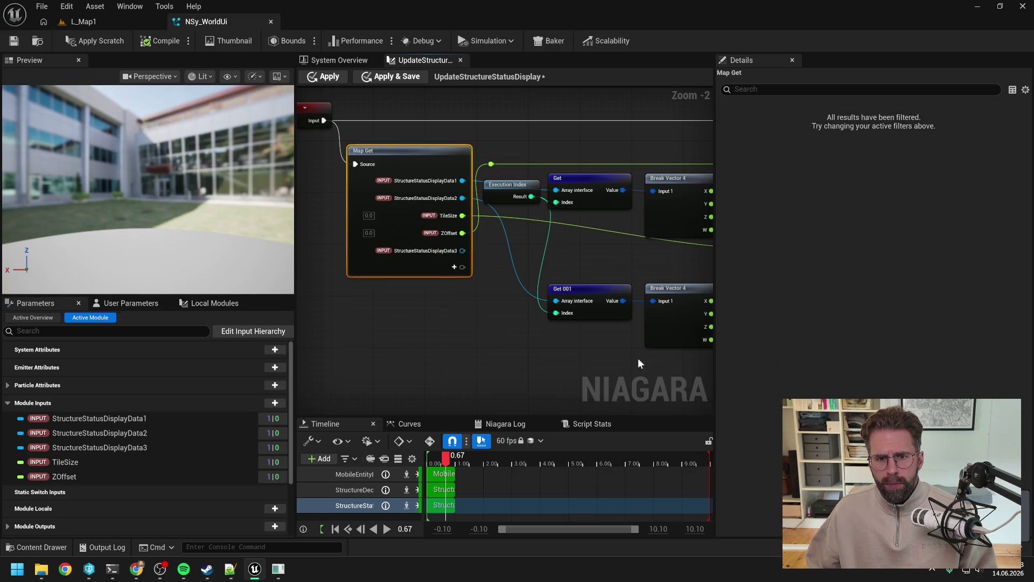
{"action": "left_click_drag", "start_coordinate": [487, 325], "coordinate": [421, 303]}
{"action": "mouse_move", "coordinate": [382, 186]}
{"action": "left_mouse_down"}
{"action": "mouse_move", "coordinate": [462, 328]}
{"action": "mouse_move", "coordinate": [505, 354]}
{"action": "left_mouse_up"}
{"action": "left_click", "coordinate": [513, 200]}
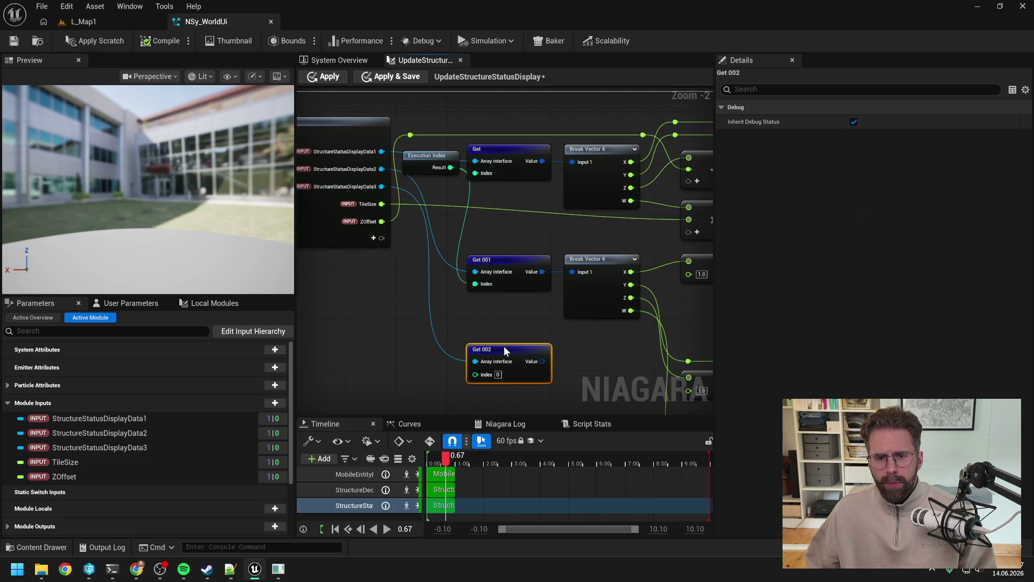
{"action": "left_click_drag", "start_coordinate": [451, 167], "coordinate": [475, 376]}
{"action": "scroll", "coordinate": [492, 261], "scroll_direction": "down", "scroll_amount": 2}
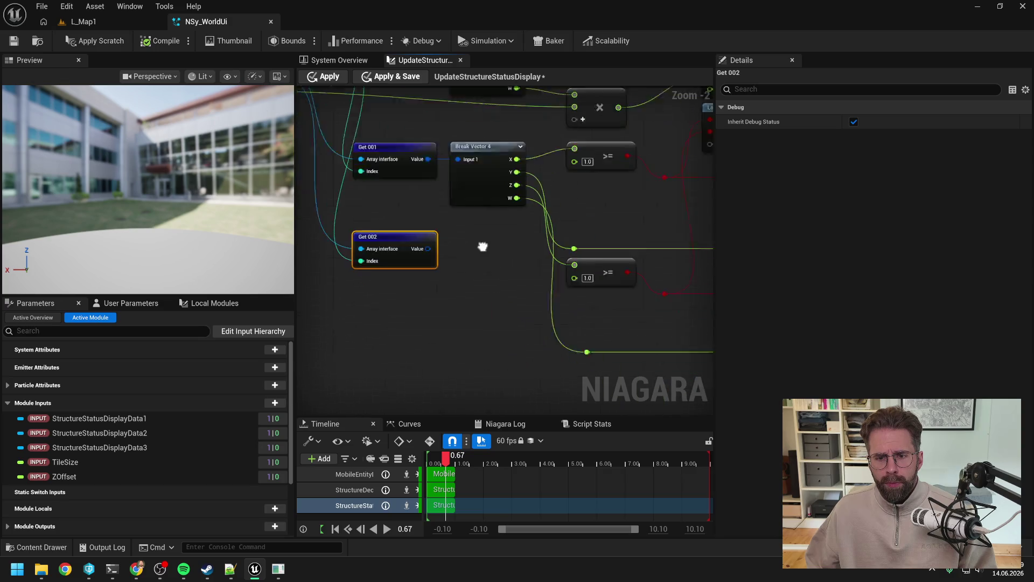
Add a Break Vector 4 node on the Get 002 value, placed beside it
{"action": "mouse_move", "coordinate": [401, 226]}
{"action": "left_mouse_down"}
{"action": "mouse_move", "coordinate": [402, 321]}
{"action": "mouse_move", "coordinate": [480, 334]}
{"action": "left_mouse_up"}
{"action": "type", "text": "break"}
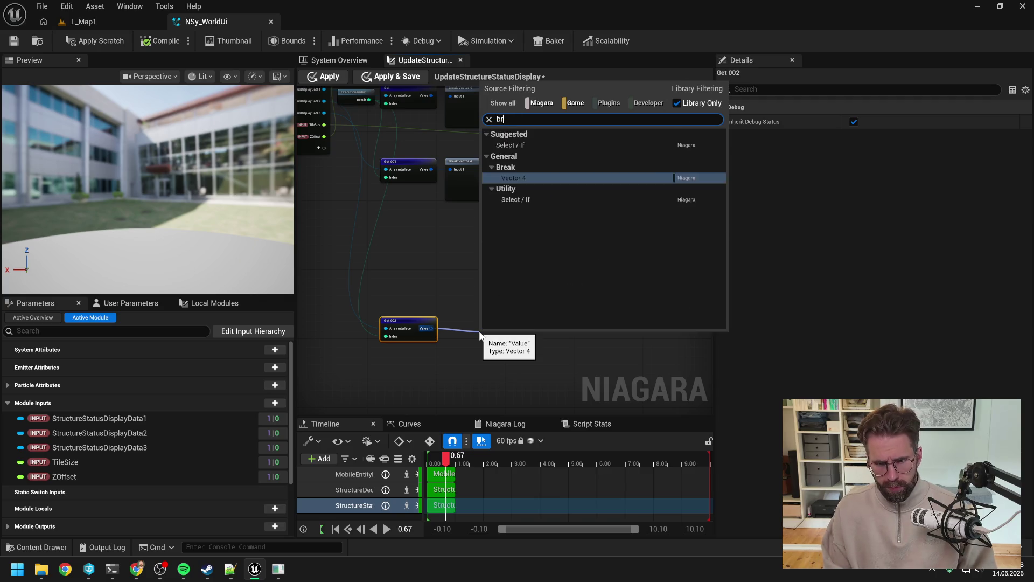
{"action": "key", "text": "Return"}
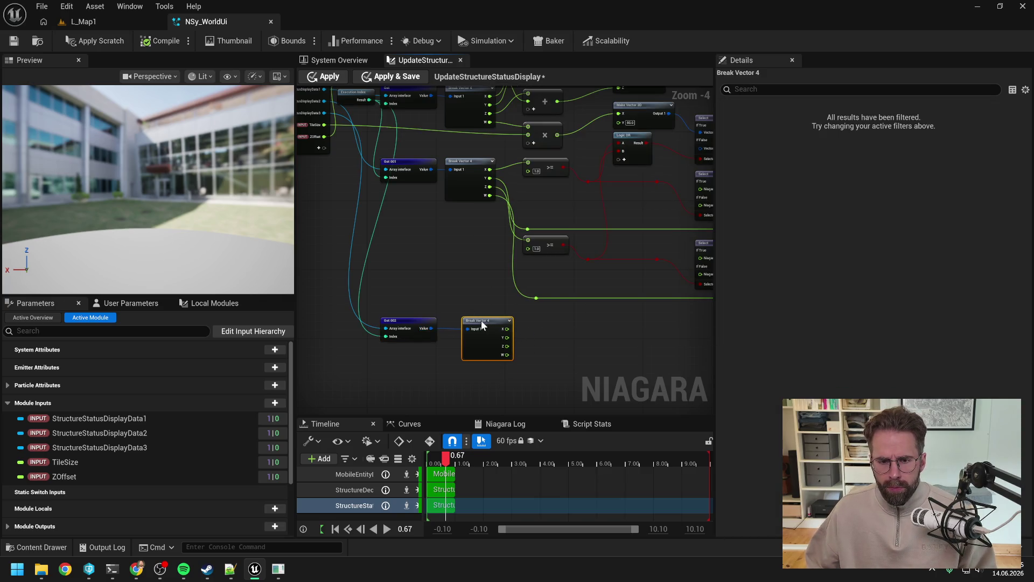
{"action": "left_click_drag", "start_coordinate": [483, 318], "coordinate": [461, 319]}
{"action": "left_click", "coordinate": [560, 338]}
Pan around the module graph to review the Map Get, Map Set and Output nodes
{"action": "scroll", "coordinate": [445, 327], "scroll_direction": "down", "scroll_amount": 1}
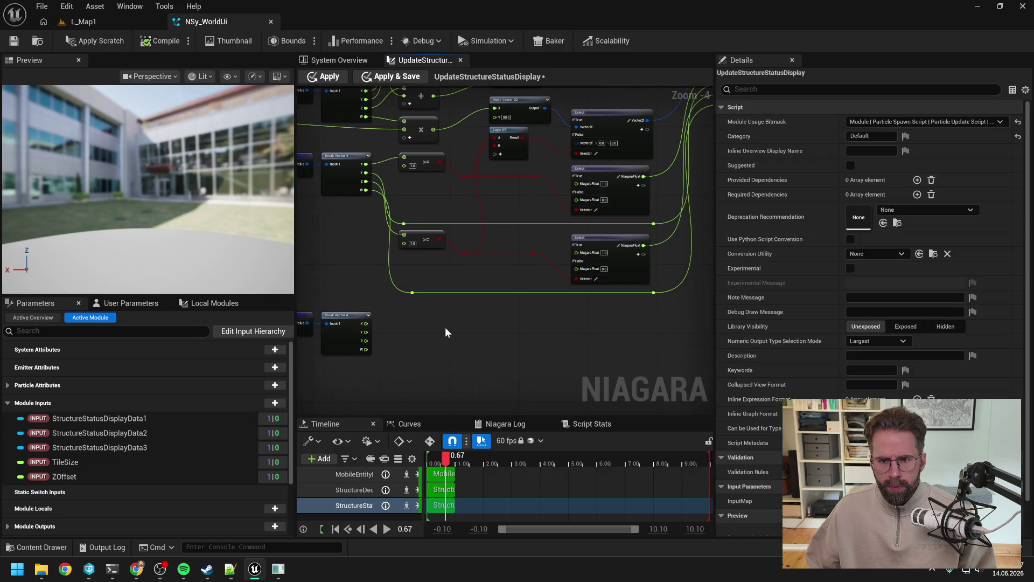
{"action": "scroll", "coordinate": [476, 311], "scroll_direction": "down", "scroll_amount": 1}
{"action": "scroll", "coordinate": [475, 311], "scroll_direction": "up", "scroll_amount": 1}
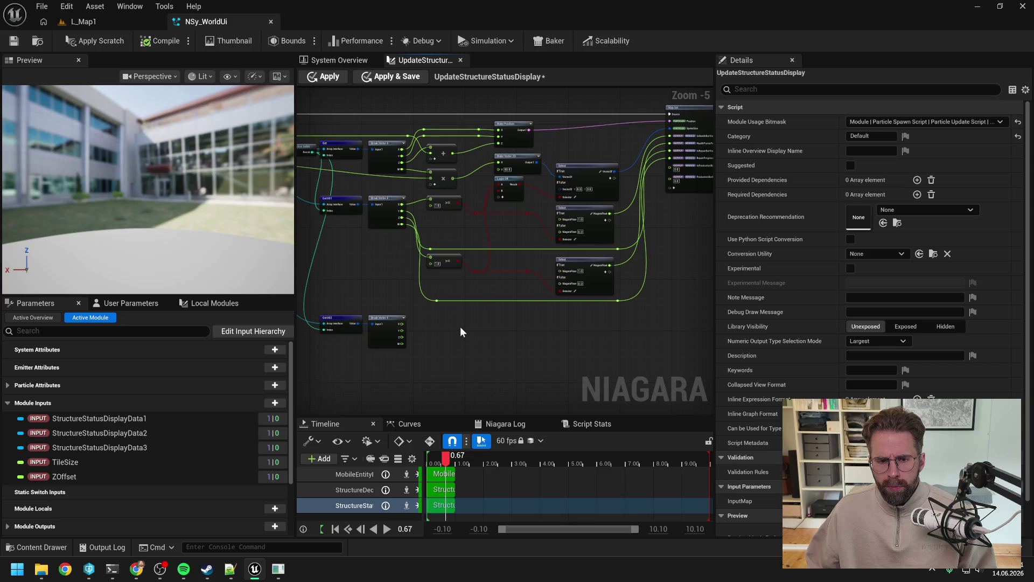
{"action": "left_click_drag", "start_coordinate": [460, 332], "coordinate": [355, 352]}
{"action": "left_click_drag", "start_coordinate": [599, 109], "coordinate": [682, 171]}
{"action": "left_click_drag", "start_coordinate": [580, 267], "coordinate": [751, 251]}
{"action": "left_click_drag", "start_coordinate": [394, 255], "coordinate": [439, 266]}
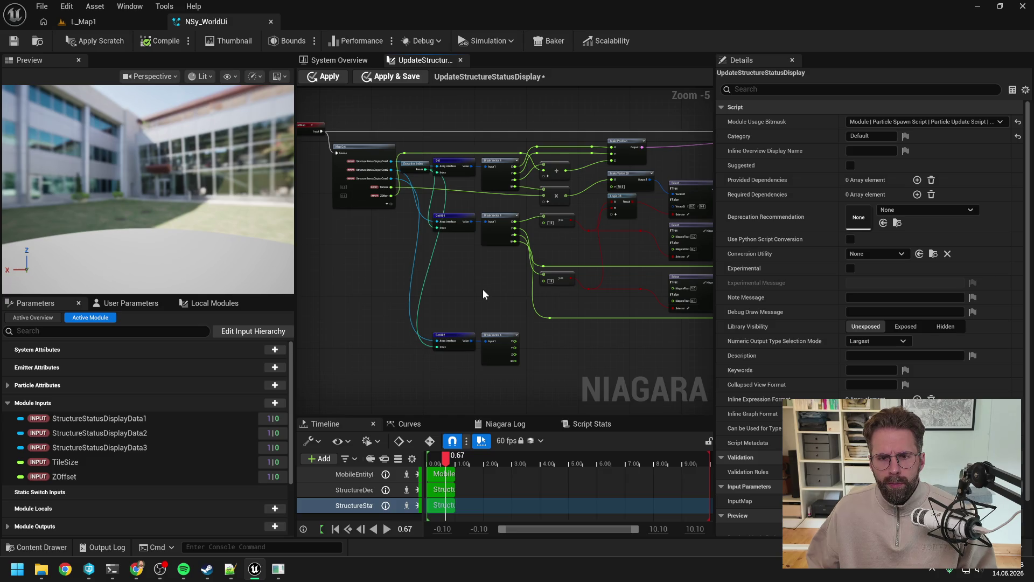
{"action": "mouse_move", "coordinate": [483, 288]}
{"action": "left_mouse_down"}
{"action": "mouse_move", "coordinate": [384, 280]}
{"action": "mouse_move", "coordinate": [463, 297]}
{"action": "mouse_move", "coordinate": [453, 297]}
{"action": "left_mouse_up"}
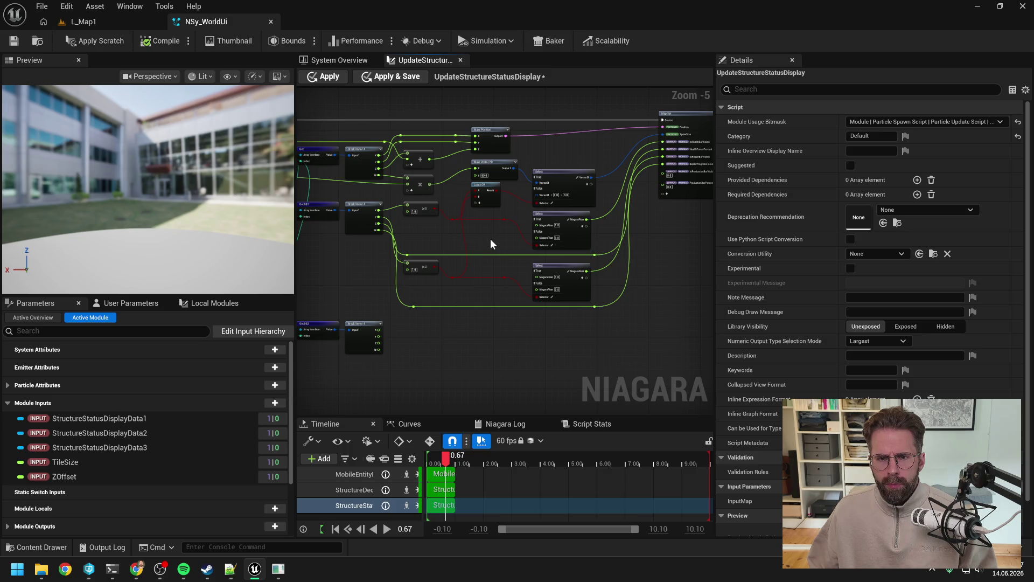
{"action": "scroll", "coordinate": [490, 243], "scroll_direction": "up", "scroll_amount": 1}
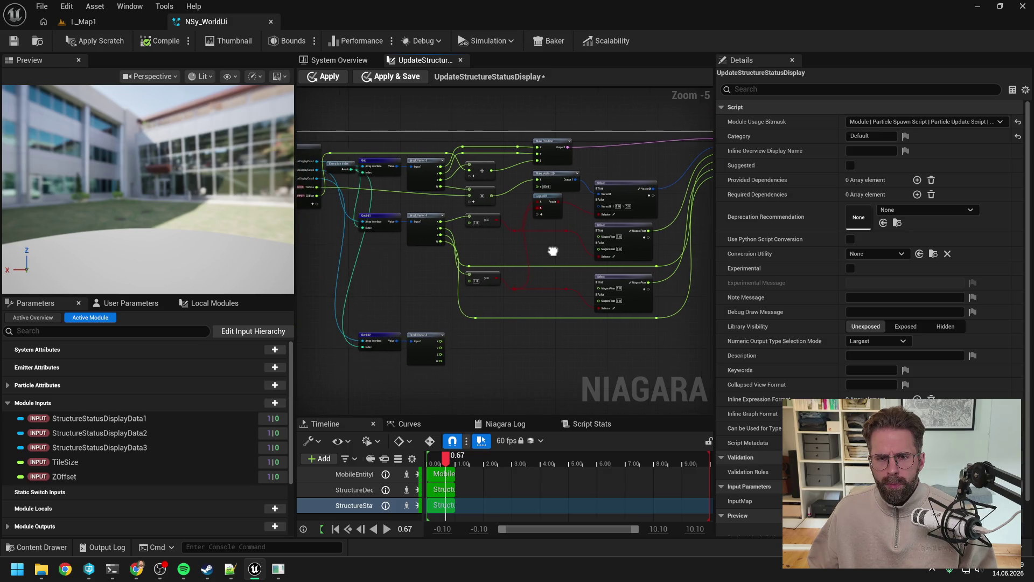
Add a third Logic OR input and a Greater Than Or Equal node on Break Vector 4, converting input B's type
{"action": "left_click", "coordinate": [541, 210]}
{"action": "left_click_drag", "start_coordinate": [555, 261], "coordinate": [551, 231]}
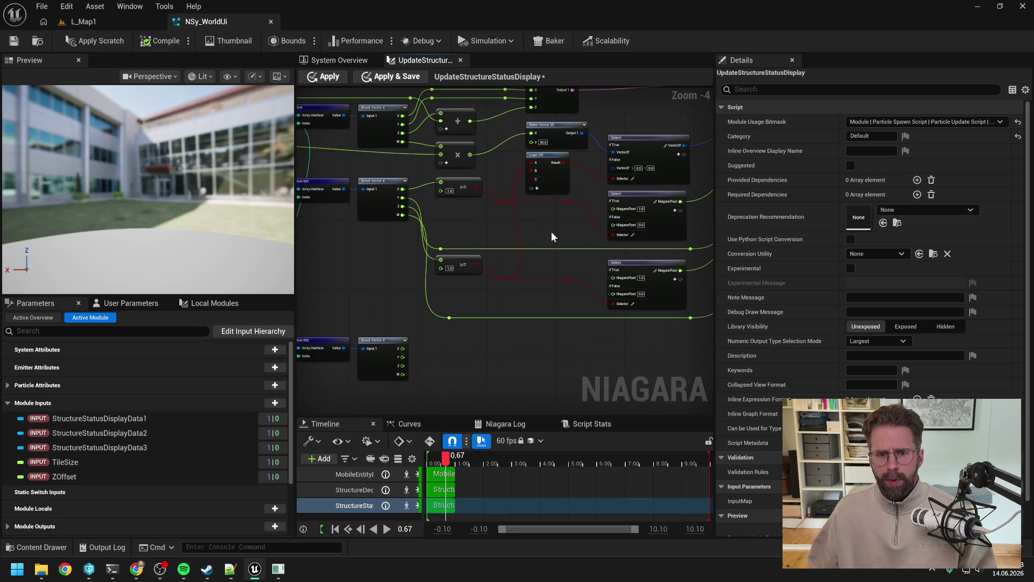
{"action": "left_click_drag", "start_coordinate": [403, 349], "coordinate": [437, 348]}
{"action": "type", "text": ">"}
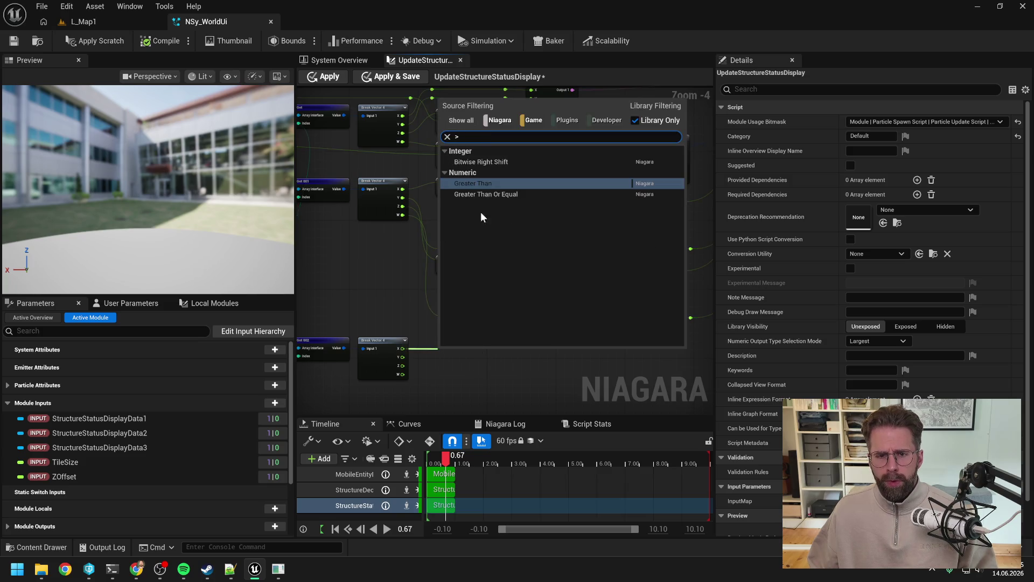
{"action": "left_click", "coordinate": [499, 195]}
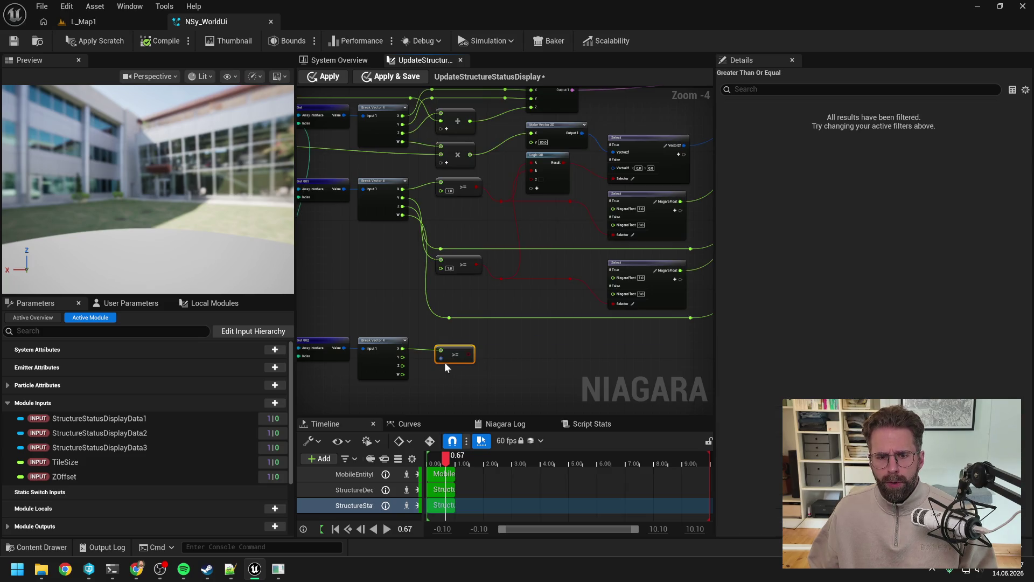
{"action": "right_click", "coordinate": [442, 360]}
{"action": "mouse_move", "coordinate": [487, 394]}
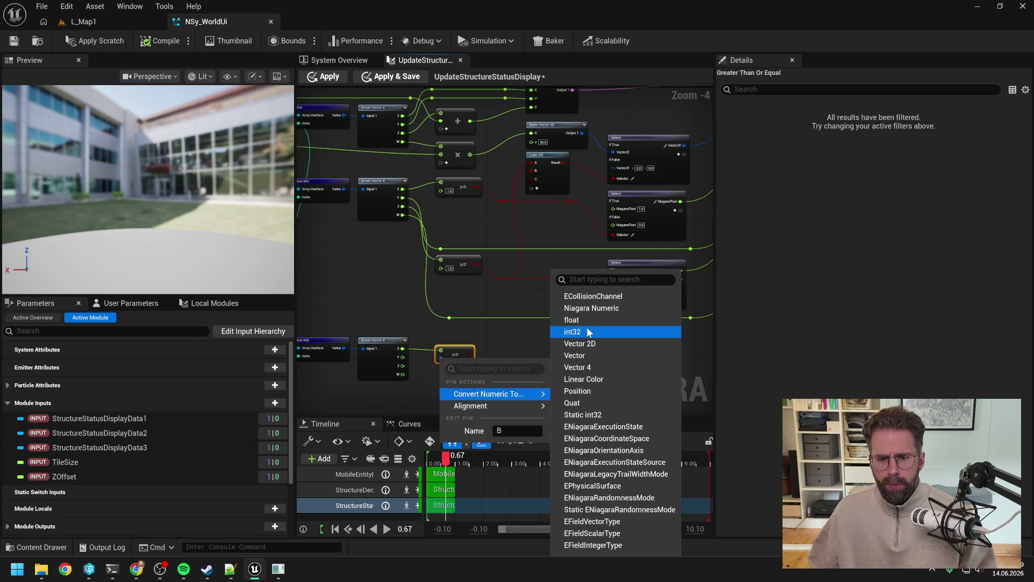
{"action": "left_click", "coordinate": [619, 319]}
{"action": "left_click", "coordinate": [547, 353]}
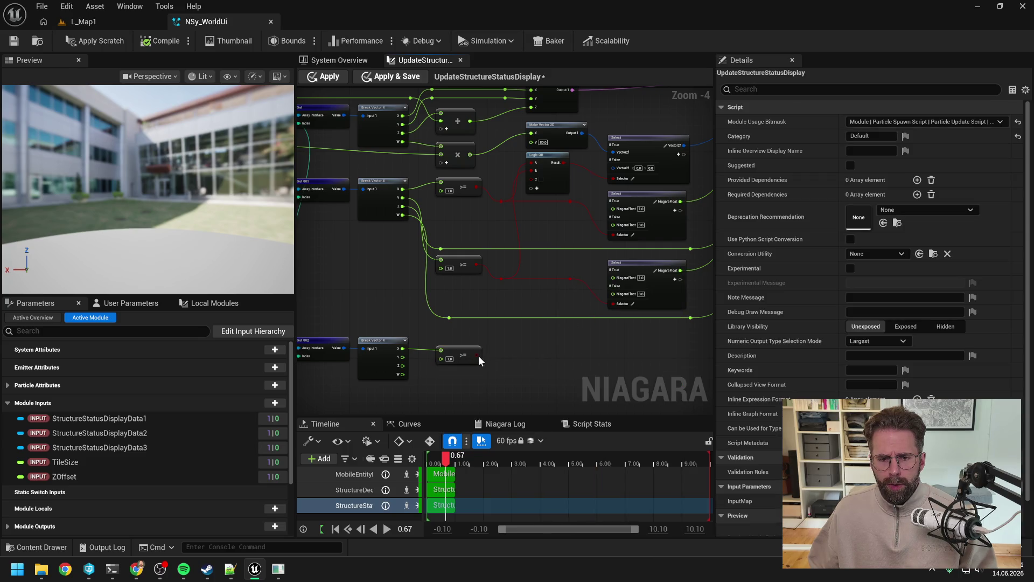
Wire the >= result into the graph and add a Select node connected to the output node
{"action": "left_click_drag", "start_coordinate": [480, 356], "coordinate": [531, 187]}
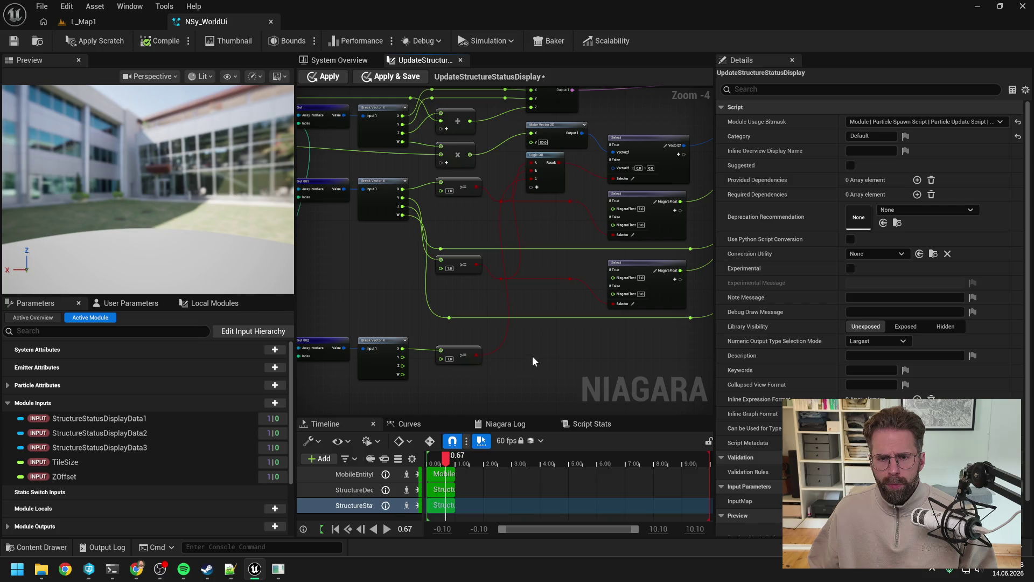
{"action": "left_click_drag", "start_coordinate": [454, 354], "coordinate": [454, 349]}
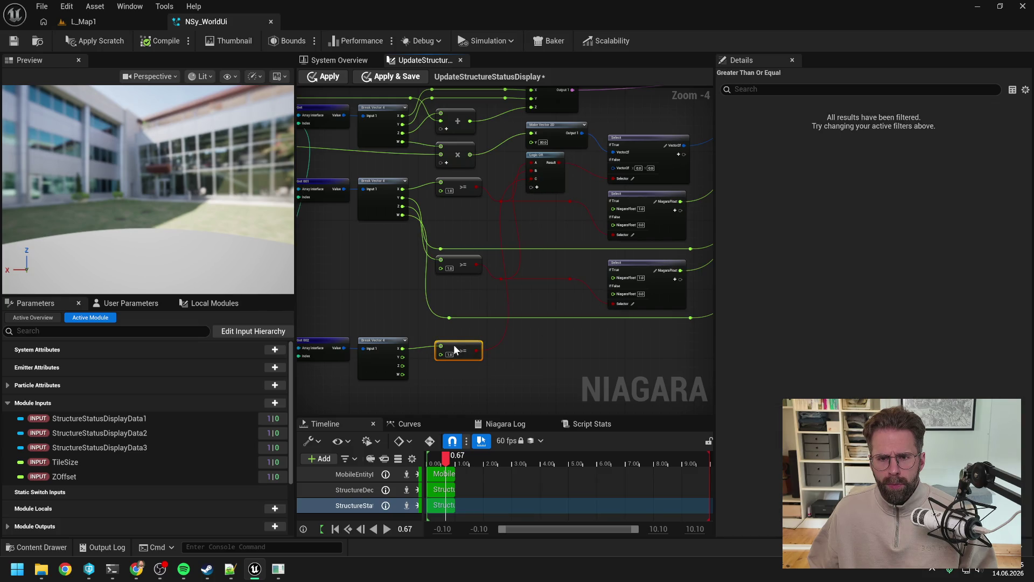
{"action": "left_click", "coordinate": [545, 347]}
{"action": "left_click_drag", "start_coordinate": [544, 347], "coordinate": [493, 338]}
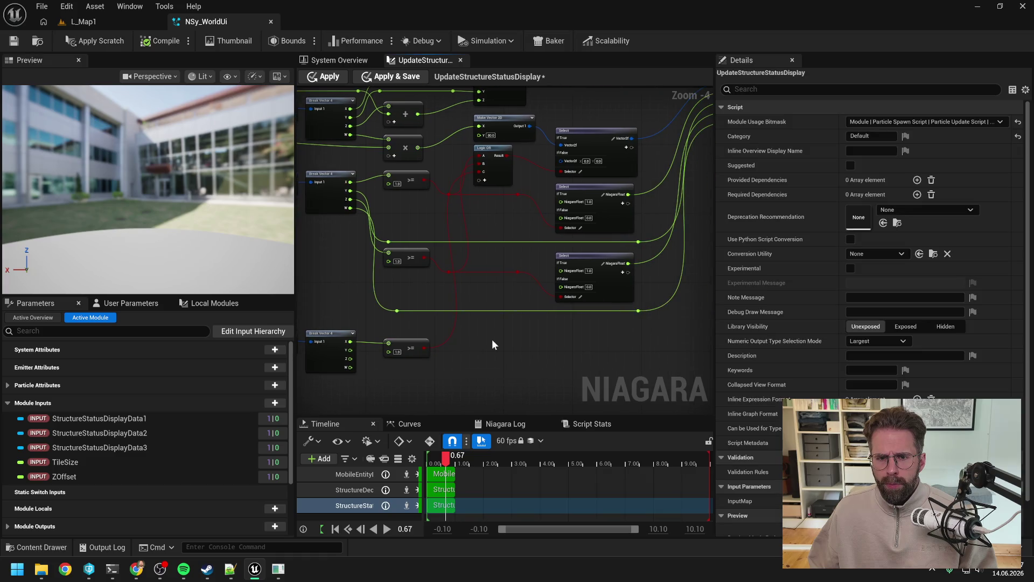
{"action": "left_click_drag", "start_coordinate": [493, 339], "coordinate": [404, 353]}
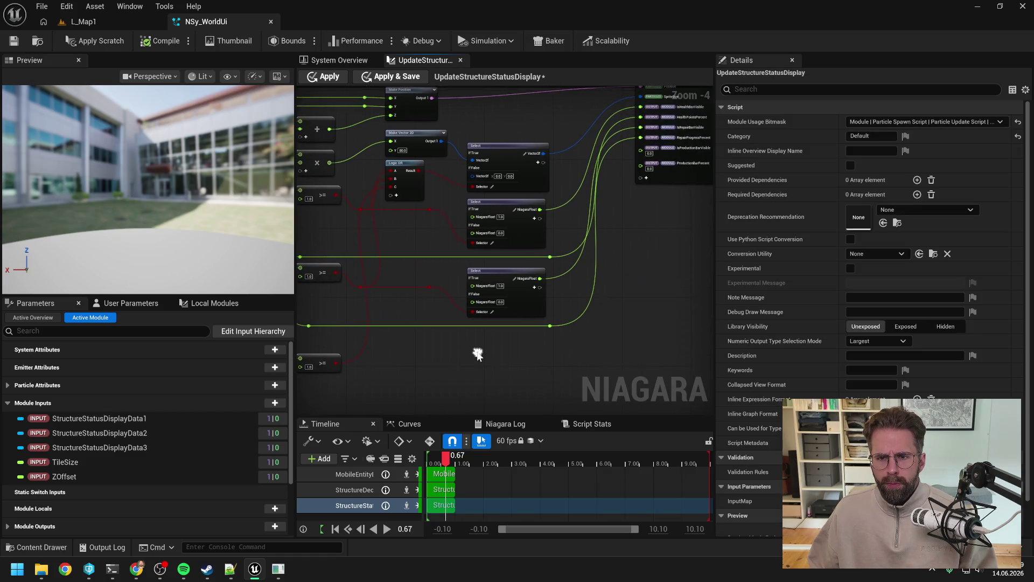
{"action": "left_click_drag", "start_coordinate": [641, 151], "coordinate": [622, 281]}
{"action": "type", "text": "selec"}
{"action": "left_click", "coordinate": [657, 422]}
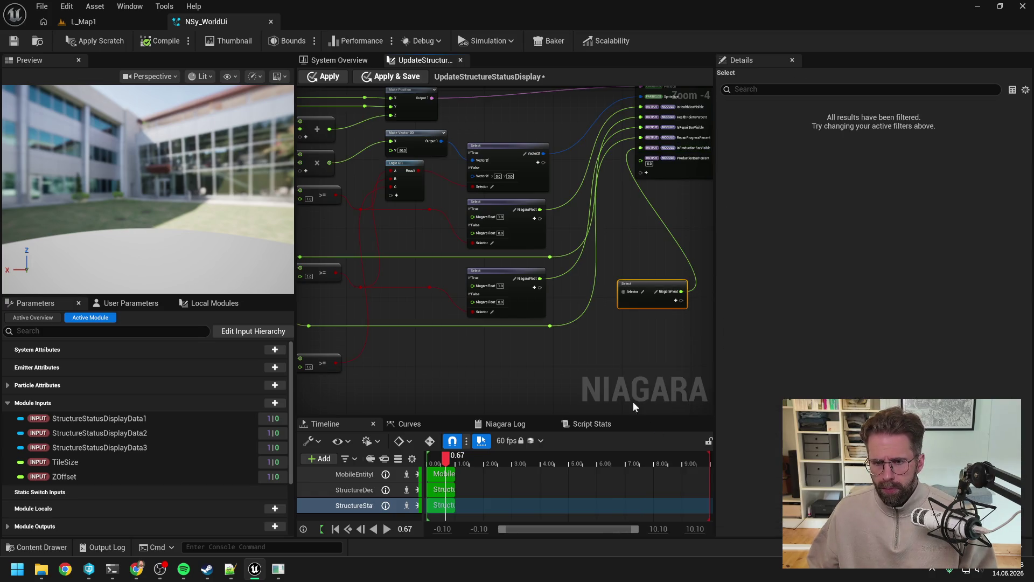
Place the new Select below the others and wire the >= result into its Selector via a reroute
{"action": "mouse_move", "coordinate": [638, 280]}
{"action": "left_mouse_down"}
{"action": "mouse_move", "coordinate": [565, 351]}
{"action": "mouse_move", "coordinate": [490, 344]}
{"action": "left_mouse_up"}
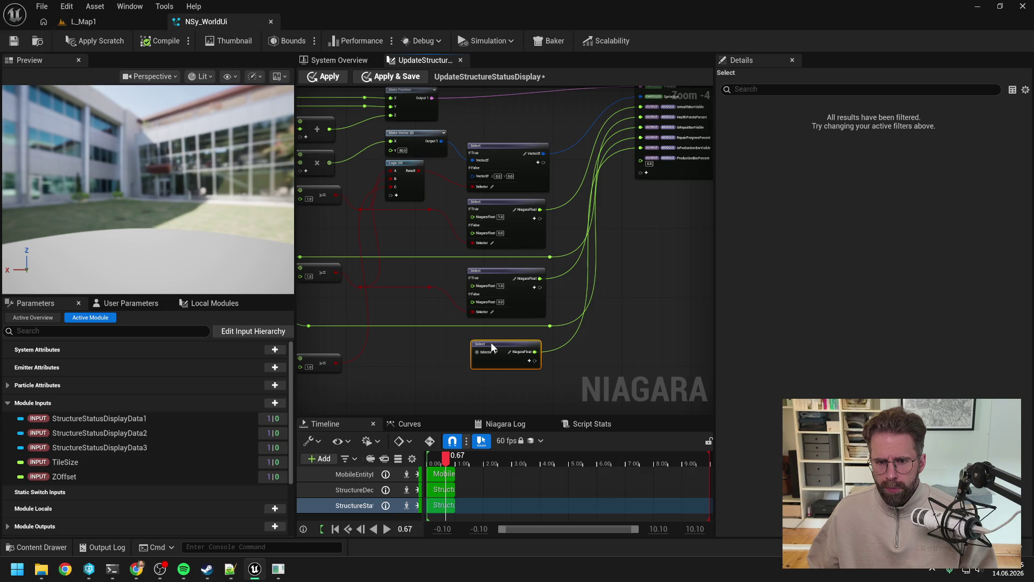
{"action": "mouse_move", "coordinate": [430, 355]}
{"action": "left_mouse_down"}
{"action": "mouse_move", "coordinate": [554, 314]}
{"action": "mouse_move", "coordinate": [528, 321]}
{"action": "left_mouse_up"}
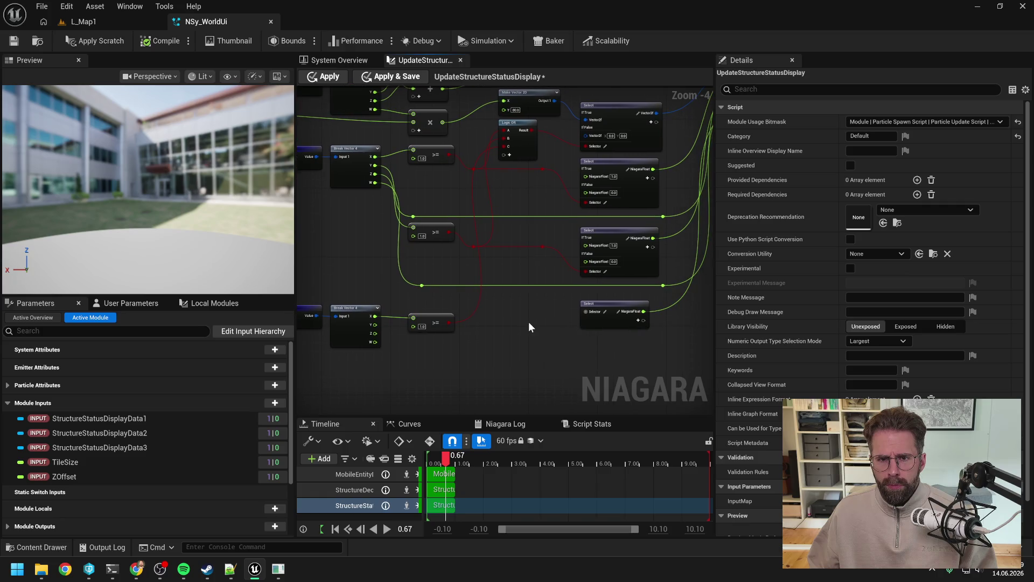
{"action": "double_click", "coordinate": [472, 313]}
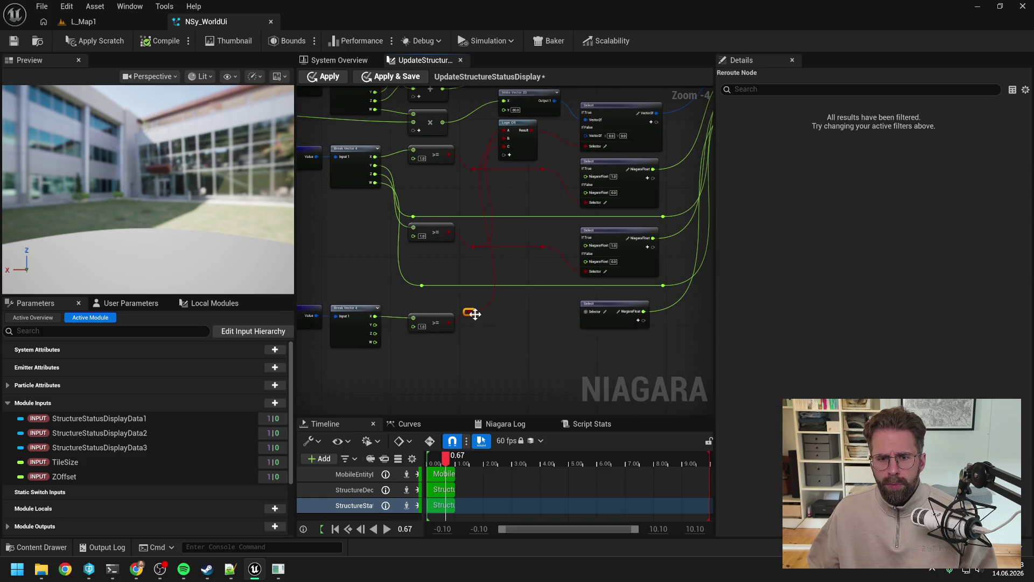
{"action": "left_click", "coordinate": [467, 322]}
{"action": "left_click_drag", "start_coordinate": [469, 320], "coordinate": [587, 314]}
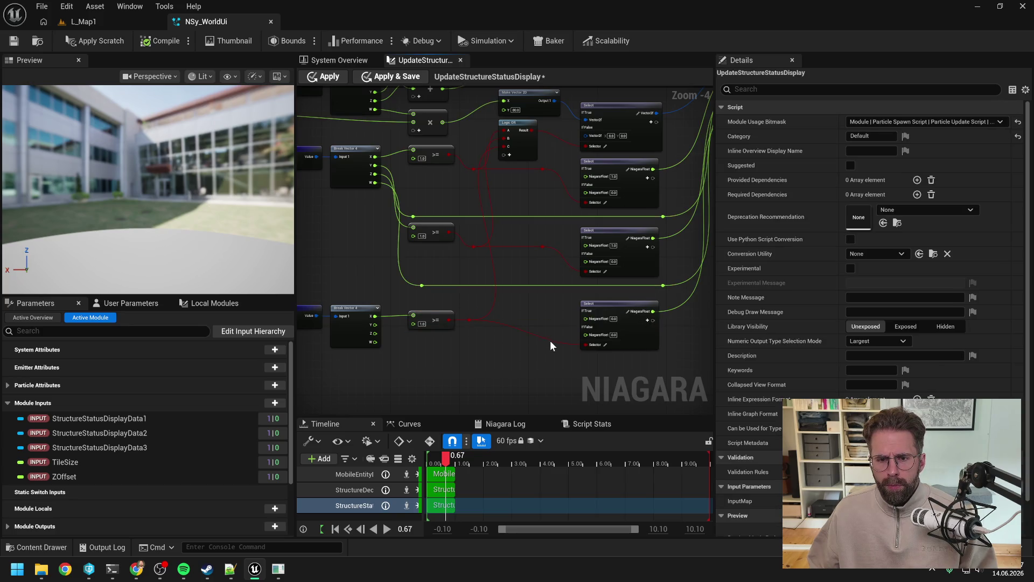
Add another reroute on the red wire and set the bottom Select's If True value to 1.0
{"action": "double_click", "coordinate": [550, 339]}
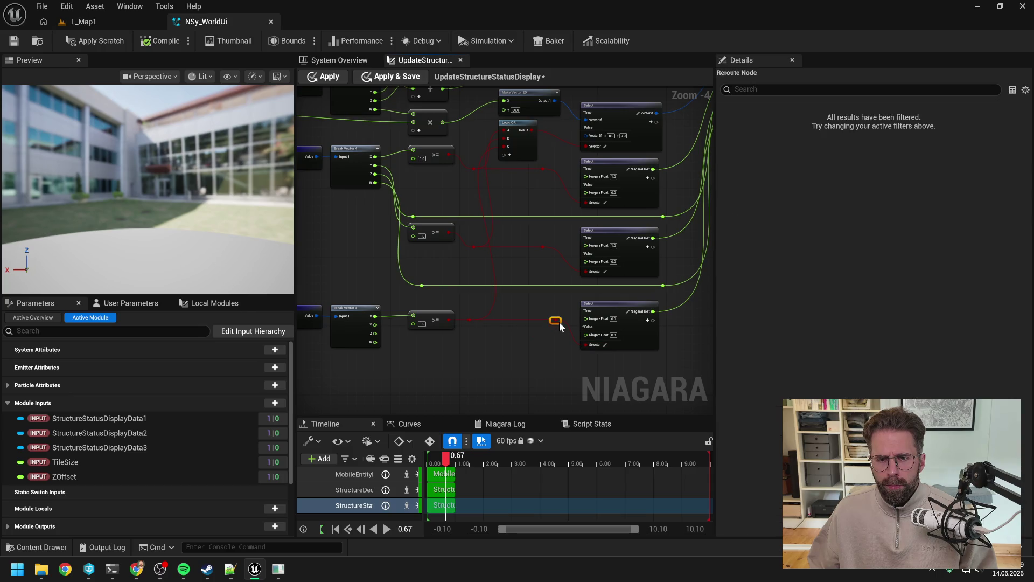
{"action": "left_click", "coordinate": [534, 355]}
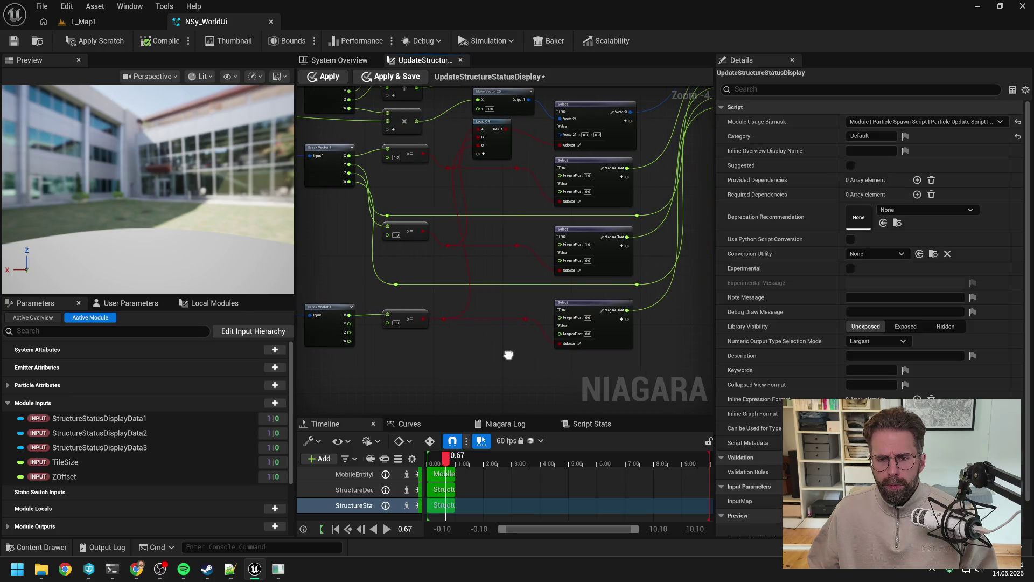
{"action": "type", "text": "1"}
{"action": "key", "text": "Return"}
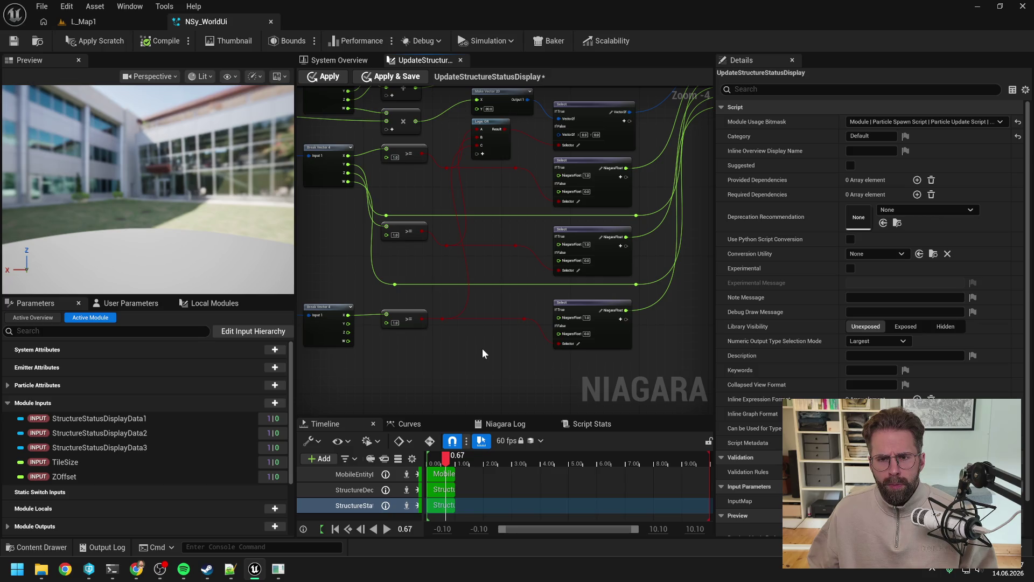
Apply the scratch module edits and save NSy_WorldUi, confirming the check-out prompt
{"action": "left_click", "coordinate": [99, 41]}
{"action": "left_click", "coordinate": [14, 41]}
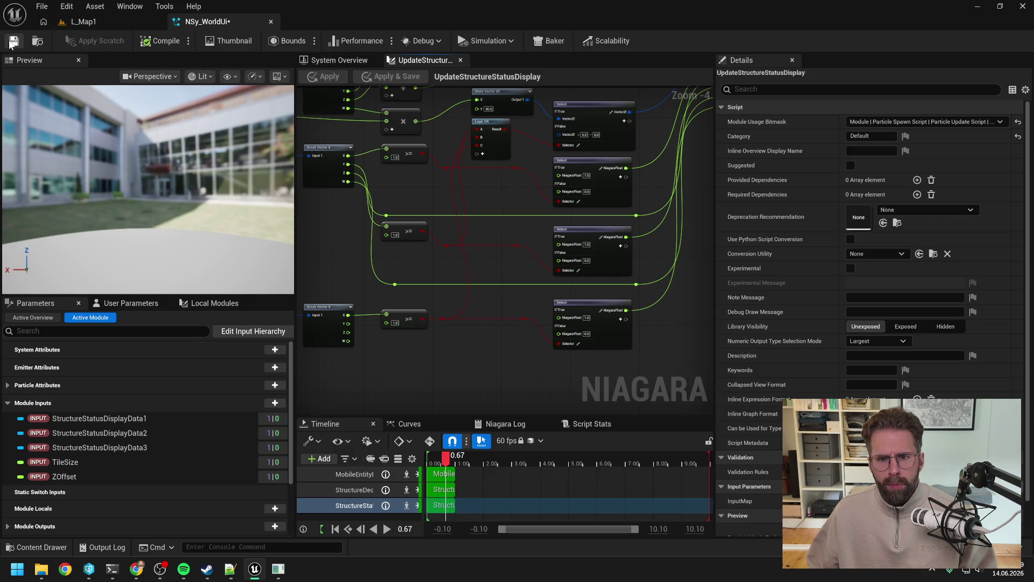
{"action": "left_click", "coordinate": [518, 405]}
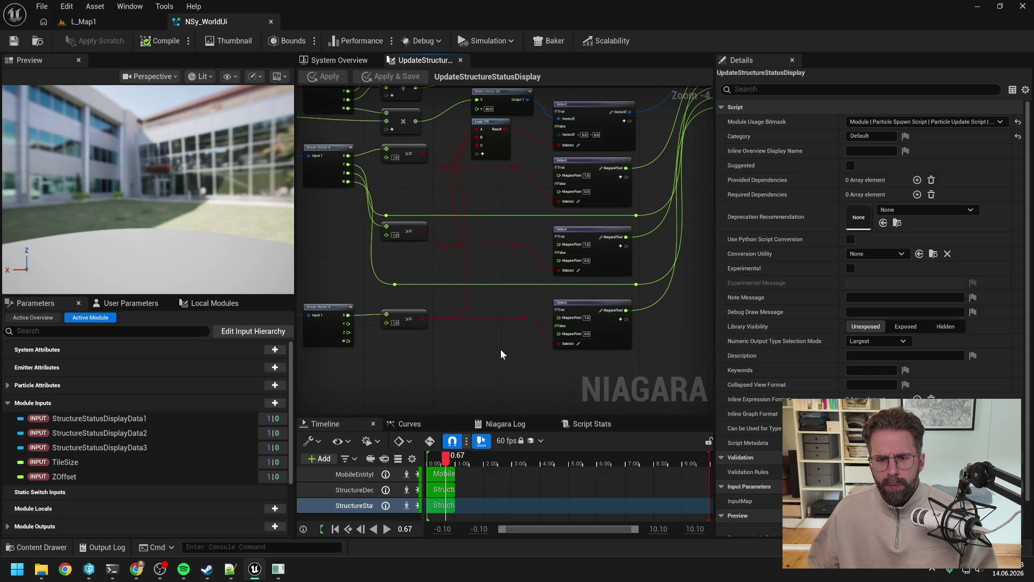
{"action": "scroll", "coordinate": [500, 346], "scroll_direction": "down", "scroll_amount": 1}
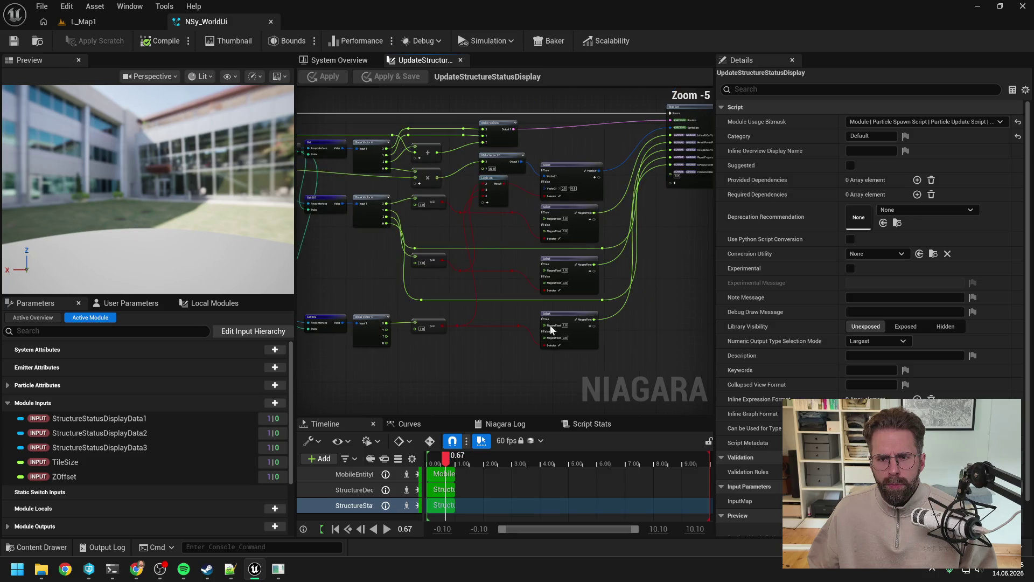
{"action": "left_click_drag", "start_coordinate": [677, 295], "coordinate": [645, 286]}
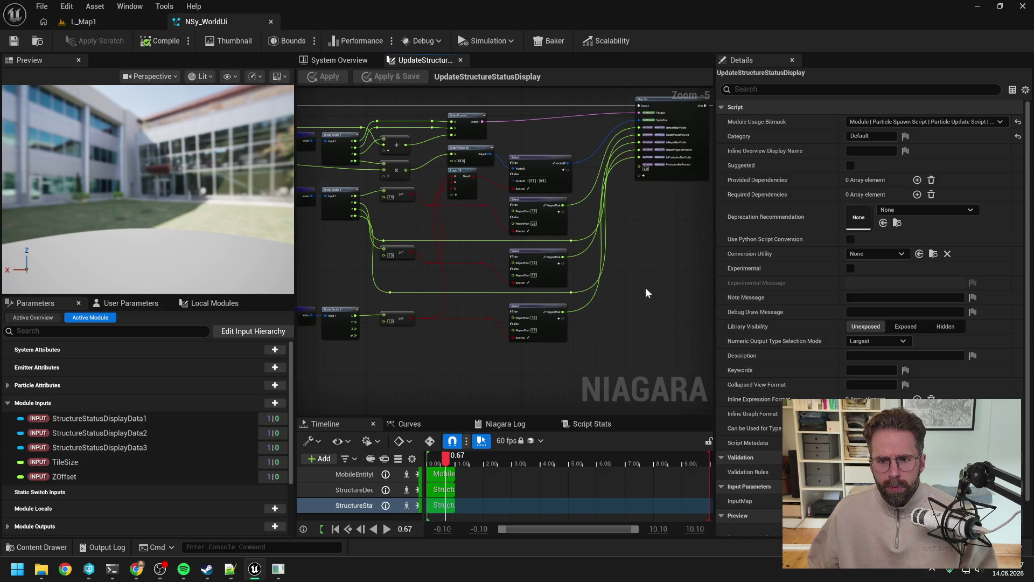
Connect the bottom Break Vector 4 value to ProductionBarPercent, tidy it with reroutes, and apply the scratch
{"action": "mouse_move", "coordinate": [354, 322]}
{"action": "left_mouse_down"}
{"action": "mouse_move", "coordinate": [656, 155]}
{"action": "mouse_move", "coordinate": [639, 164]}
{"action": "mouse_move", "coordinate": [574, 350]}
{"action": "left_mouse_up"}
{"action": "double_click", "coordinate": [629, 165]}
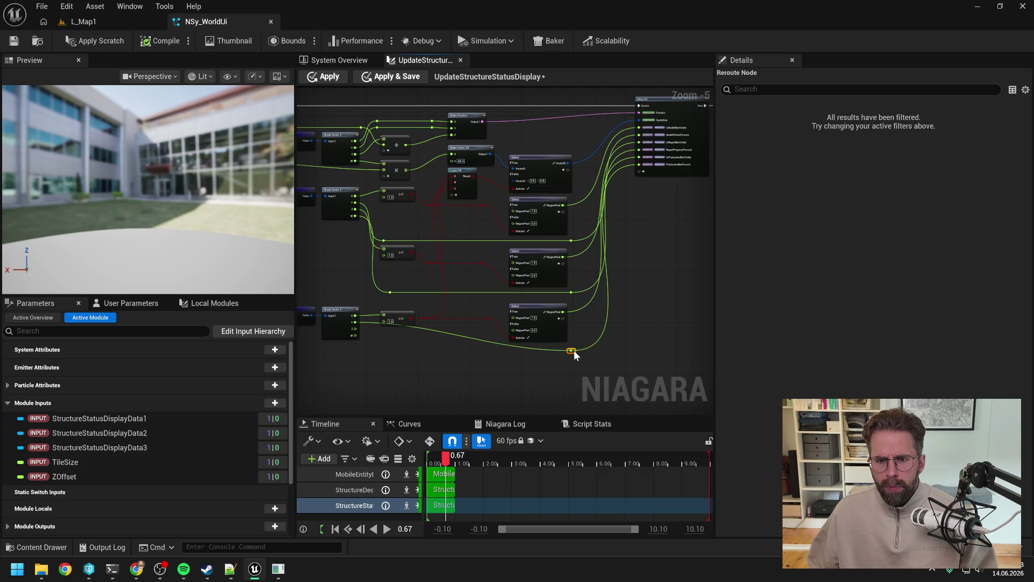
{"action": "double_click", "coordinate": [387, 349]}
{"action": "left_click_drag", "start_coordinate": [387, 351], "coordinate": [381, 349]}
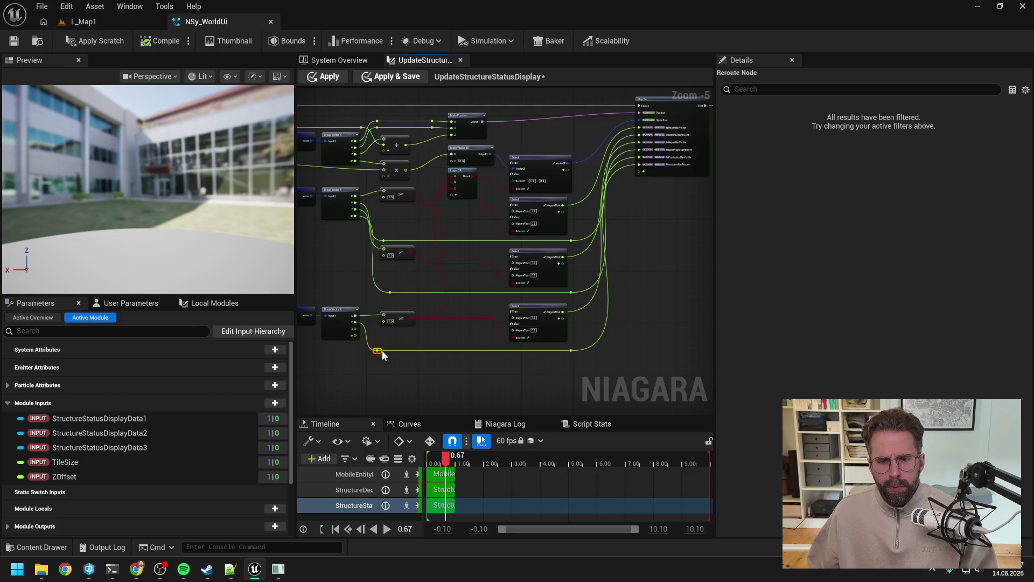
{"action": "left_click", "coordinate": [461, 365]}
{"action": "left_click", "coordinate": [109, 41]}
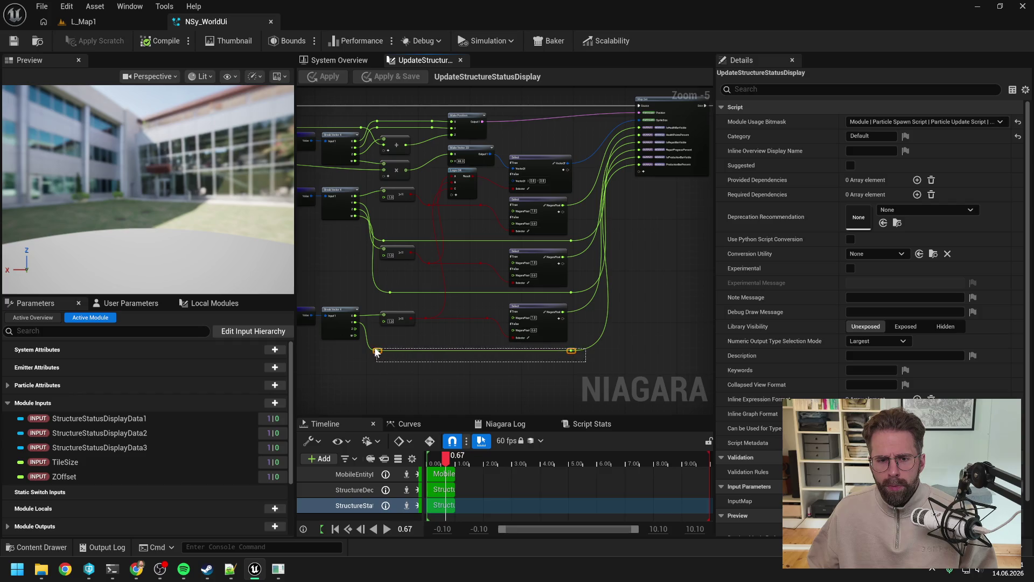
{"action": "left_click_drag", "start_coordinate": [587, 361], "coordinate": [372, 345]}
{"action": "left_click", "coordinate": [497, 377]}
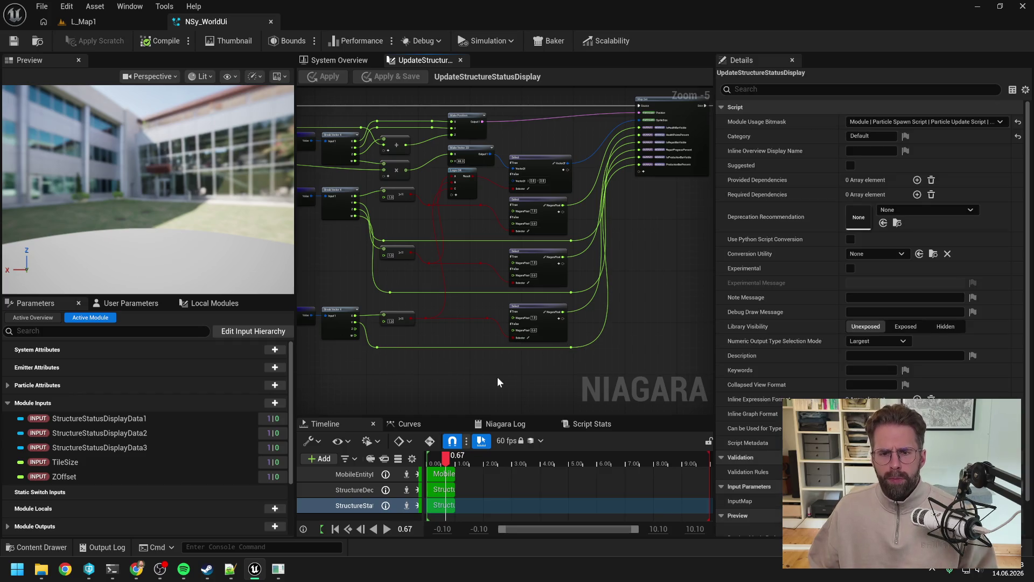
{"action": "left_click", "coordinate": [339, 59]}
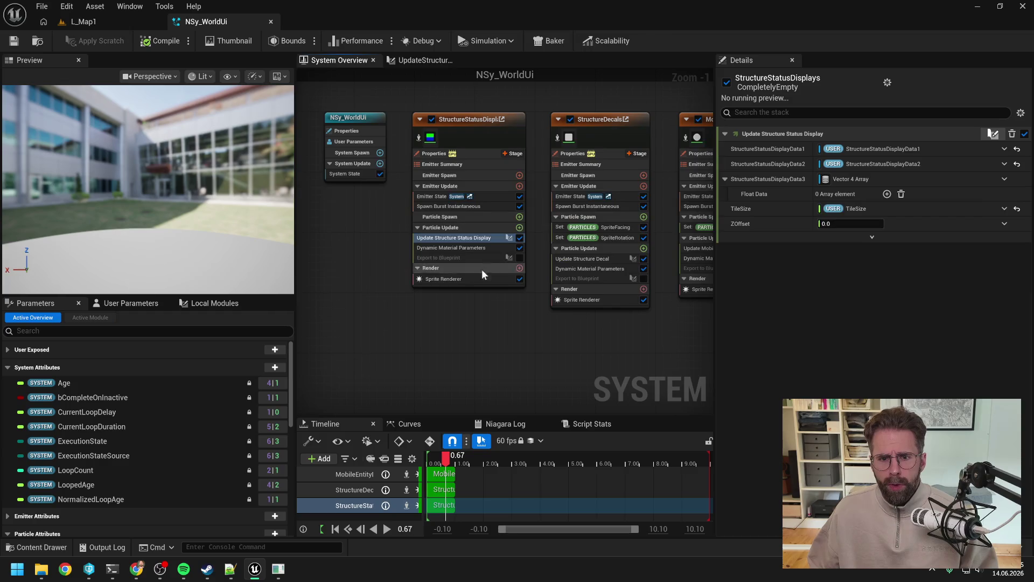
Search 'dyn' and add Dynamic Material Parameters to StructureStatusDisplay's Particle Update stage
{"action": "left_click", "coordinate": [490, 264]}
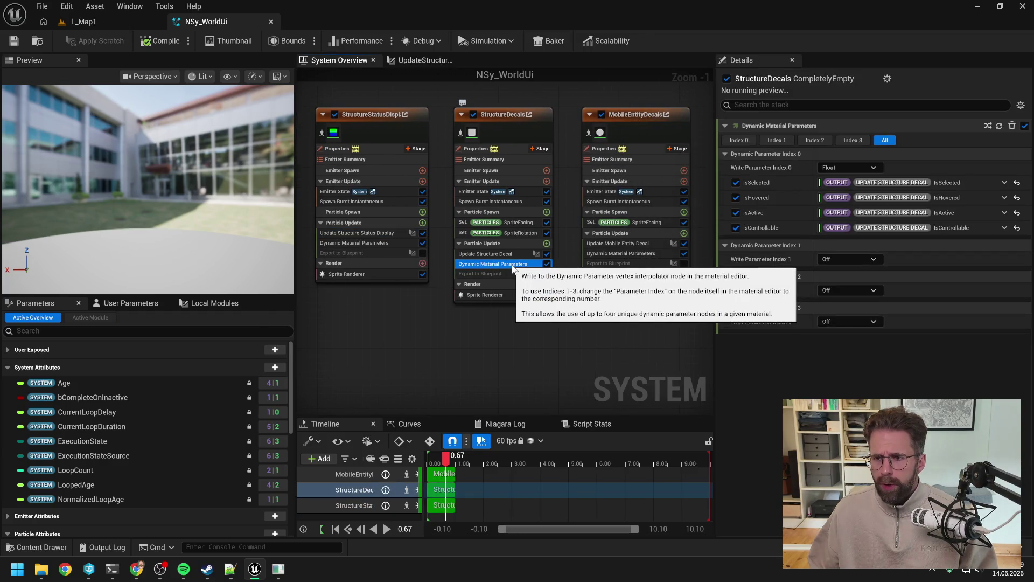
{"action": "left_click", "coordinate": [547, 243]}
{"action": "type", "text": "dyn"}
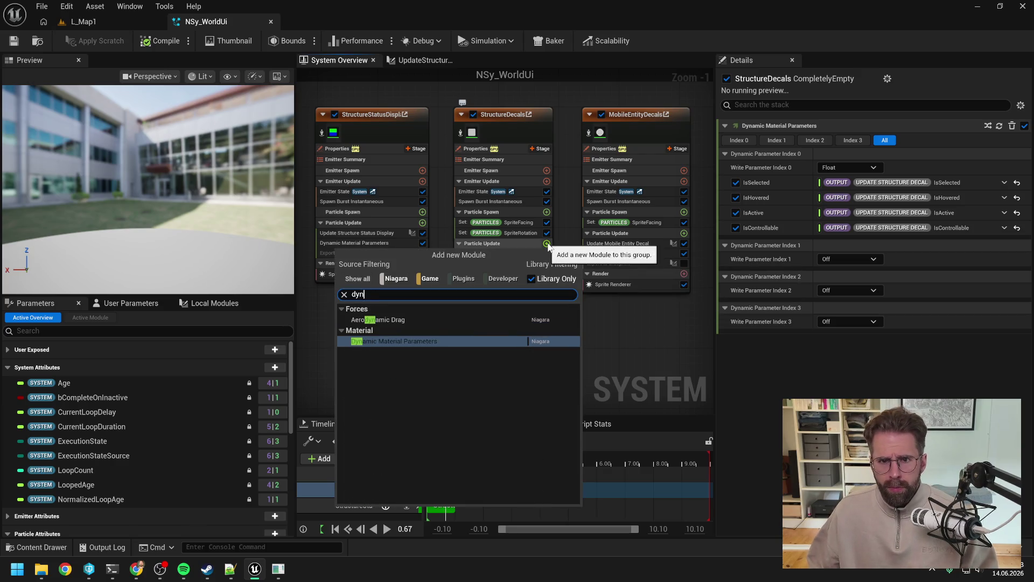
{"action": "key", "text": "Return"}
{"action": "left_click_drag", "start_coordinate": [413, 291], "coordinate": [468, 303]}
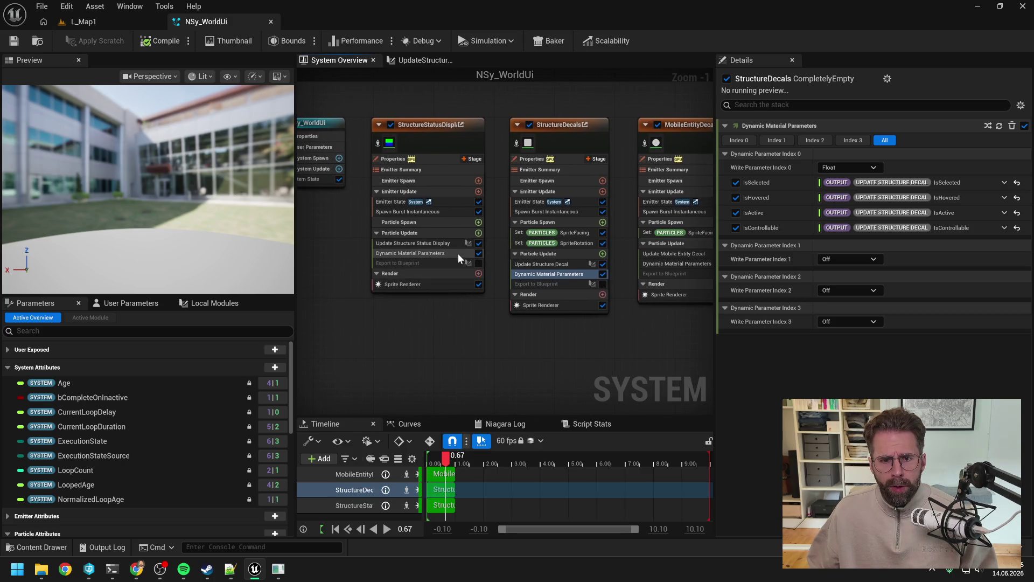
{"action": "left_click", "coordinate": [478, 232]}
{"action": "type", "text": "dyna"}
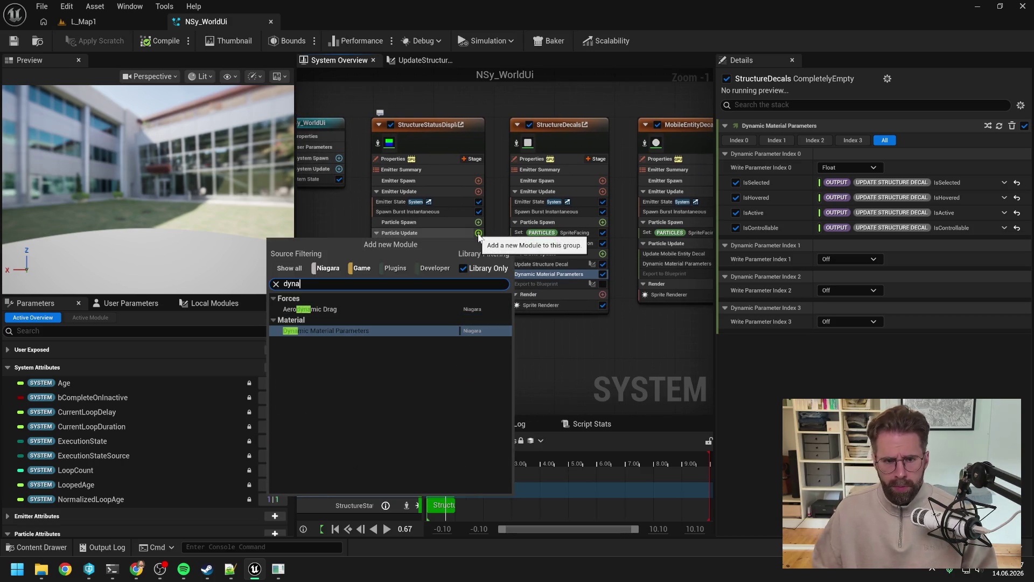
{"action": "left_click", "coordinate": [393, 320]}
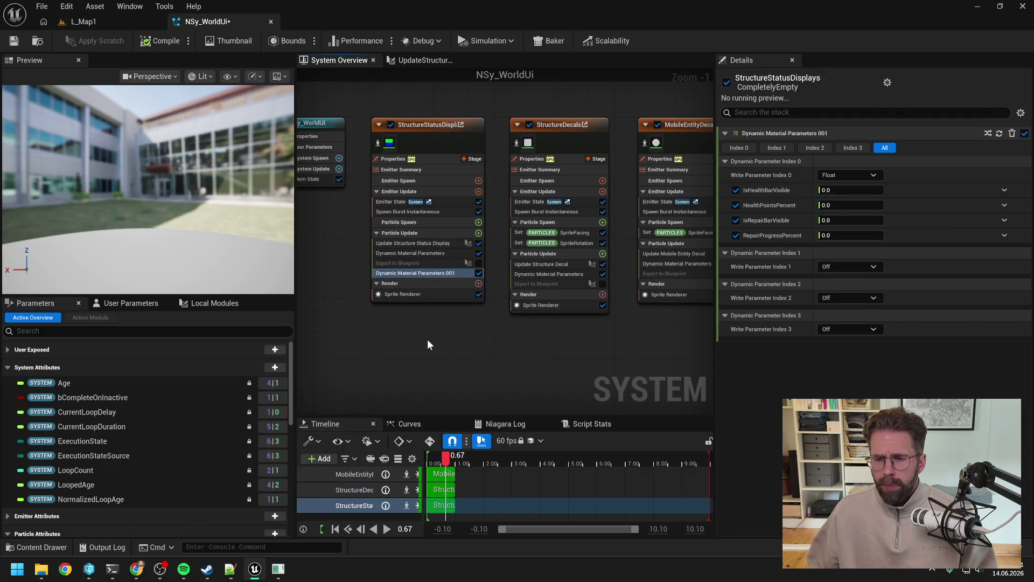
Delete the duplicate Dynamic Material Parameters 001 module, keeping the original
{"action": "left_click", "coordinate": [860, 176]}
{"action": "key", "text": "Escape"}
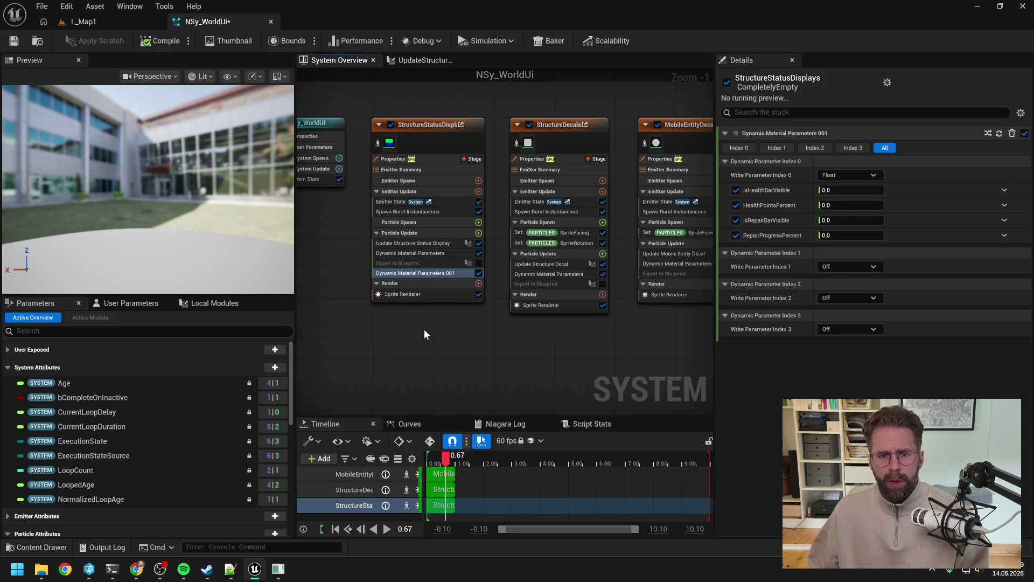
{"action": "left_click", "coordinate": [430, 253]}
{"action": "left_click", "coordinate": [426, 273]}
{"action": "key", "text": "Delete"}
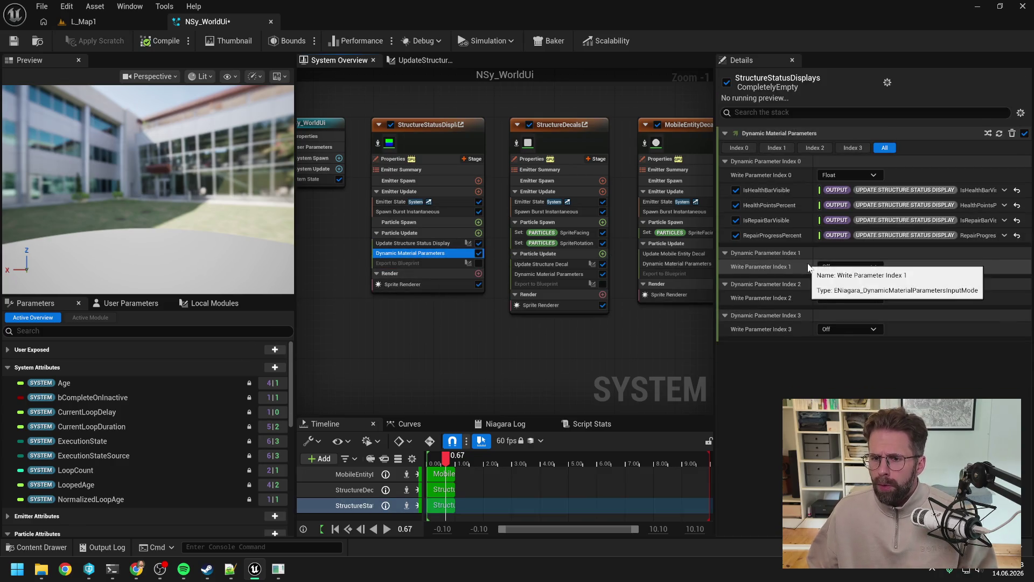
Set Write Parameter Index 1 to Float
{"action": "left_click", "coordinate": [845, 266]}
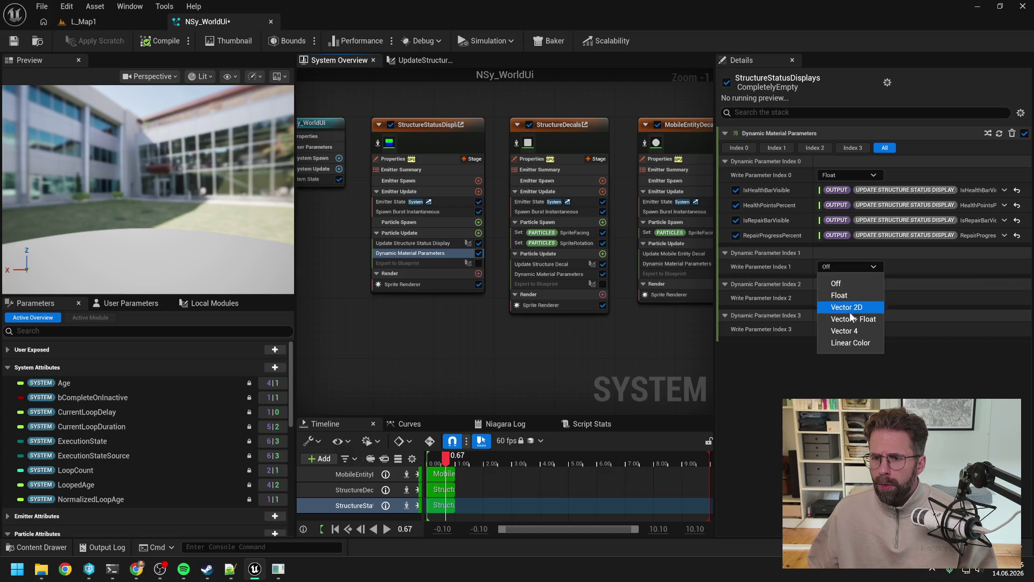
{"action": "left_click", "coordinate": [850, 331]}
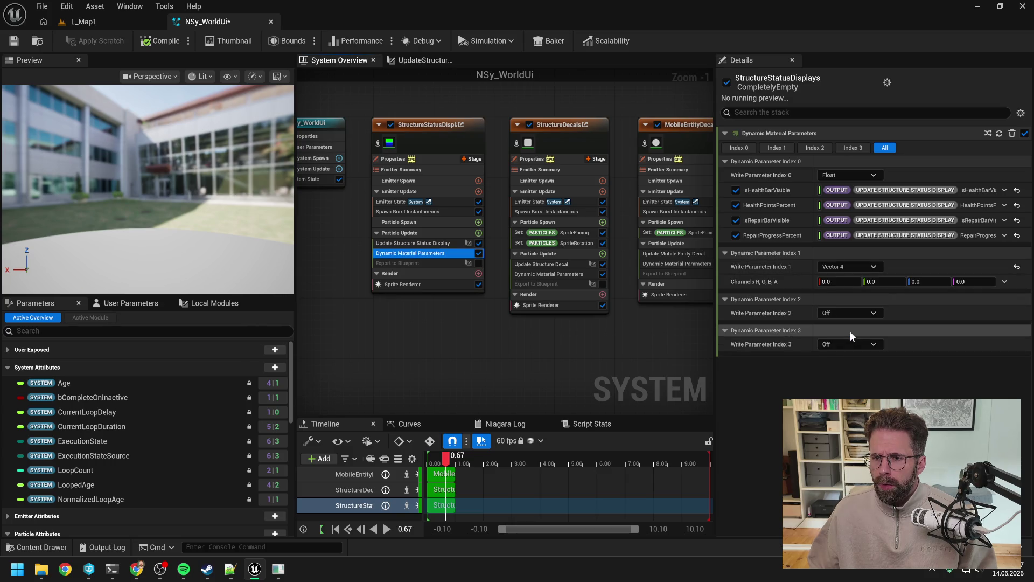
{"action": "left_click", "coordinate": [844, 266]}
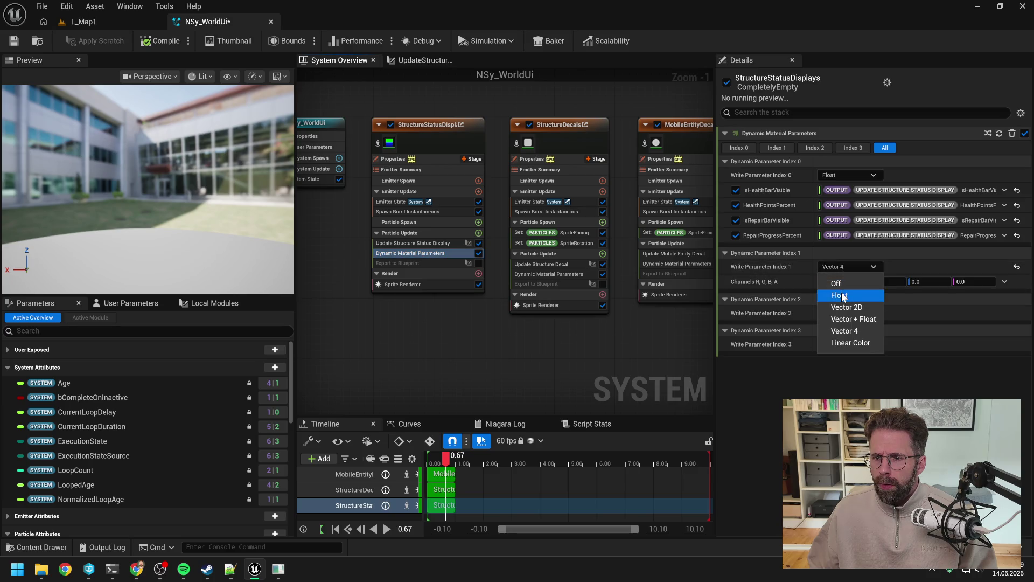
{"action": "left_click", "coordinate": [841, 293]}
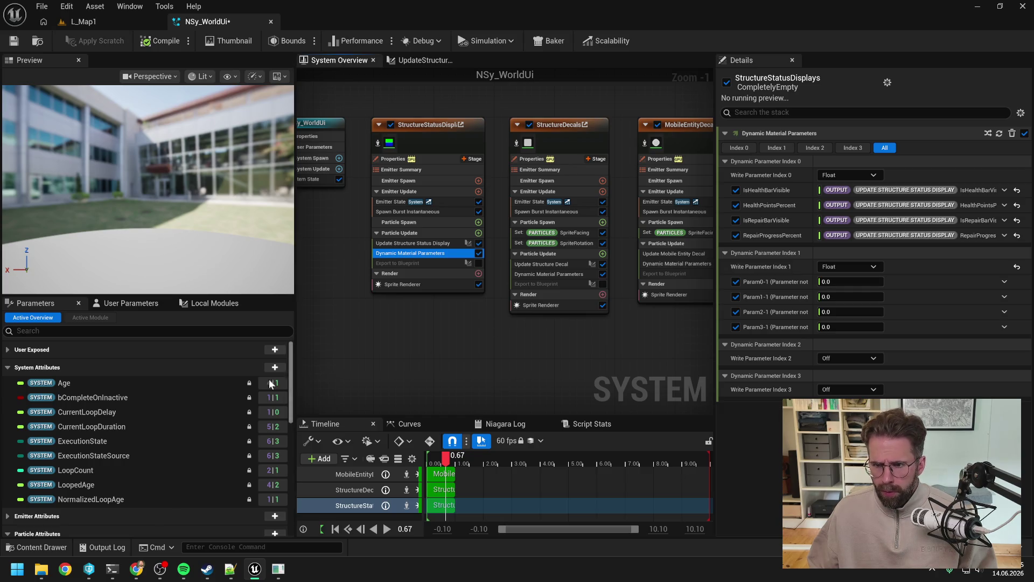
Bind IsProductionBarVisible to Param0 and ProductionBarPercent to Param1 of index 1
{"action": "scroll", "coordinate": [163, 406], "scroll_direction": "down", "scroll_amount": 3}
{"action": "scroll", "coordinate": [134, 412], "scroll_direction": "down", "scroll_amount": 4}
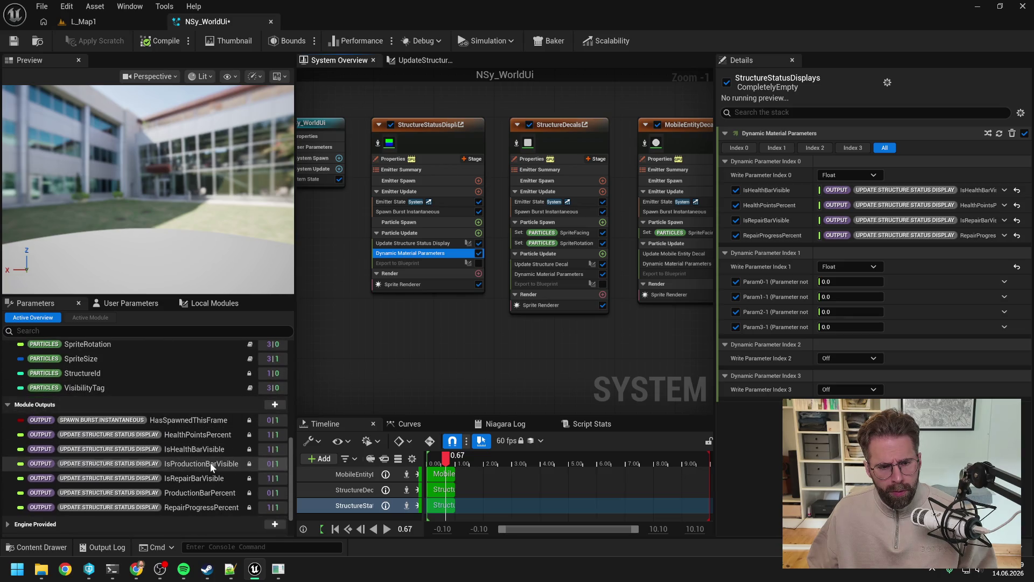
{"action": "left_click_drag", "start_coordinate": [210, 462], "coordinate": [843, 286]}
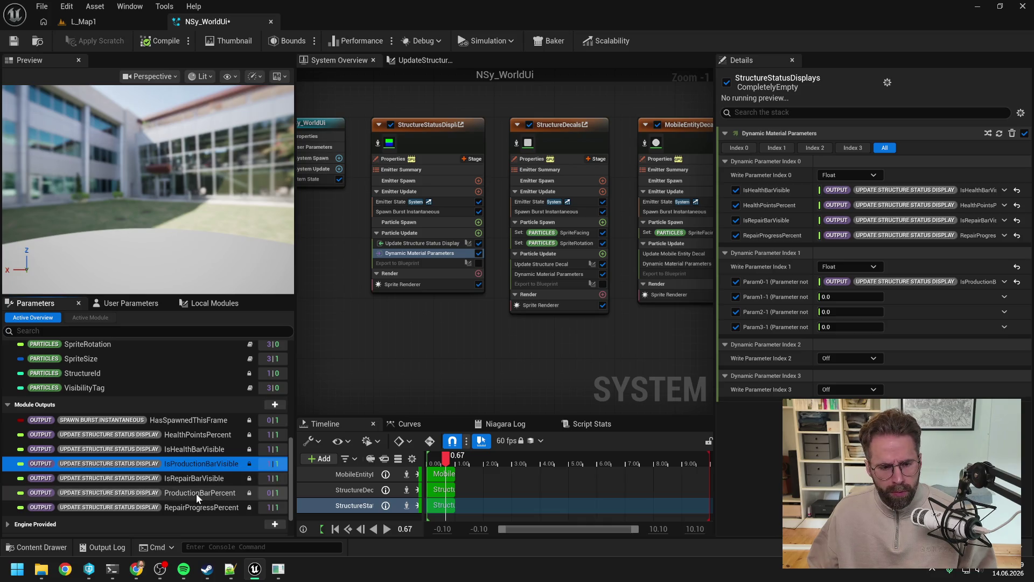
{"action": "left_click", "coordinate": [196, 493]}
{"action": "mouse_move", "coordinate": [209, 493]}
{"action": "left_mouse_down"}
{"action": "mouse_move", "coordinate": [807, 329]}
{"action": "mouse_move", "coordinate": [839, 296]}
{"action": "left_mouse_up"}
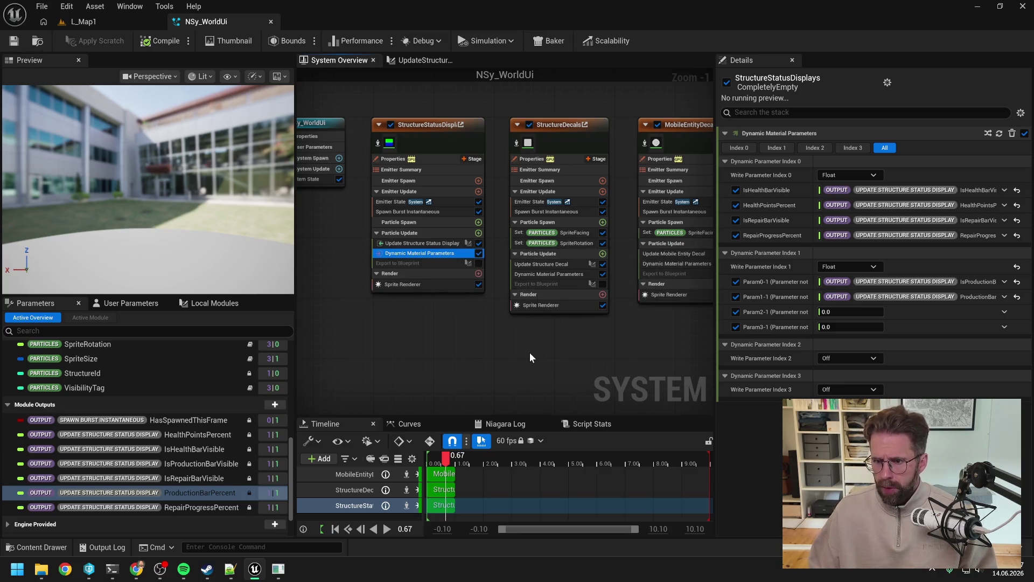
{"action": "mouse_move", "coordinate": [111, 569]}
{"action": "left_click", "coordinate": [173, 506]}
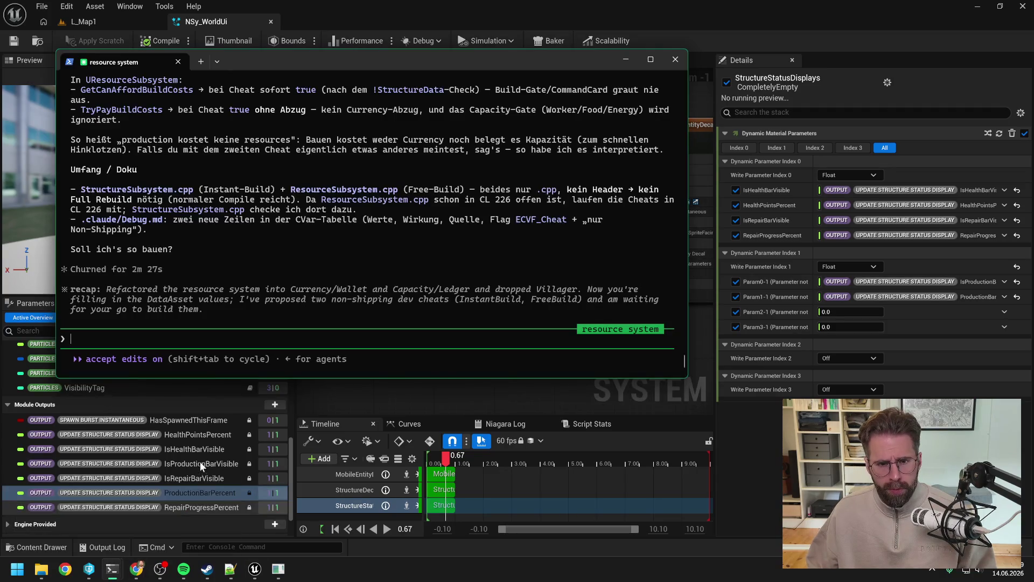
Type the German request with a pasted screenshot, asking for a mostly Custom HLSL rebuild
{"action": "left_click", "coordinate": [78, 513]}
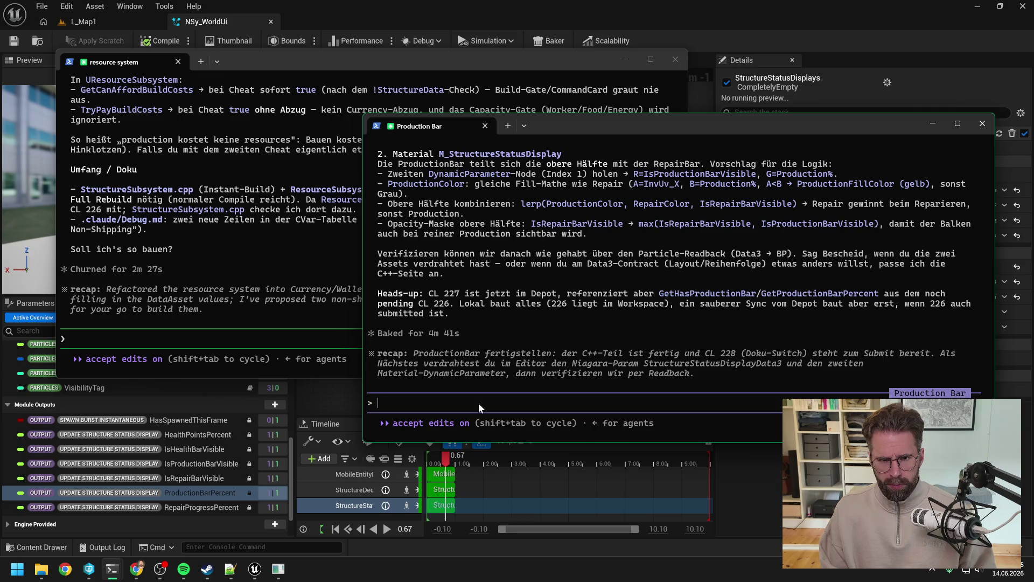
{"action": "type", "text": "IsP"}
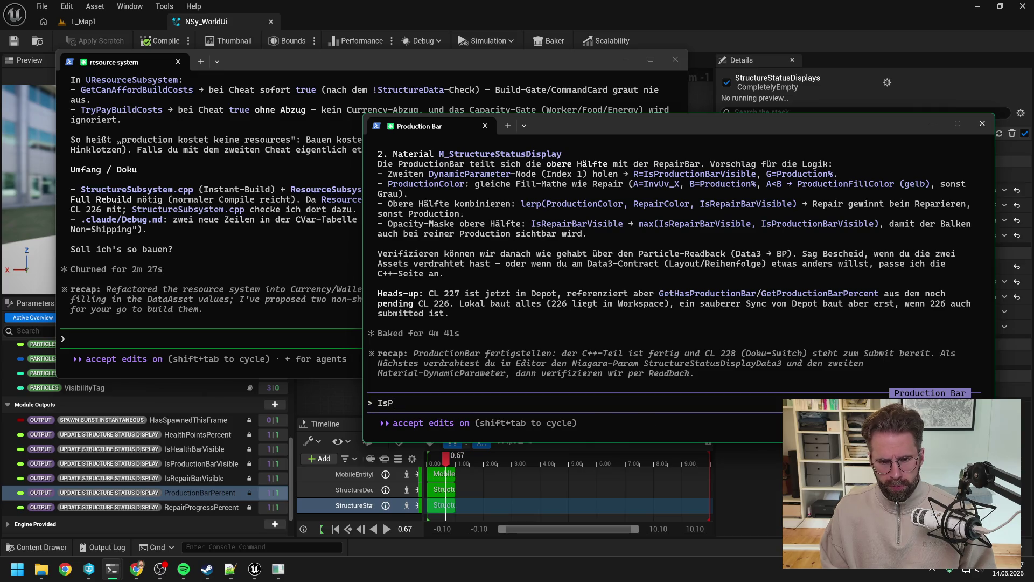
{"action": "type", "text": "roductionBarVisible"}
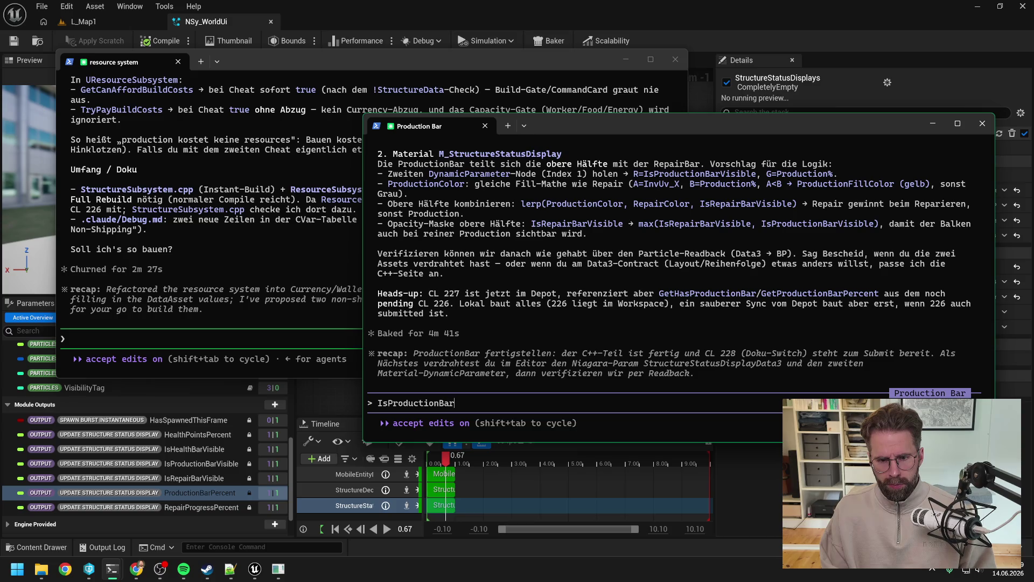
{"action": "type", "text": " und "}
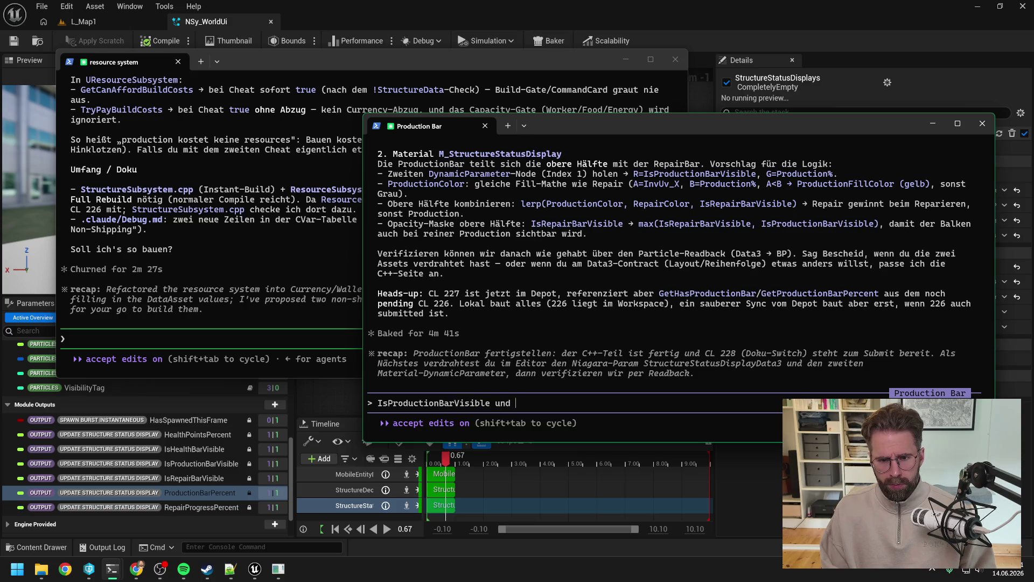
{"action": "type", "text": "ProductionBar"}
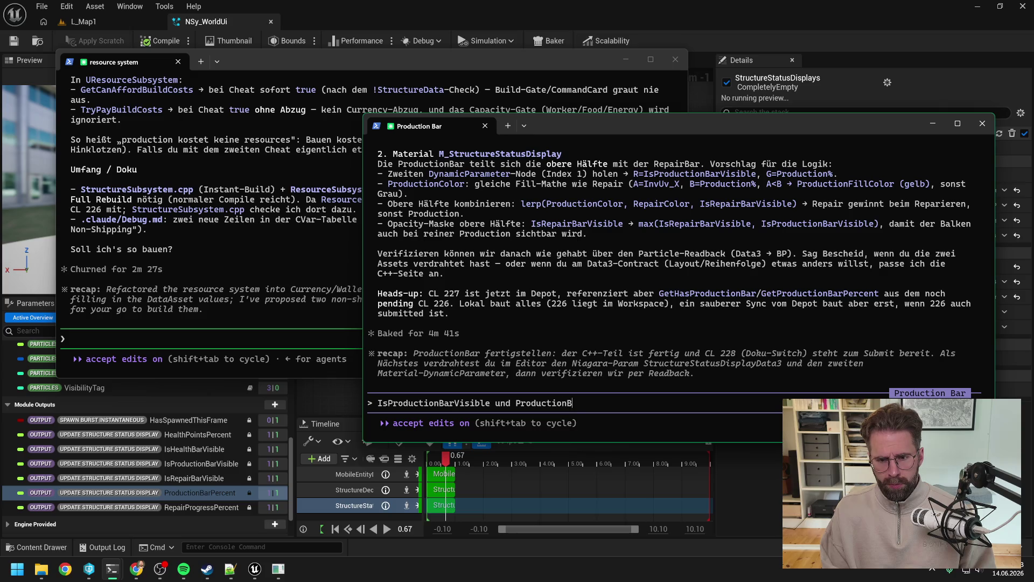
{"action": "type", "text": "Percent werd"}
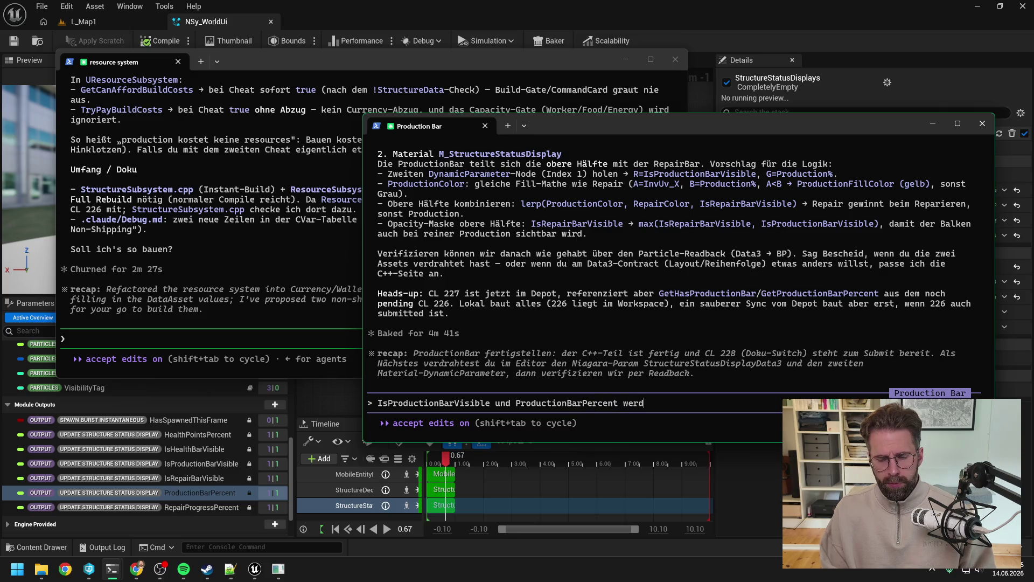
{"action": "type", "text": "en nun ins Material g"}
{"action": "type", "text": "ereich"}
{"action": "key", "text": "ctrl+v"}
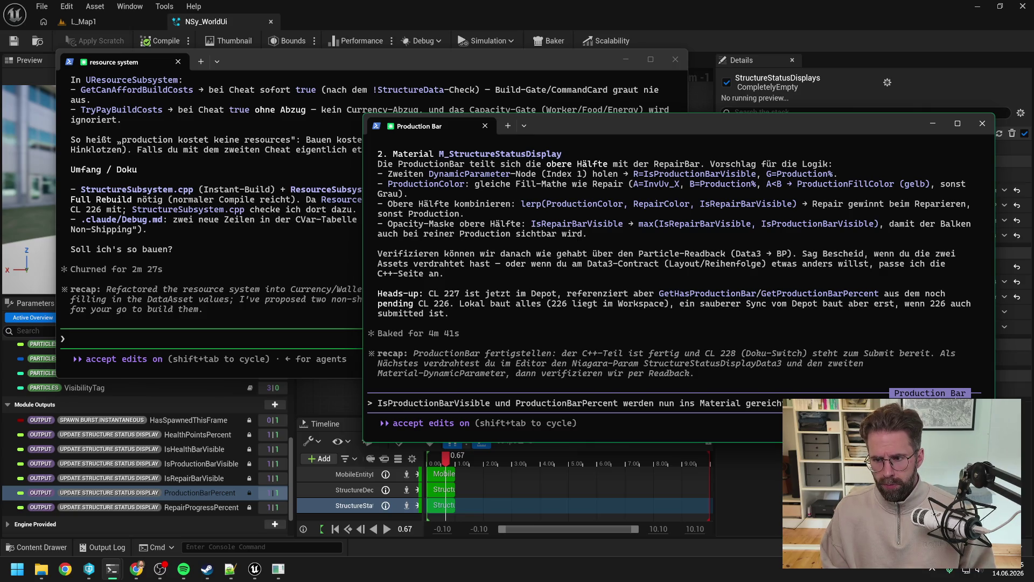
{"action": "type", "text": "bitte so auf, dass wir mög"}
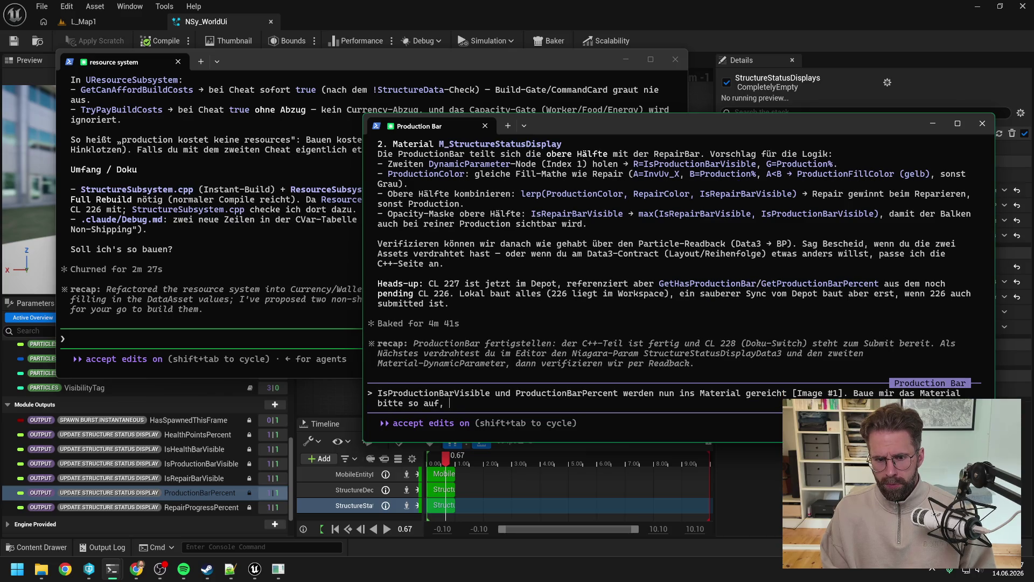
{"action": "type", "text": "lich"}
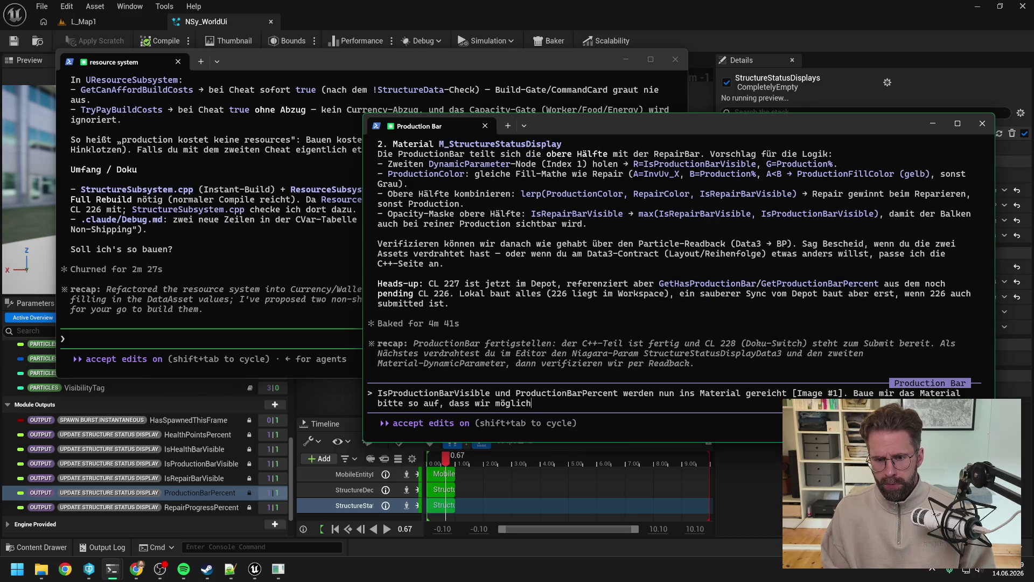
{"action": "type", "text": "st viel Custom HLS"}
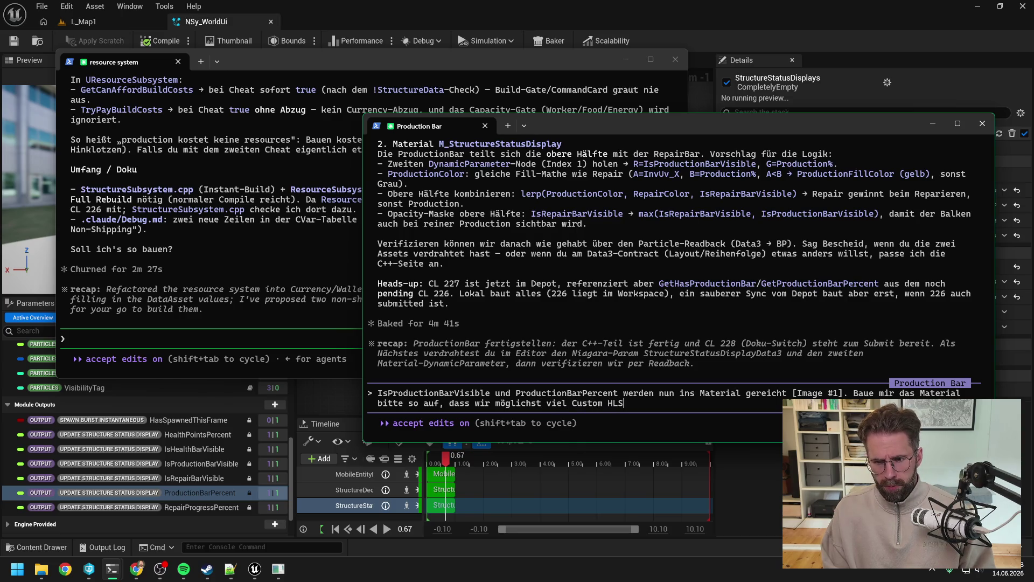
{"action": "type", "text": "L haben"}
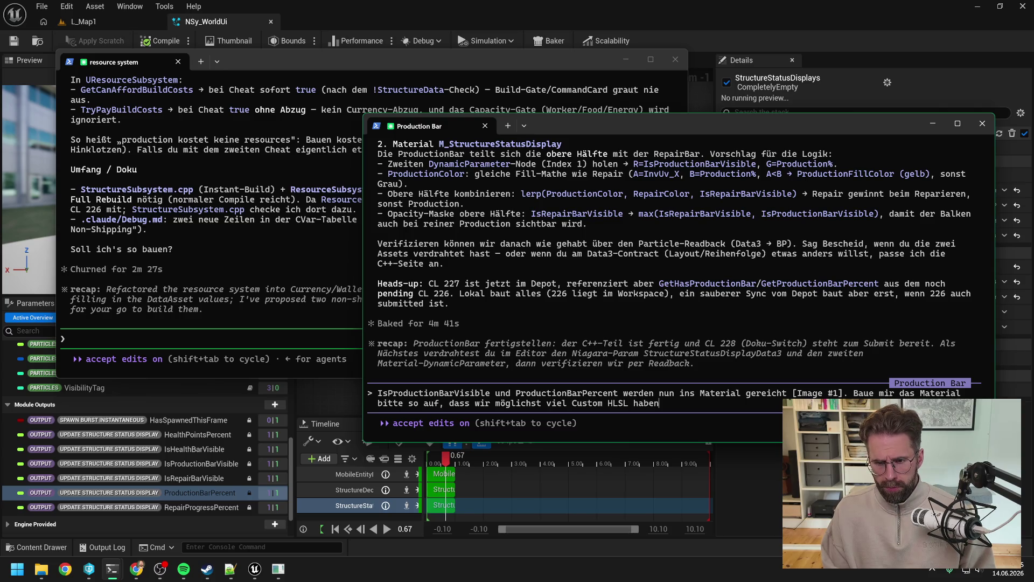
{"action": "type", "text": ". Logik ist folgende"}
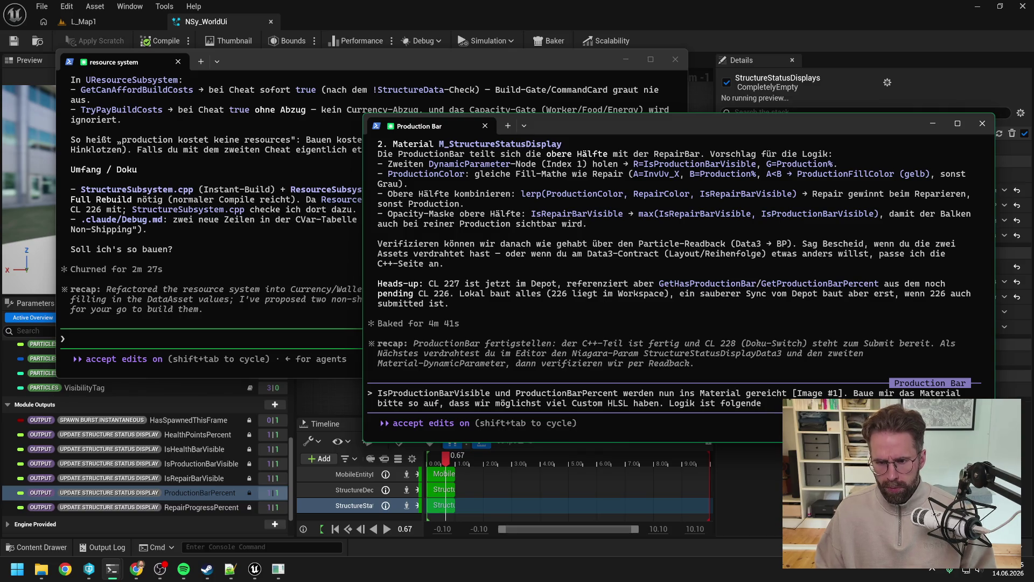
{"action": "key", "text": "super+Down"}
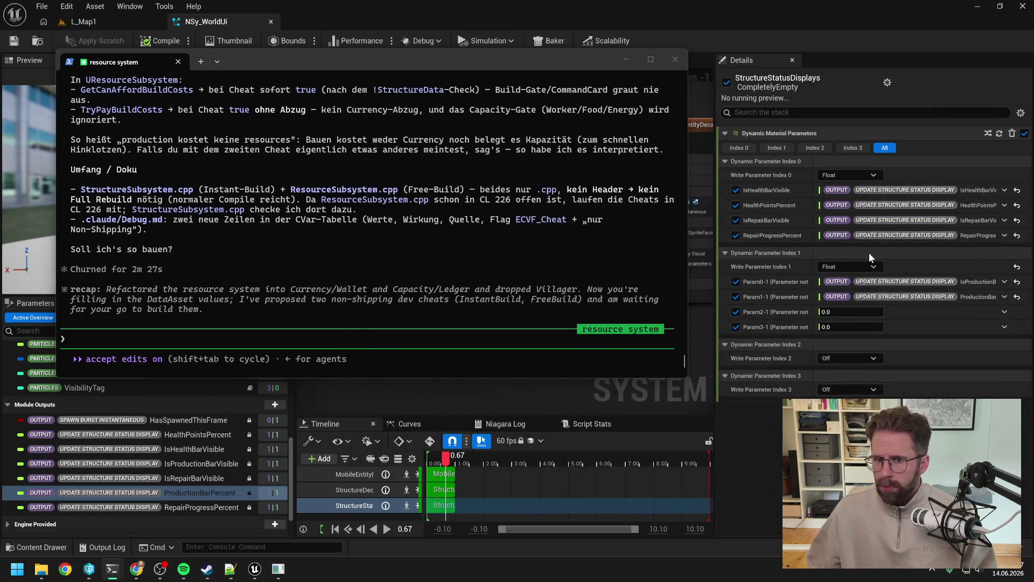
Search 'statusdis' in the Content Drawer and open M_StructureStatusDisplay
{"action": "key", "text": "super+Down"}
{"action": "key", "text": "ctrl+space"}
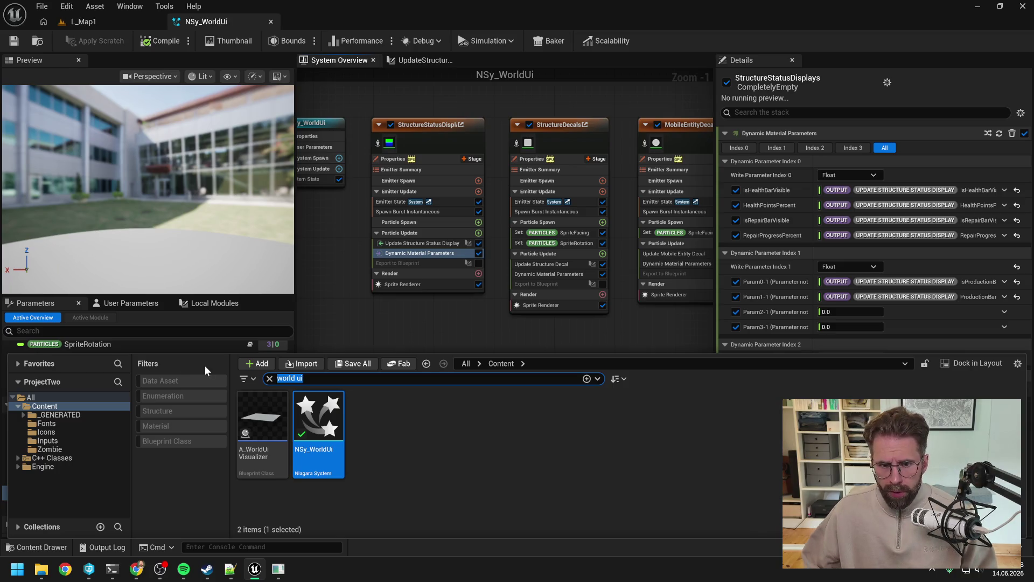
{"action": "left_click", "coordinate": [417, 284]}
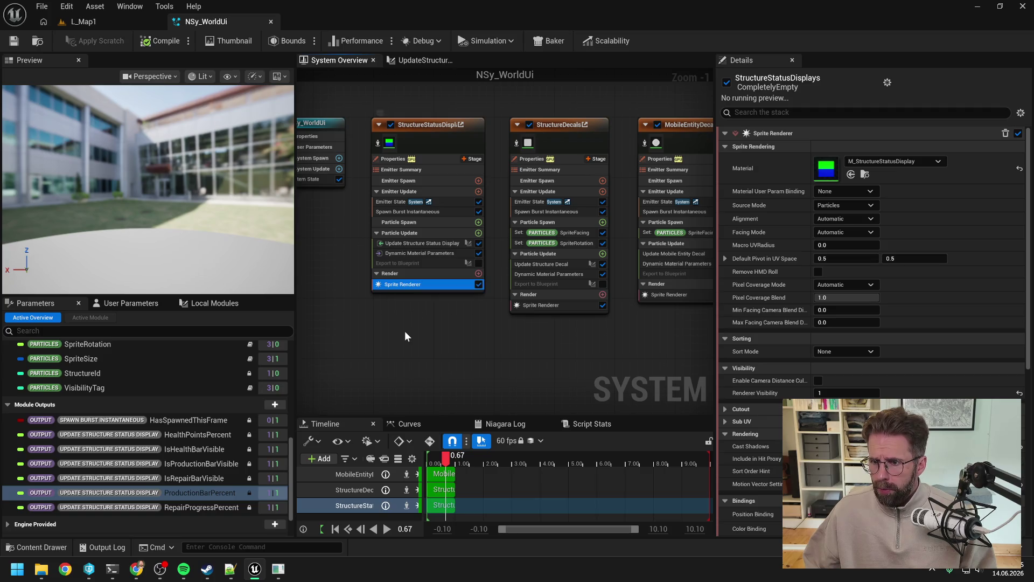
{"action": "key", "text": "ctrl+space"}
{"action": "type", "text": "statusdis"}
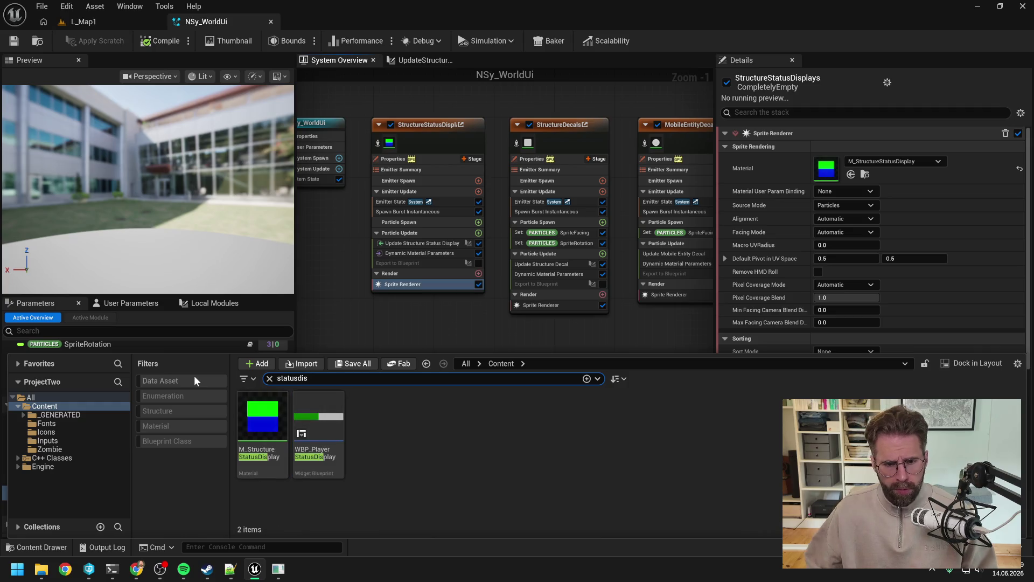
{"action": "left_click", "coordinate": [264, 417]}
{"action": "double_click", "coordinate": [263, 418]}
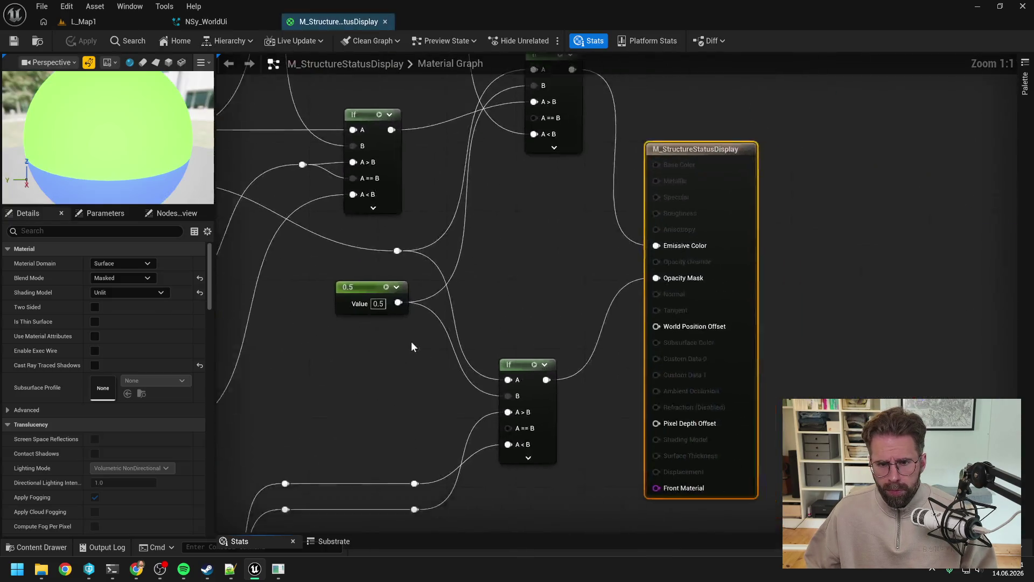
Frame the whole material graph, then bring the Production Bar terminal to the screen centre
{"action": "scroll", "coordinate": [563, 269], "scroll_direction": "down", "scroll_amount": 2}
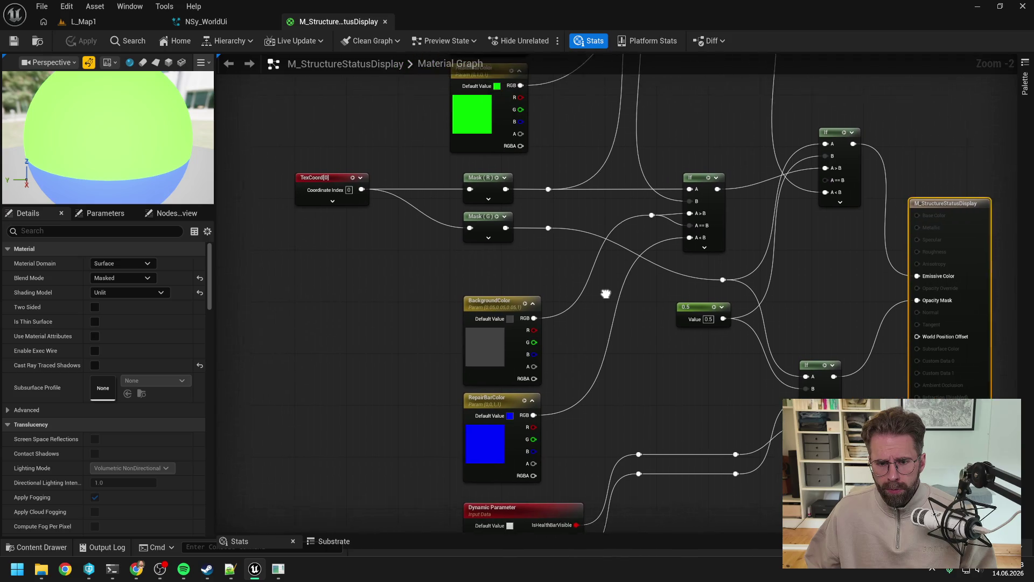
{"action": "left_click_drag", "start_coordinate": [587, 274], "coordinate": [517, 307]}
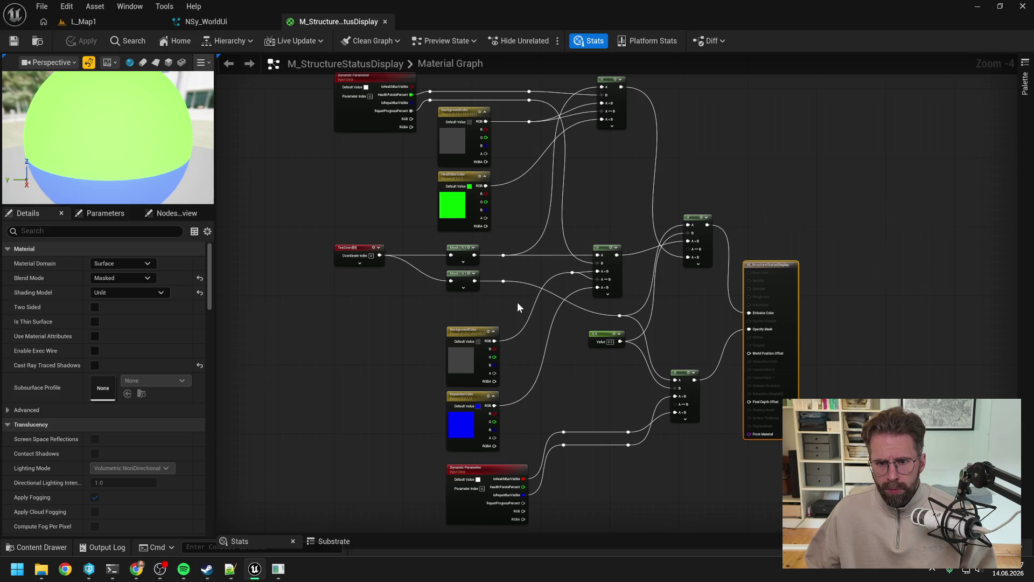
{"action": "scroll", "coordinate": [517, 308], "scroll_direction": "down", "scroll_amount": 1}
{"action": "scroll", "coordinate": [583, 253], "scroll_direction": "up", "scroll_amount": 1}
{"action": "left_click_drag", "start_coordinate": [584, 252], "coordinate": [647, 230]}
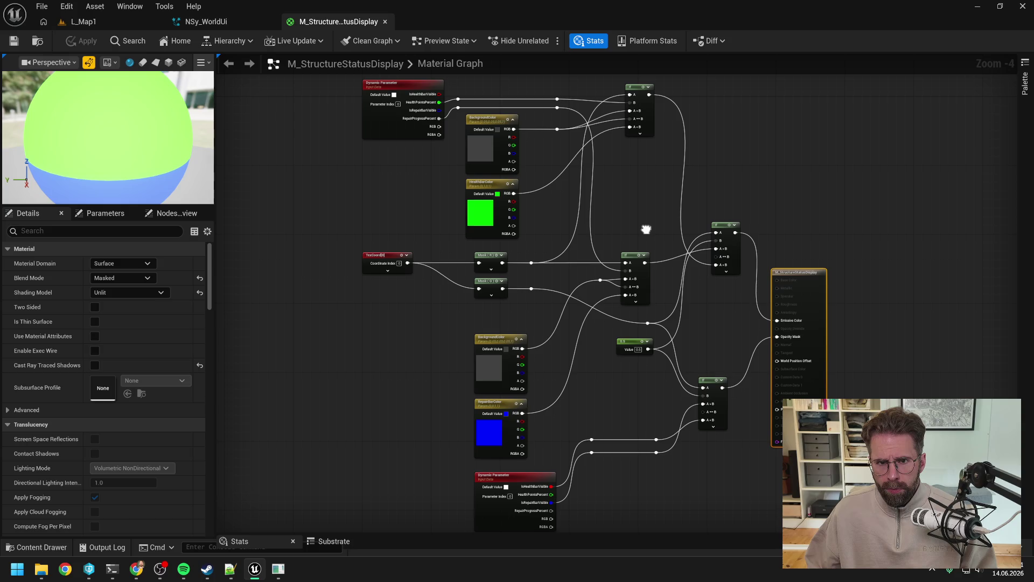
{"action": "left_click", "coordinate": [645, 229]}
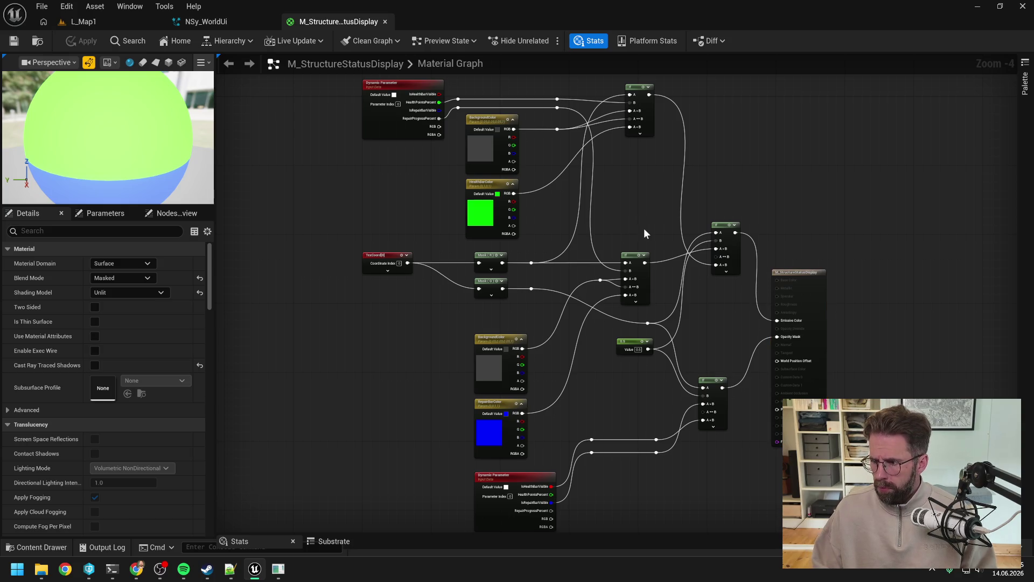
{"action": "key", "text": "alt+Tab"}
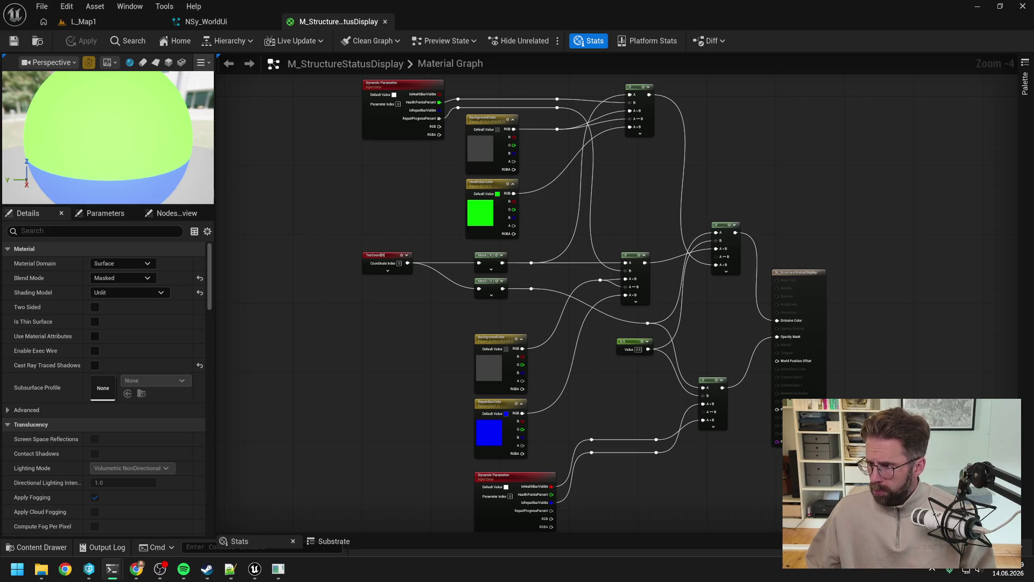
{"action": "left_click", "coordinate": [1001, 178]}
{"action": "left_click_drag", "start_coordinate": [1001, 178], "coordinate": [580, 156]}
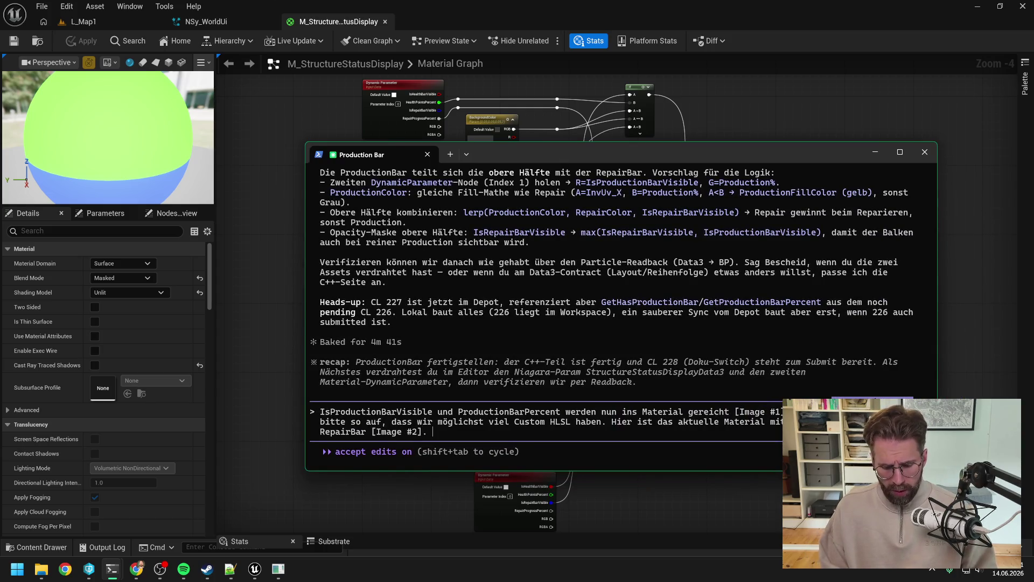
Explain green HealthBar above, blue RepairBar below, and ask for vertical spacing and transparency between them
{"action": "key", "text": "BackSpace"}
{"action": "key", "text": "BackSpace"}
{"action": "type", "text": "Hea"}
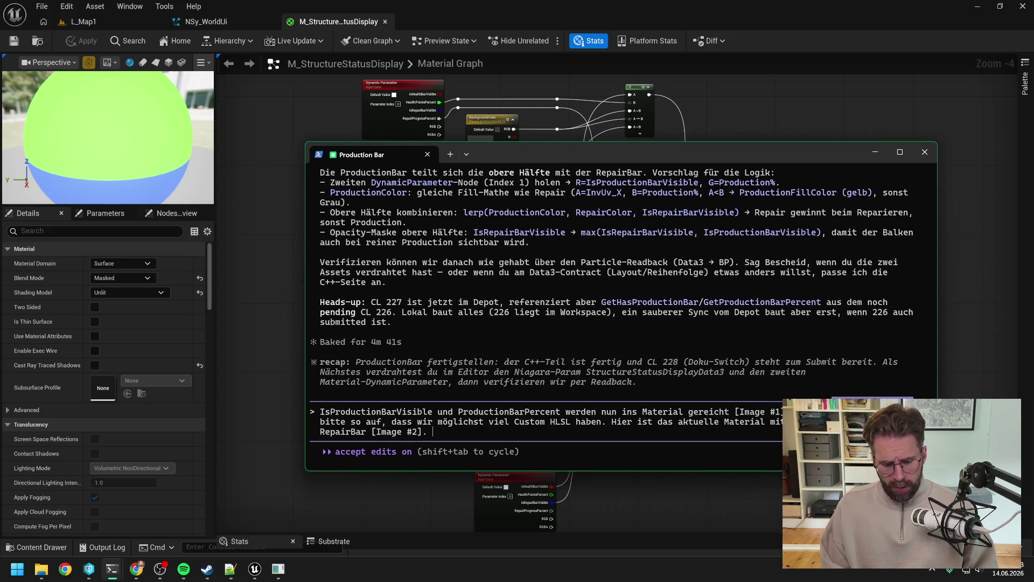
{"action": "type", "text": "lthBar ist ob"}
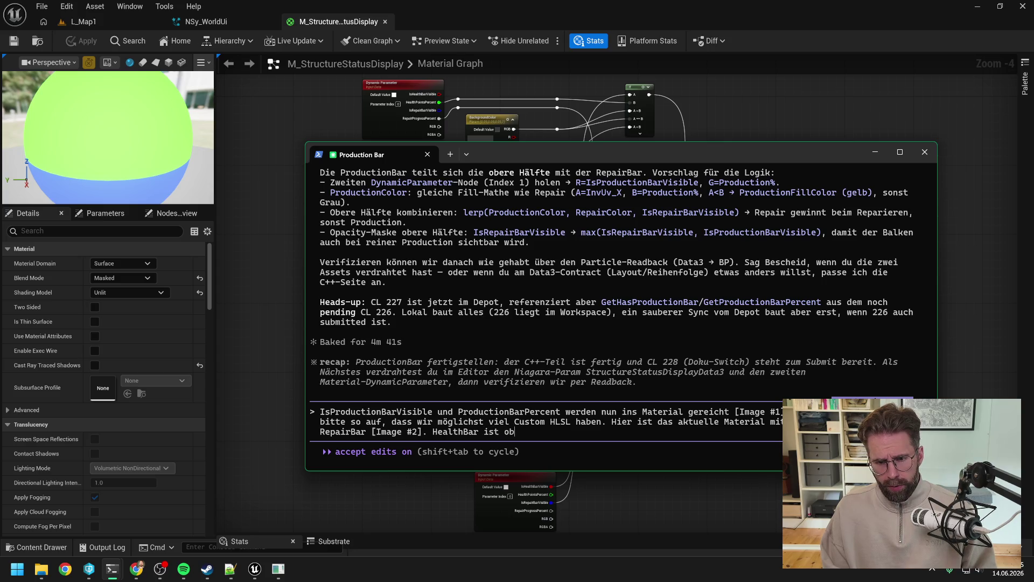
{"action": "type", "text": "en in grün, "}
{"action": "type", "text": "Repa"}
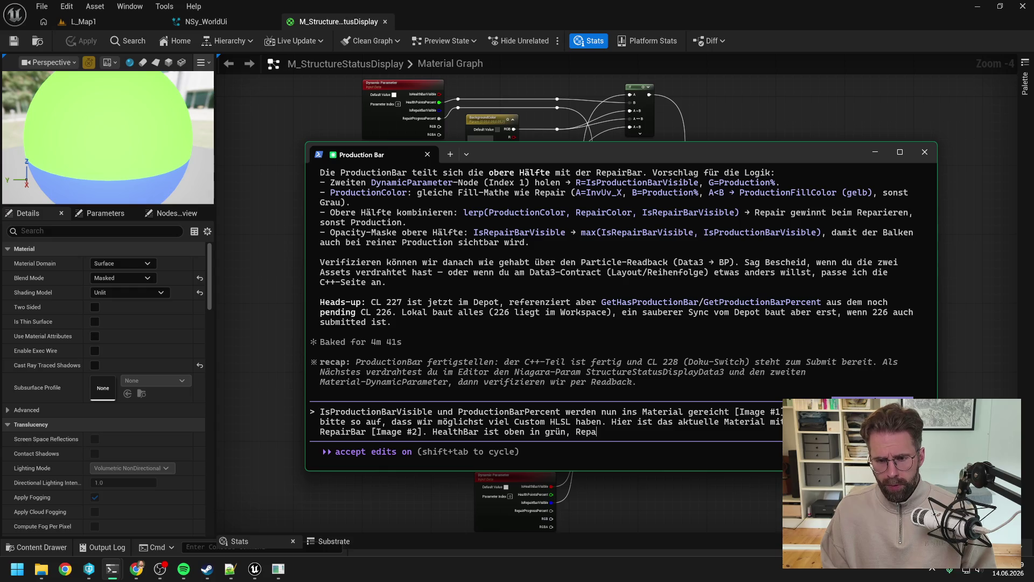
{"action": "type", "text": "irBar unten in "}
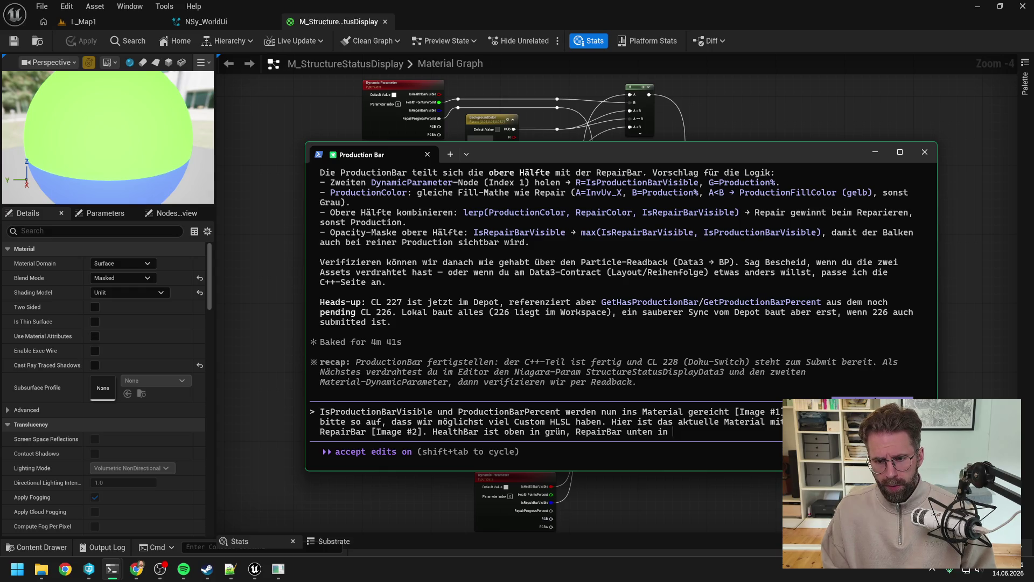
{"action": "type", "text": "blau. Aktuell klebne"}
{"action": "key", "text": "BackSpace"}
{"action": "key", "text": "BackSpace"}
{"action": "type", "text": "en s "}
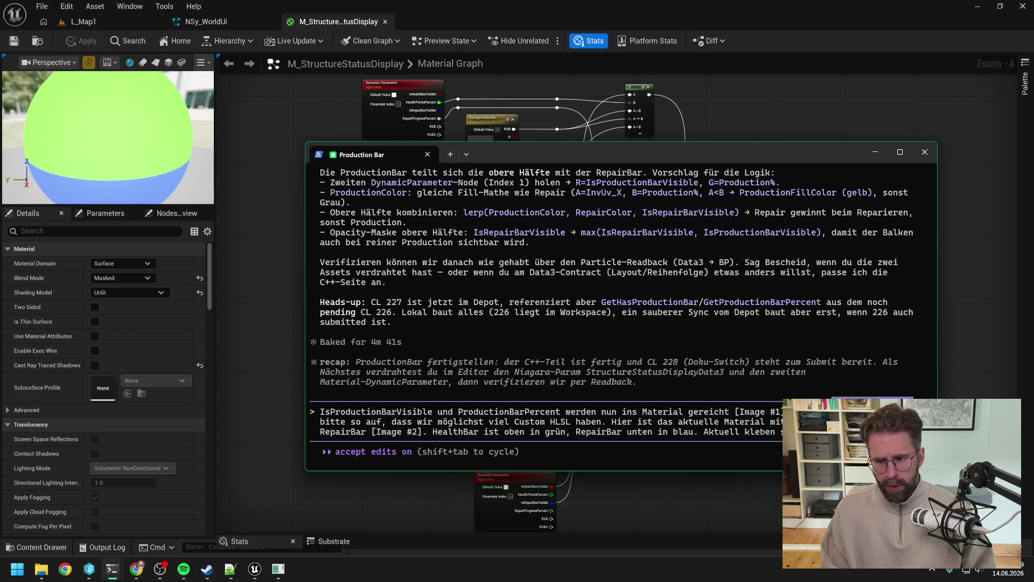
{"action": "type", "text": "wünsche mir eine"}
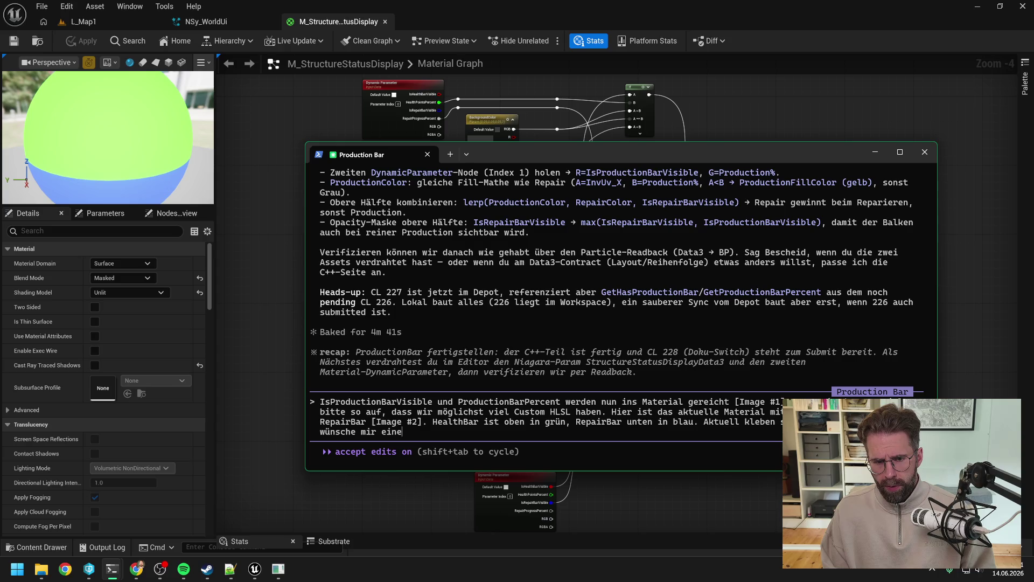
{"action": "key", "text": "BackSpace"}
{"action": "type", "text": " w"}
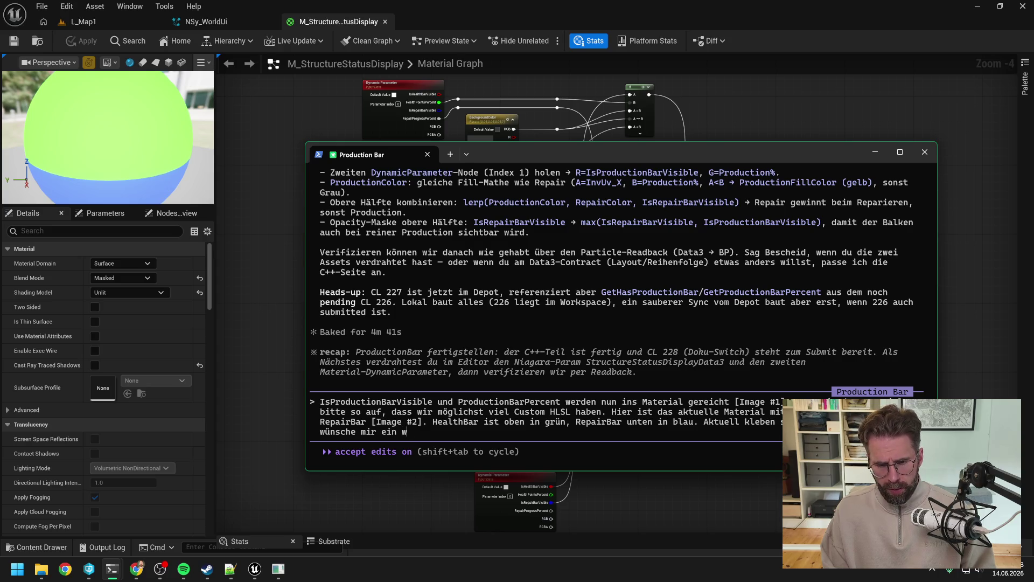
{"action": "type", "text": "enig ver"}
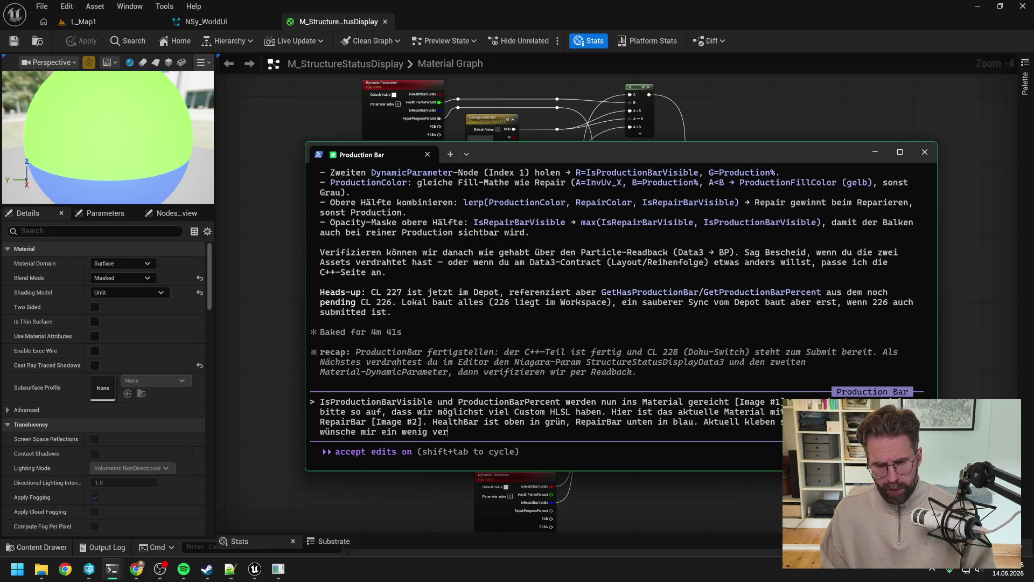
{"action": "type", "text": "tikalen Abstand "}
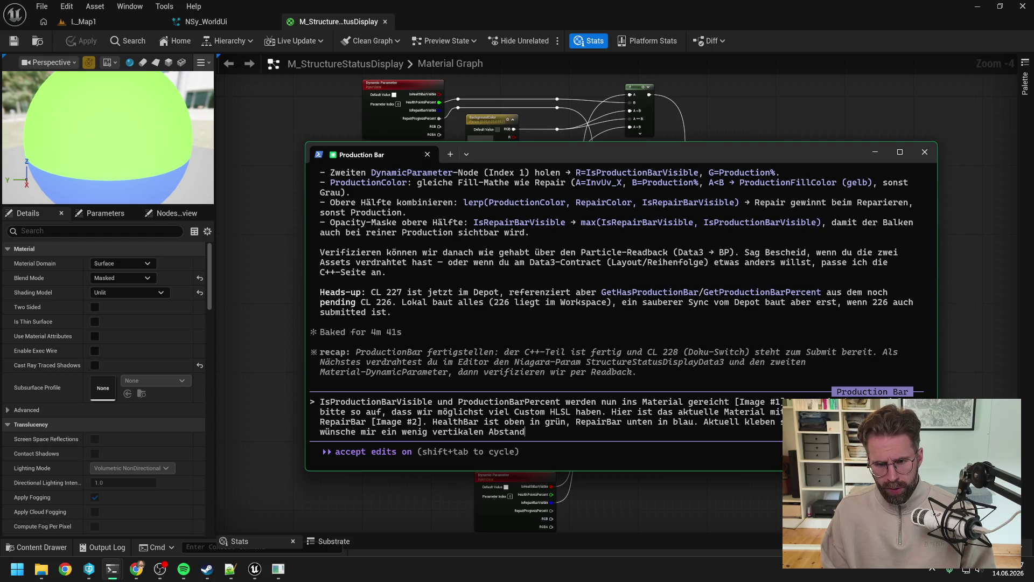
{"action": "type", "text": "und Transparenz zwischen "}
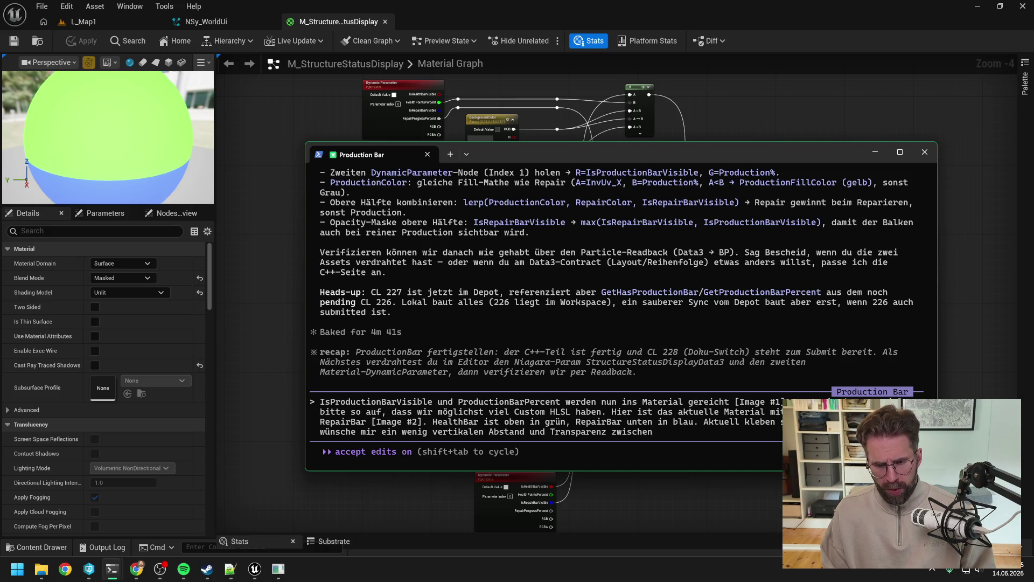
{"action": "type", "text": "den beiden "}
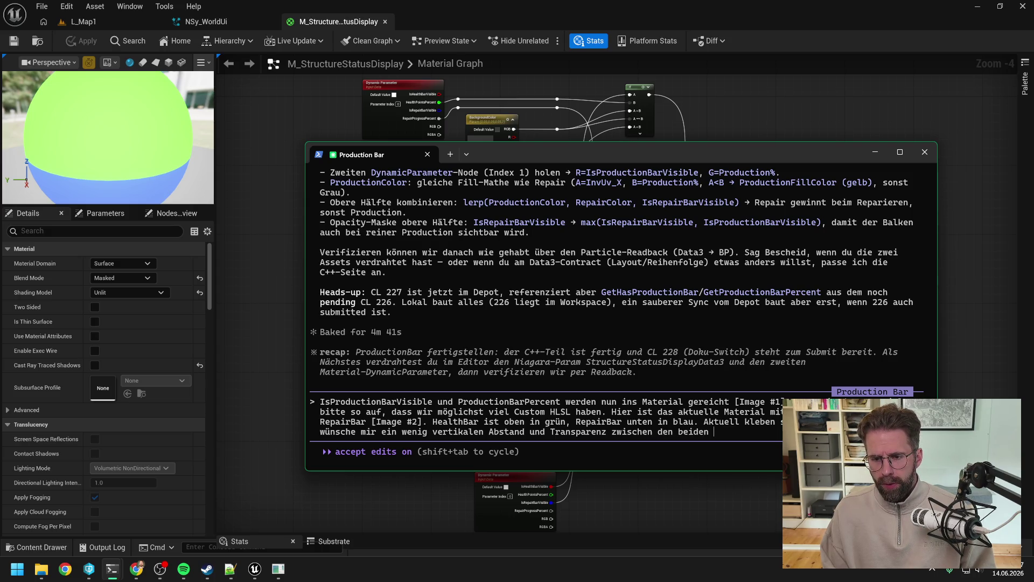
{"action": "type", "text": "Bars. "}
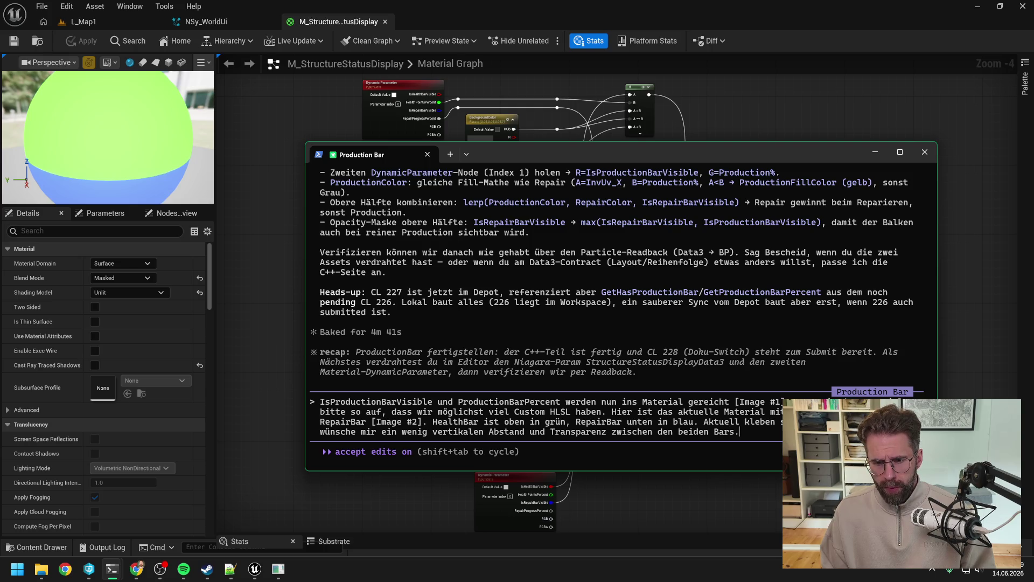
{"action": "type", "text": "Wenn es"}
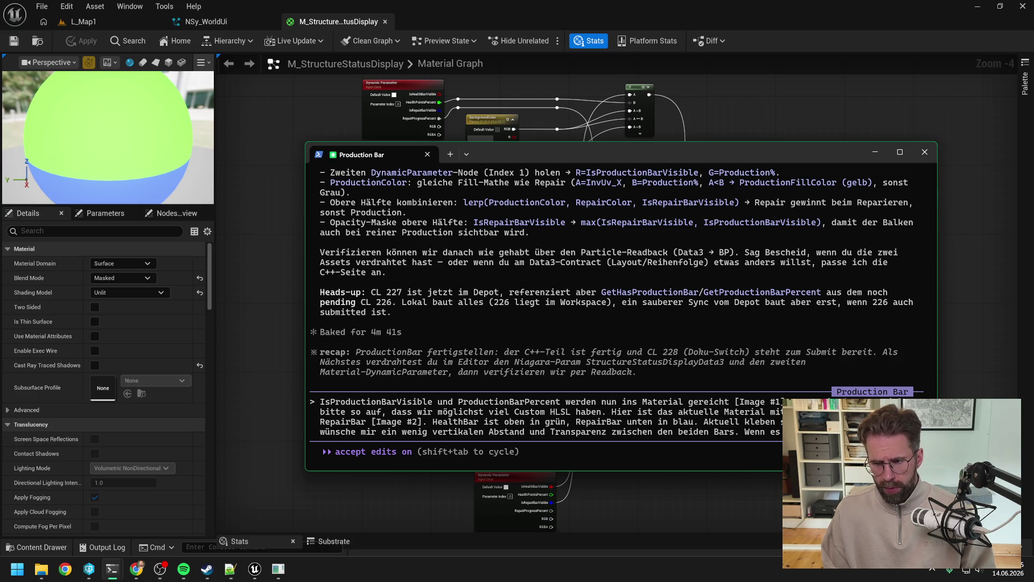
{"action": "key", "text": "shift+Return"}
Note the ProductionBar is ignored in that case and ask to colour it yellow for now
{"action": "type", "text": "ProductionBar ignoriert."}
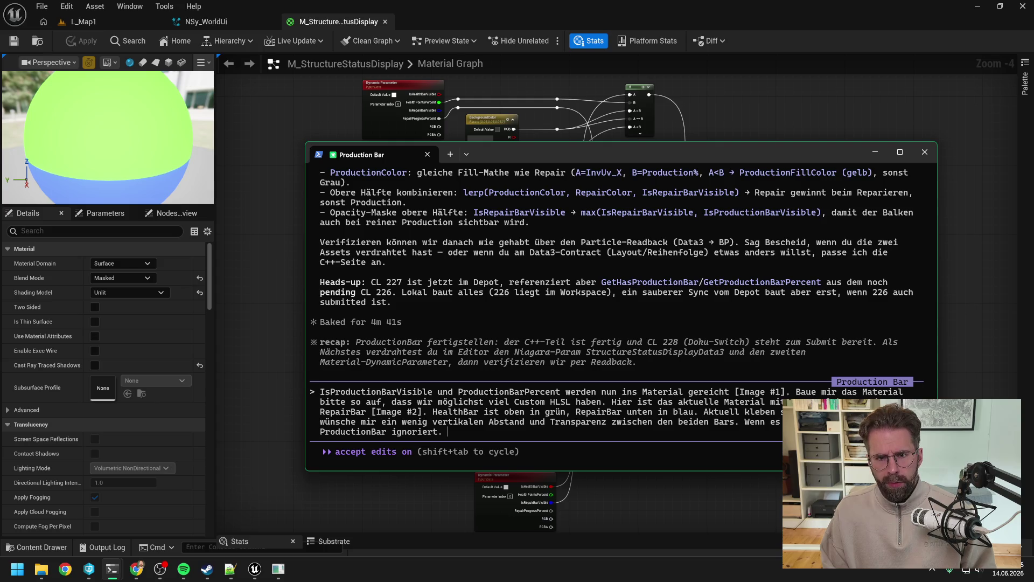
{"action": "type", "text": "HealthBar istz"}
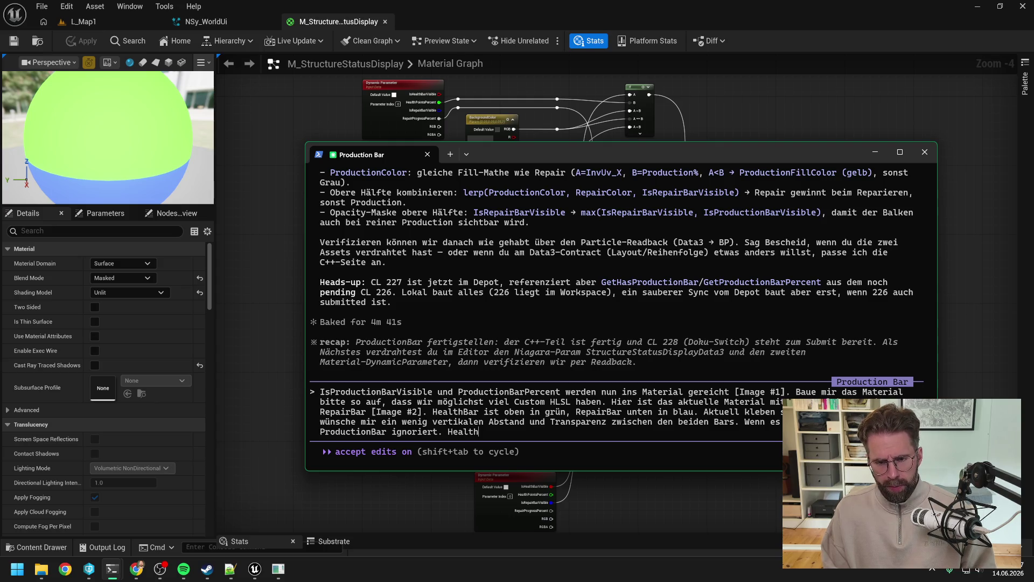
{"action": "key", "text": "BackSpace"}
{"action": "key", "text": "BackSpace"}
{"action": "type", "text": "grüb"}
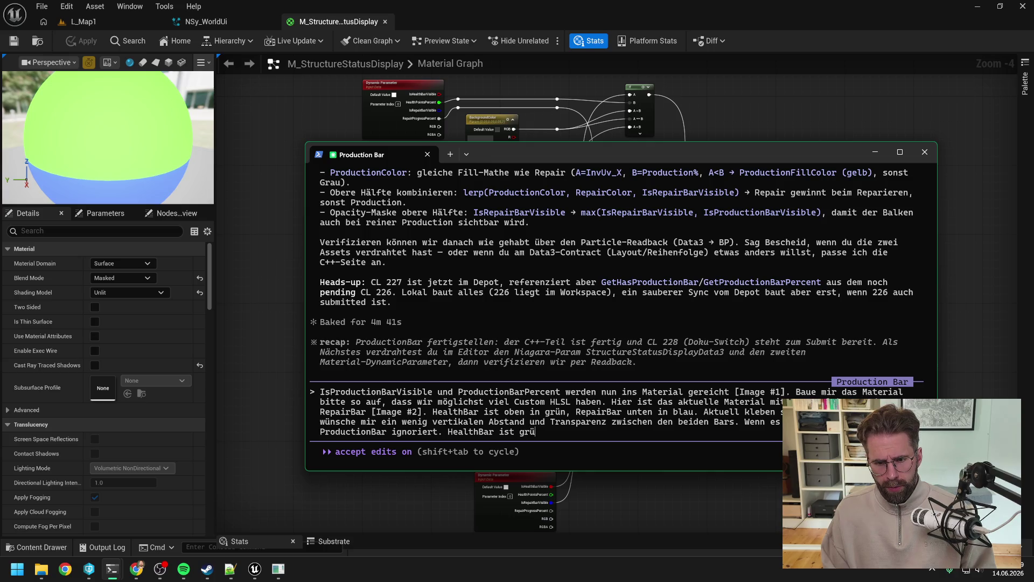
{"action": "key", "text": "BackSpace"}
{"action": "key", "text": "BackSpace"}
{"action": "key", "text": "BackSpace"}
{"action": "type", "text": "ProductionBar fä"}
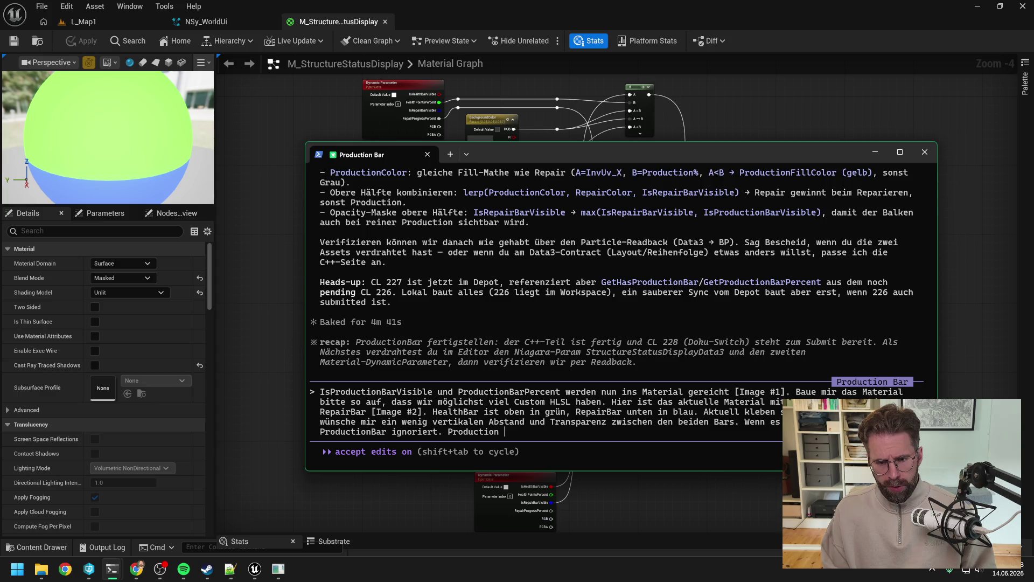
{"action": "type", "text": "rben wir ersmta"}
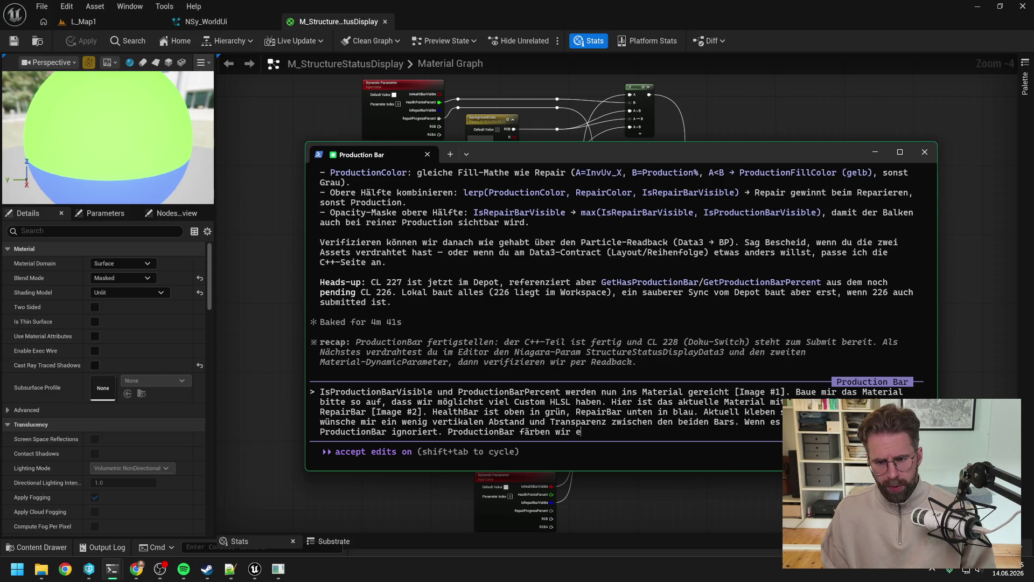
{"action": "key", "text": "BackSpace"}
{"action": "key", "text": "BackSpace"}
{"action": "type", "text": "al gel"}
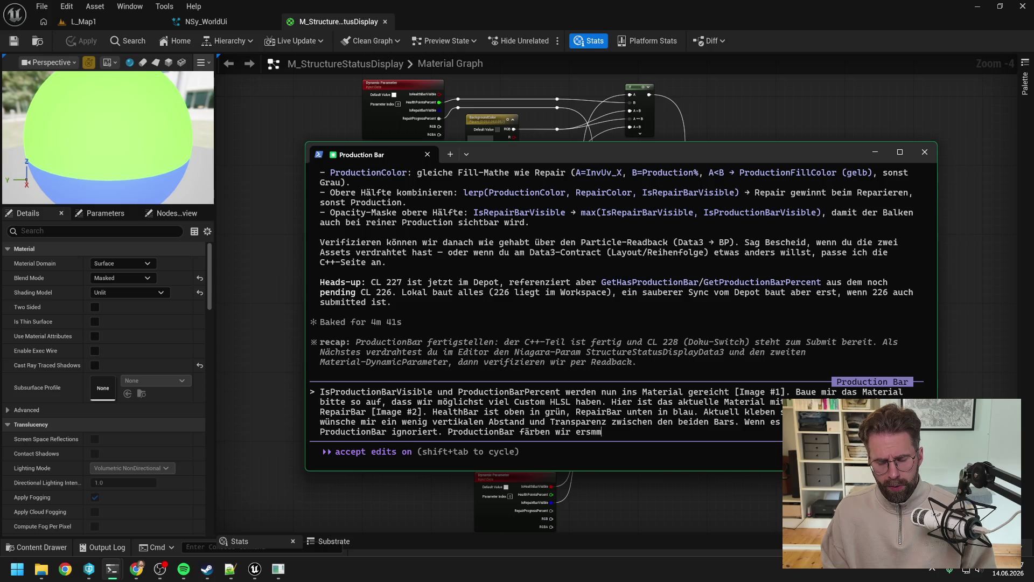
{"action": "type", "text": "b ein."}
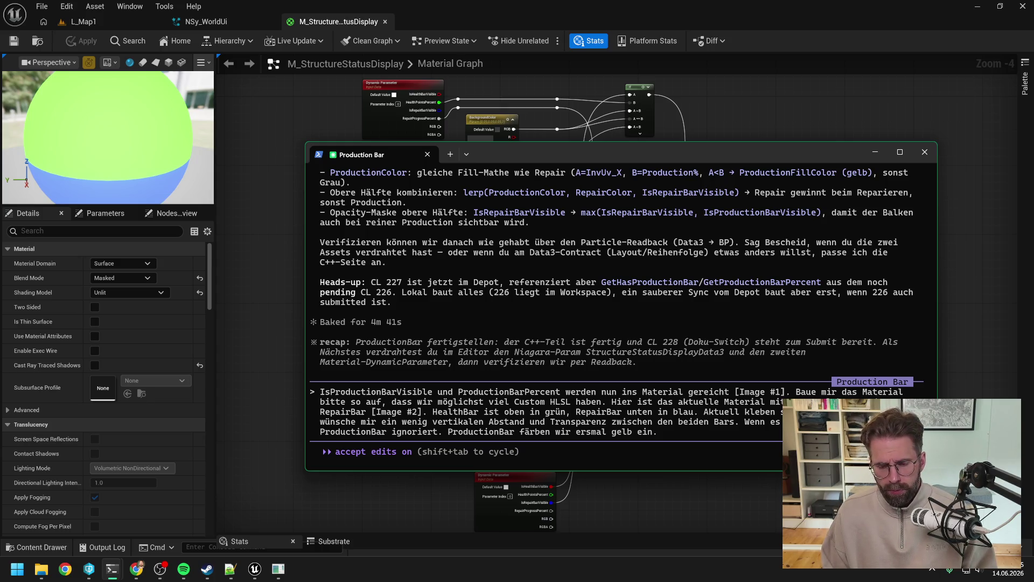
Request a customizable white pixel border around each bar and send the request
{"action": "type", "text": " Auß"}
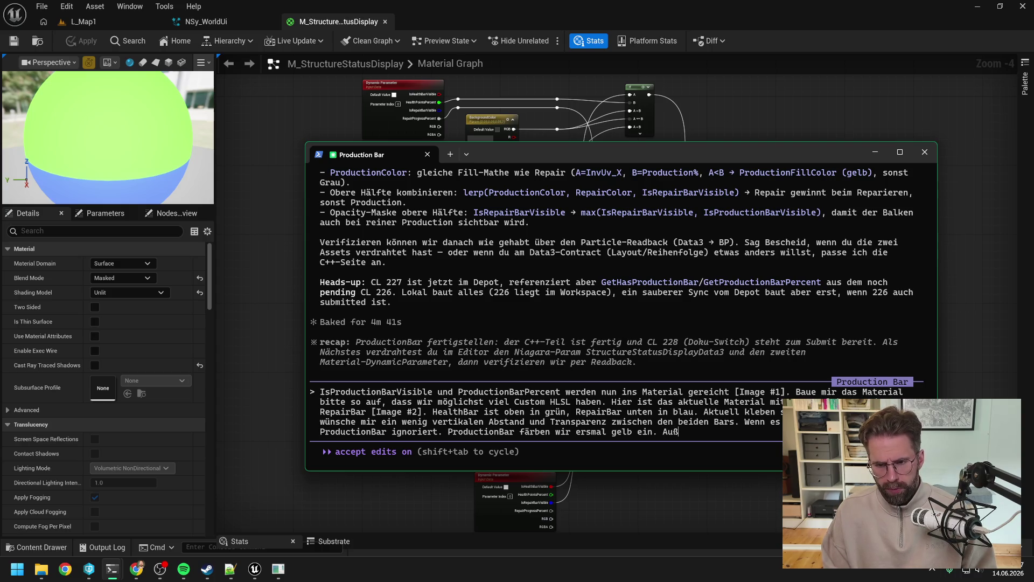
{"action": "type", "text": "erdem bitte"}
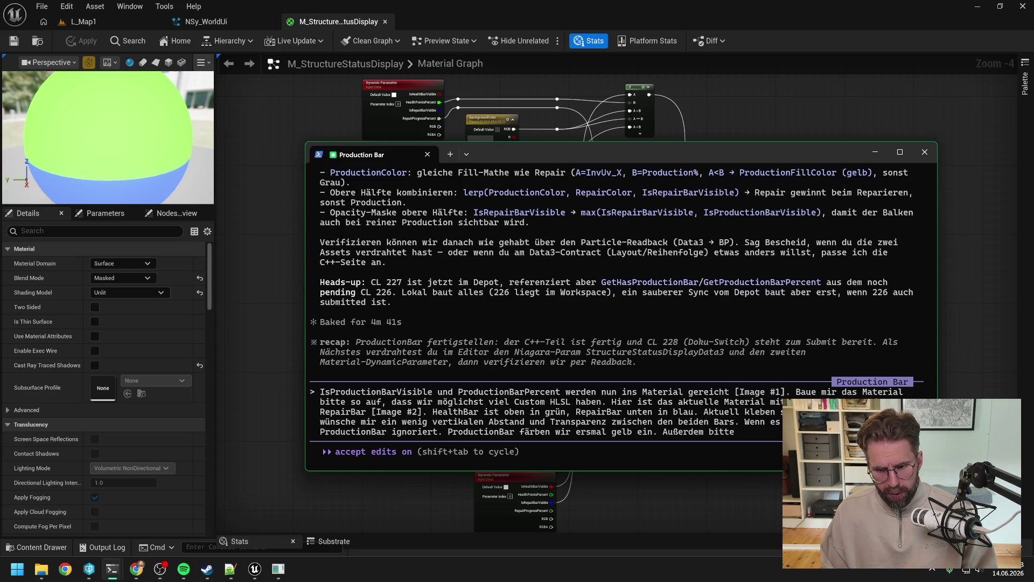
{"action": "type", "text": " einen wei"}
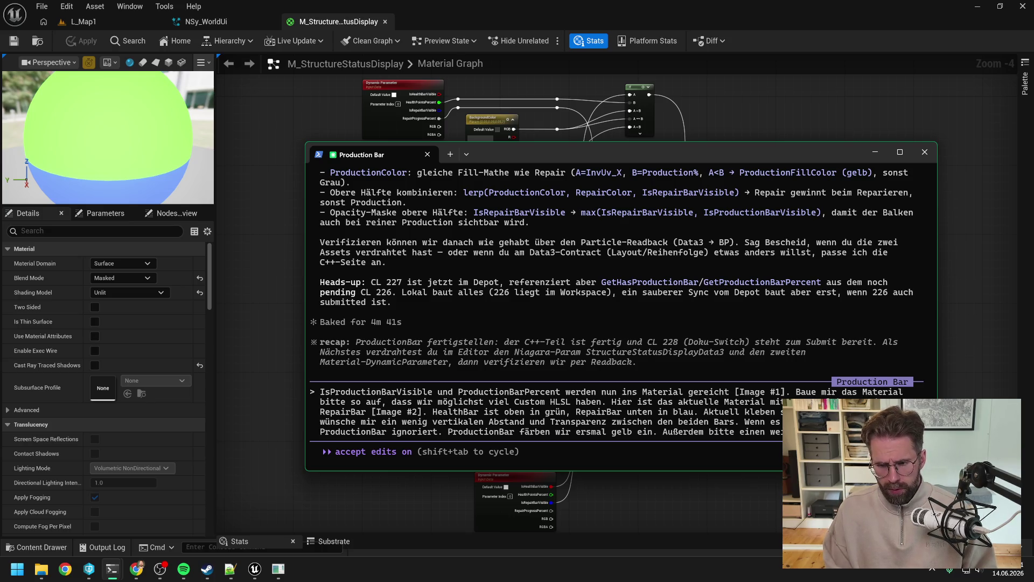
{"action": "type", "text": "(customizable) "}
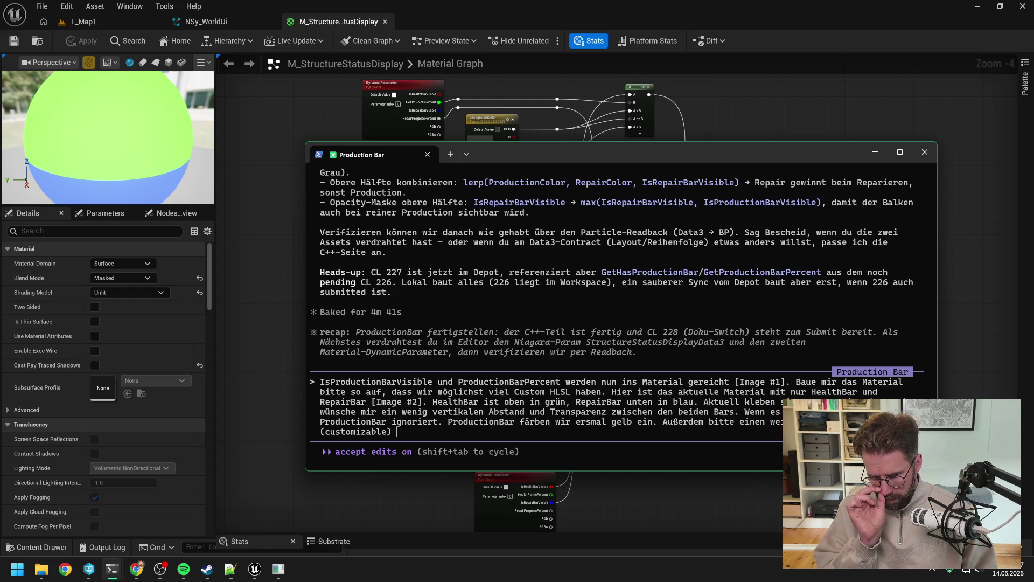
{"action": "type", "text": "pixelRand"}
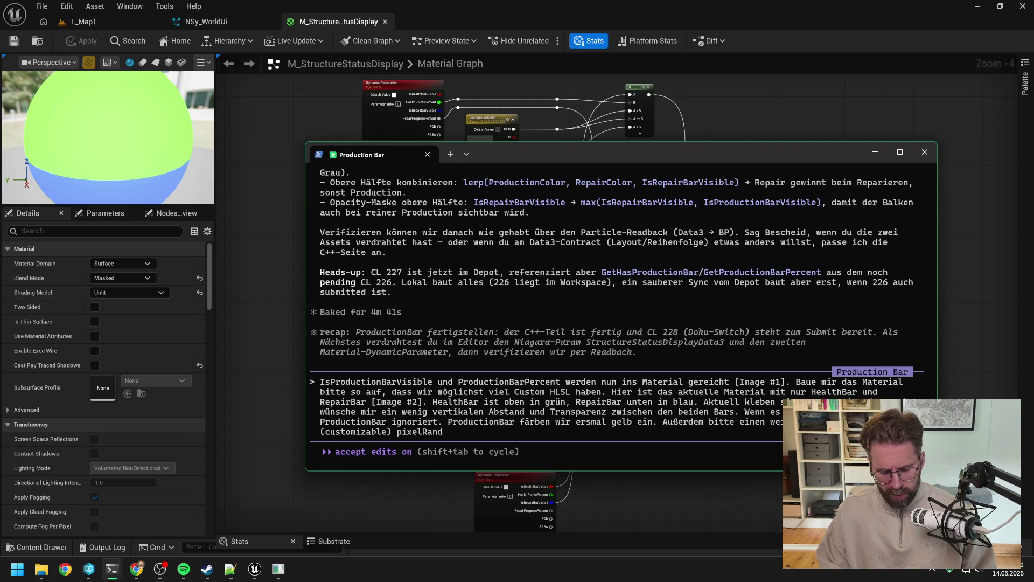
{"action": "type", "text": " um die jew"}
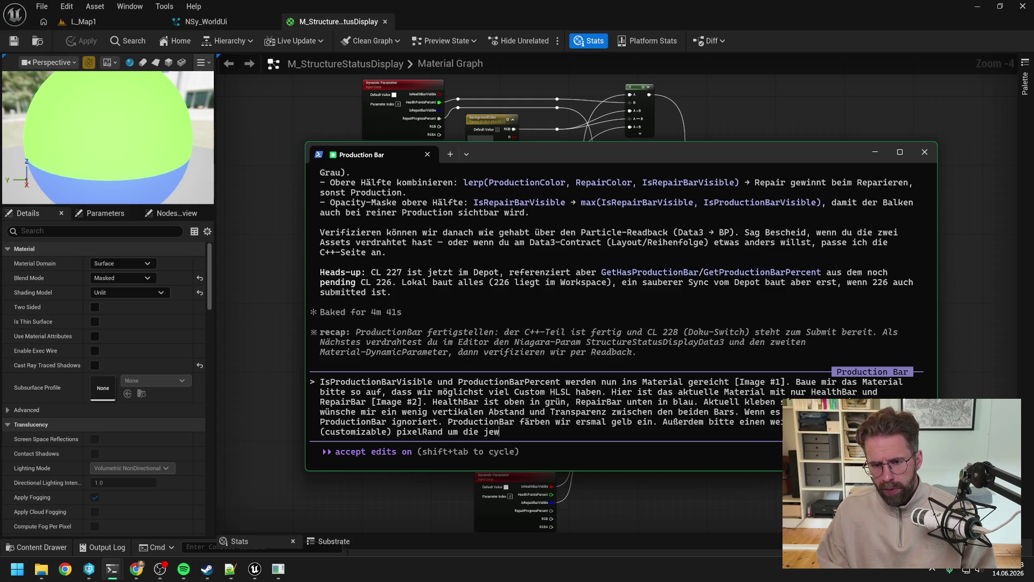
{"action": "type", "text": "eilige Bar"}
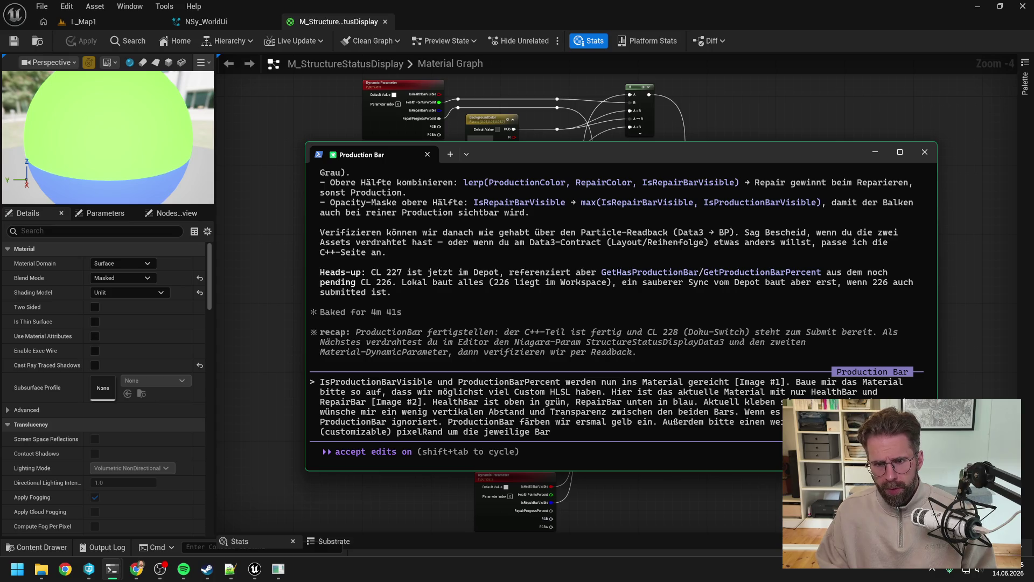
{"action": "type", "text": "."}
{"action": "key", "text": "Return"}
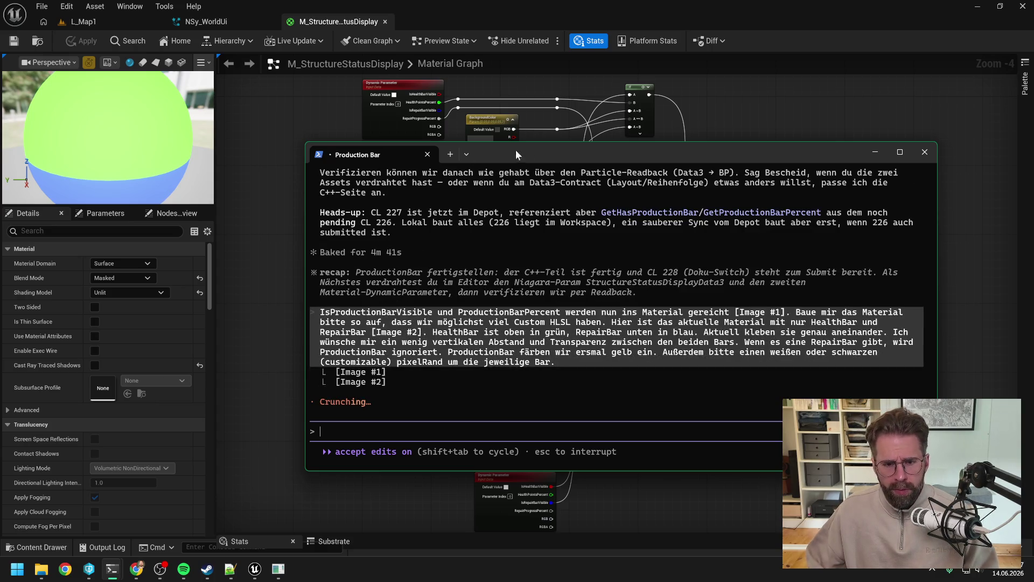
Bring the resource system session forward and read its p2.Cheat.InstantBuild and p2.Cheat.FreeBuild proposal
{"action": "mouse_move", "coordinate": [112, 569]}
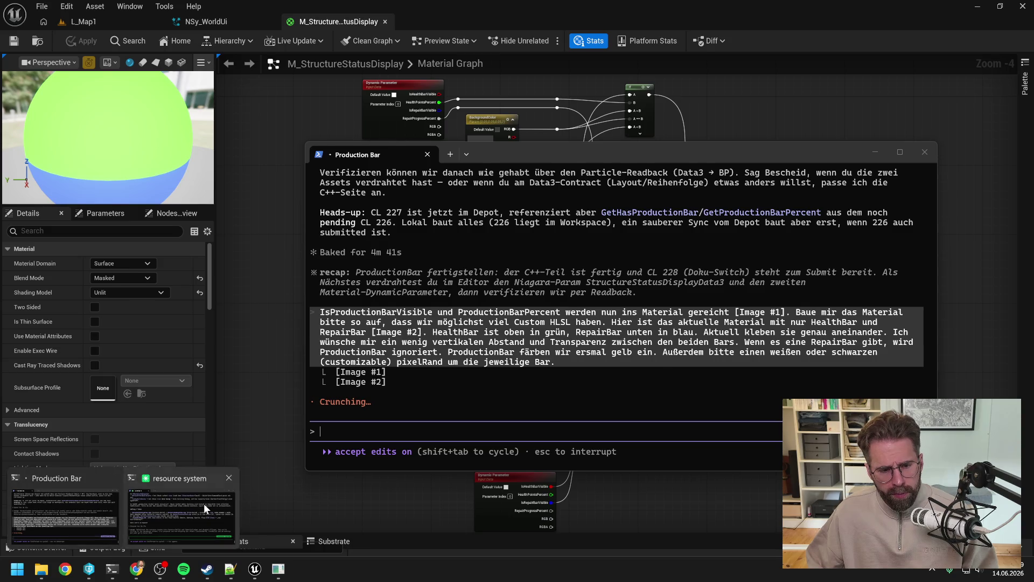
{"action": "left_click", "coordinate": [204, 503]}
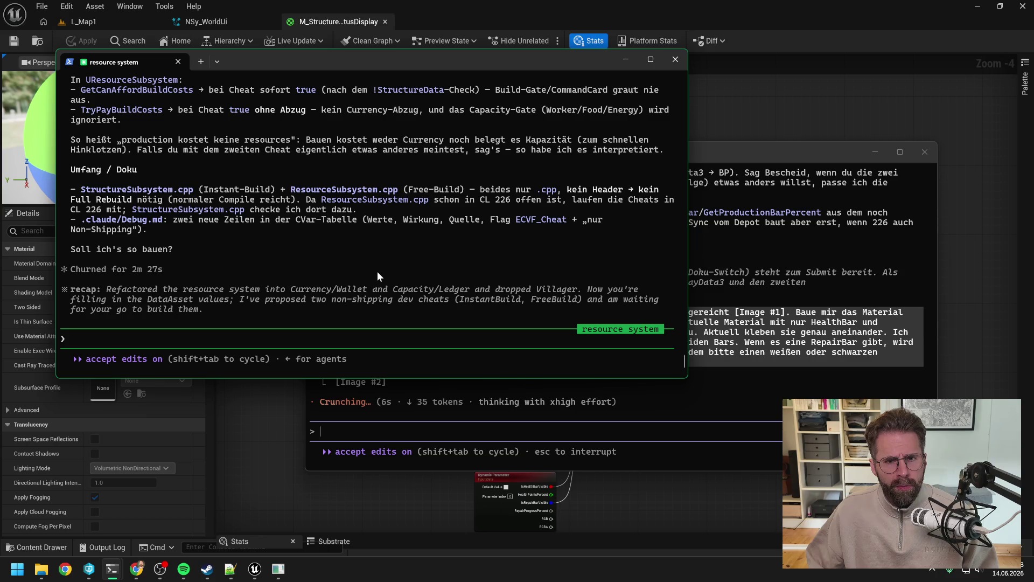
{"action": "scroll", "coordinate": [378, 273], "scroll_direction": "up", "scroll_amount": 1}
{"action": "scroll", "coordinate": [377, 274], "scroll_direction": "up", "scroll_amount": 3}
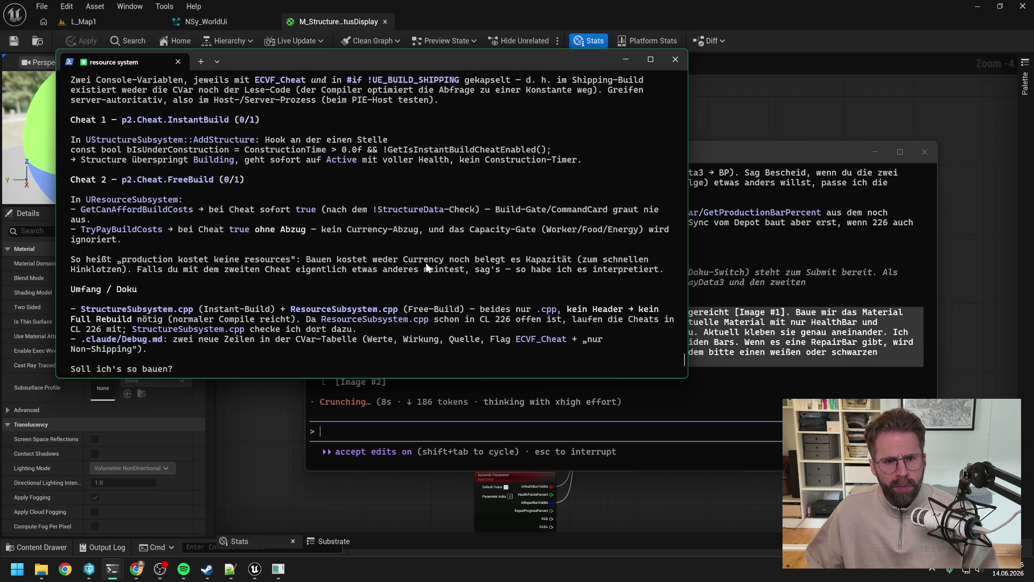
{"action": "scroll", "coordinate": [427, 267], "scroll_direction": "up", "scroll_amount": 5}
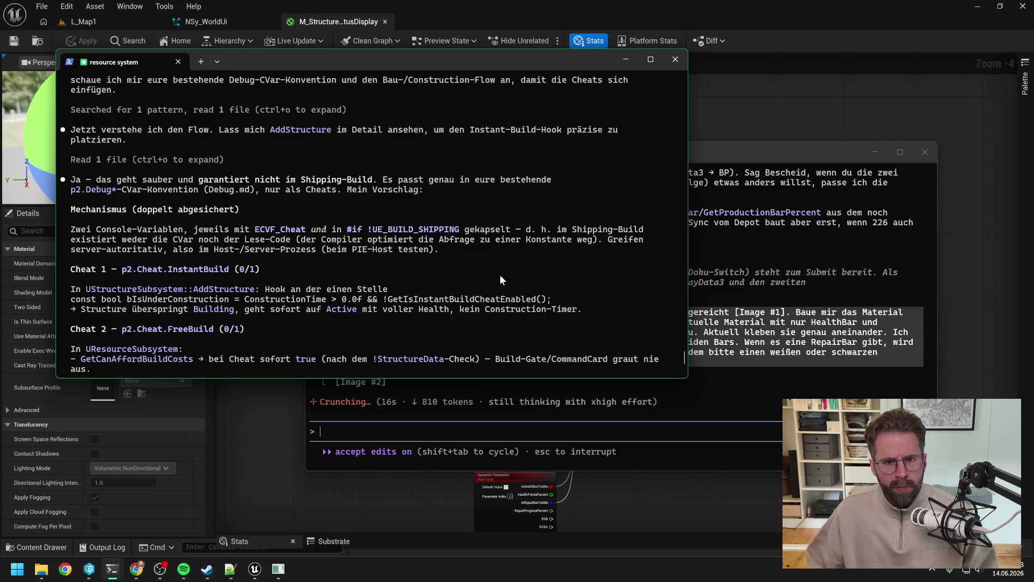
{"action": "scroll", "coordinate": [516, 260], "scroll_direction": "down", "scroll_amount": 2}
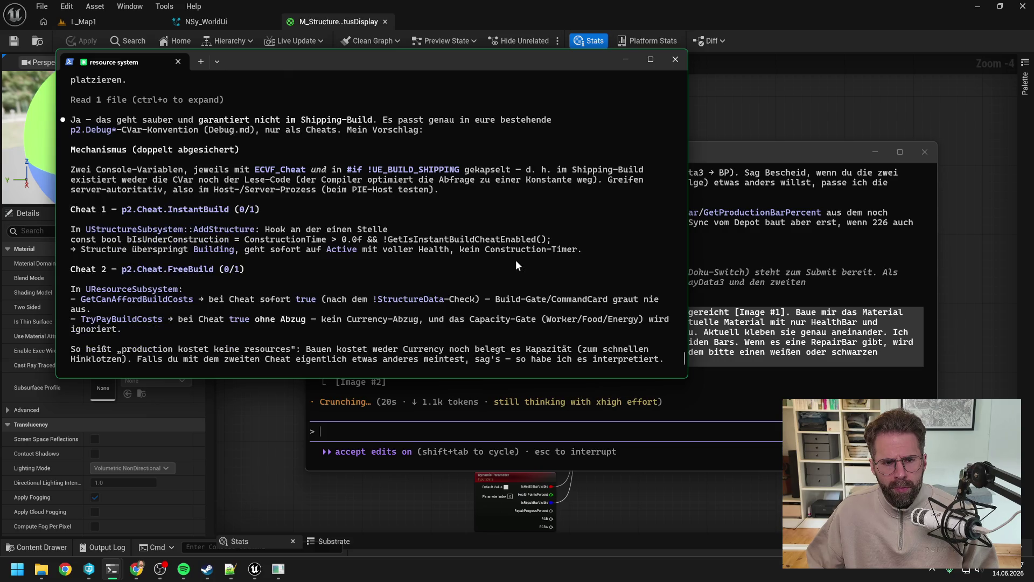
{"action": "scroll", "coordinate": [516, 260], "scroll_direction": "down", "scroll_amount": 2}
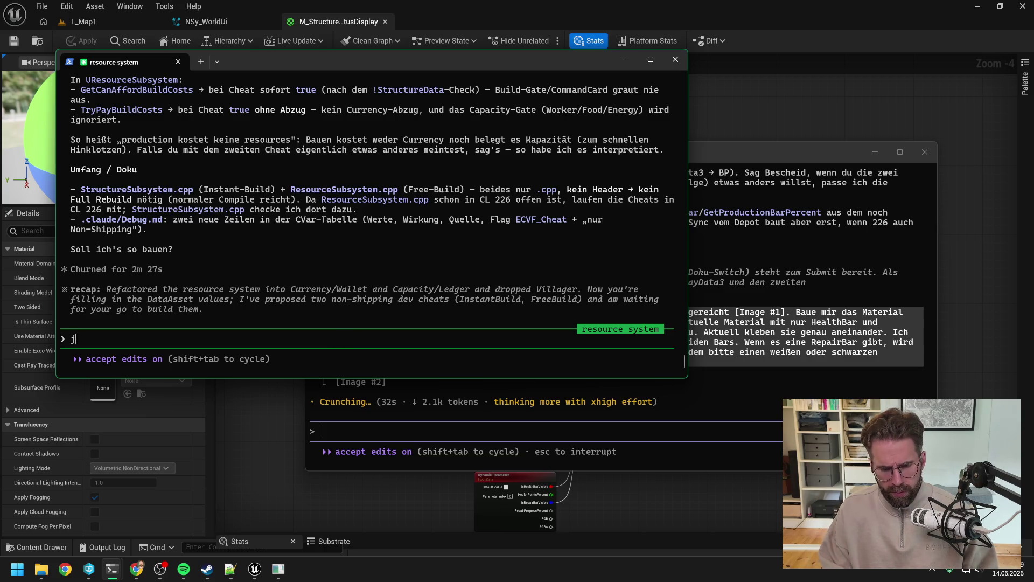
Reply 'ja' to approve the dev cheats, starting checkout of StructureSubsystem.cpp and Debug.md
{"action": "type", "text": "ja"}
{"action": "key", "text": "Return"}
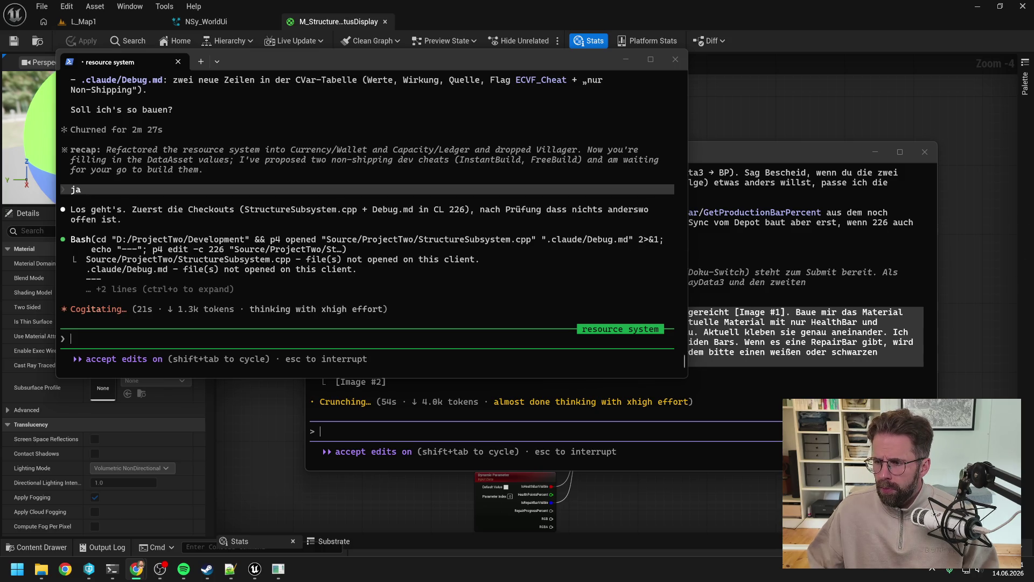
{"action": "left_click", "coordinate": [517, 371]}
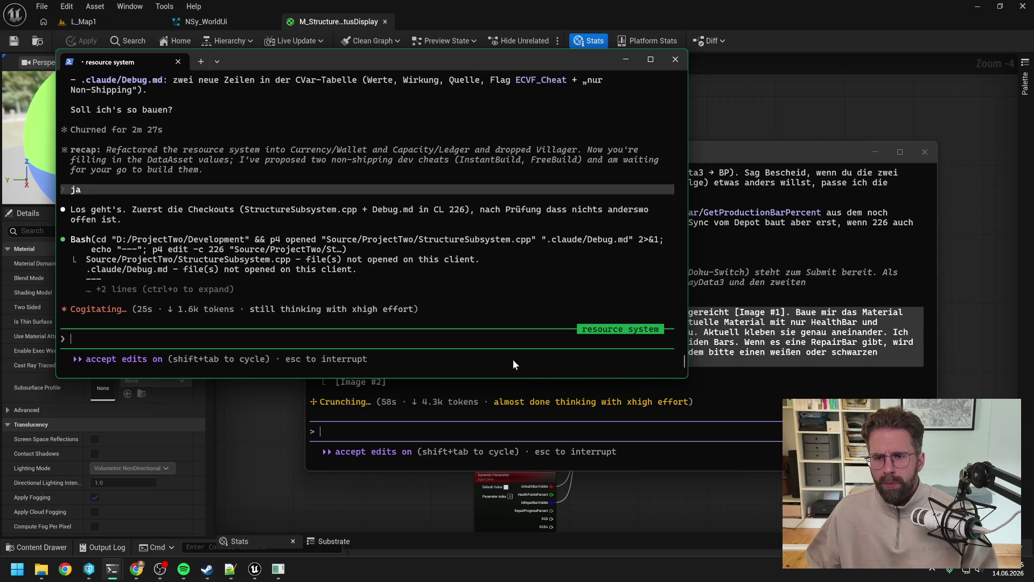
{"action": "left_click", "coordinate": [726, 156]}
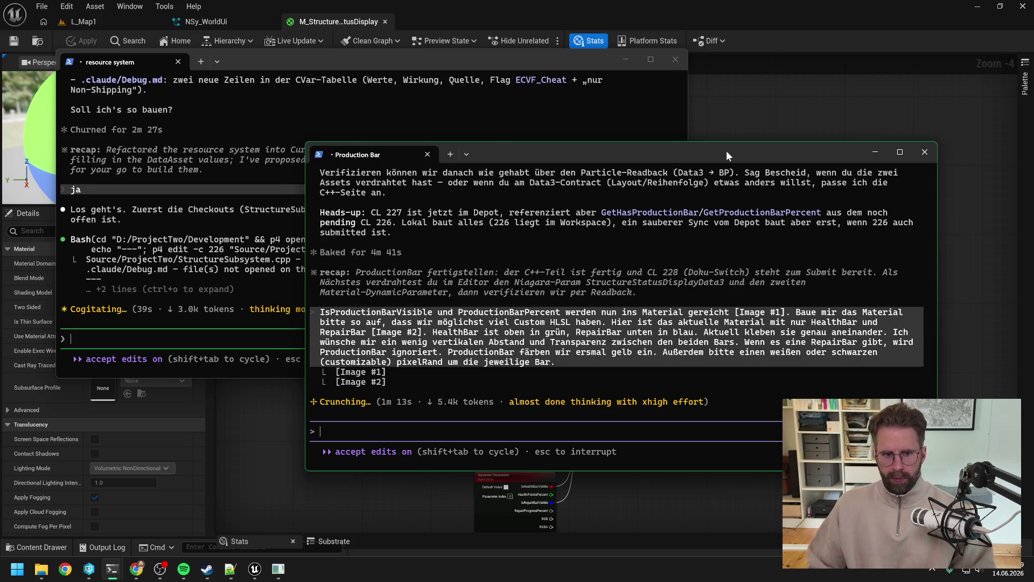
{"action": "left_click", "coordinate": [381, 59]}
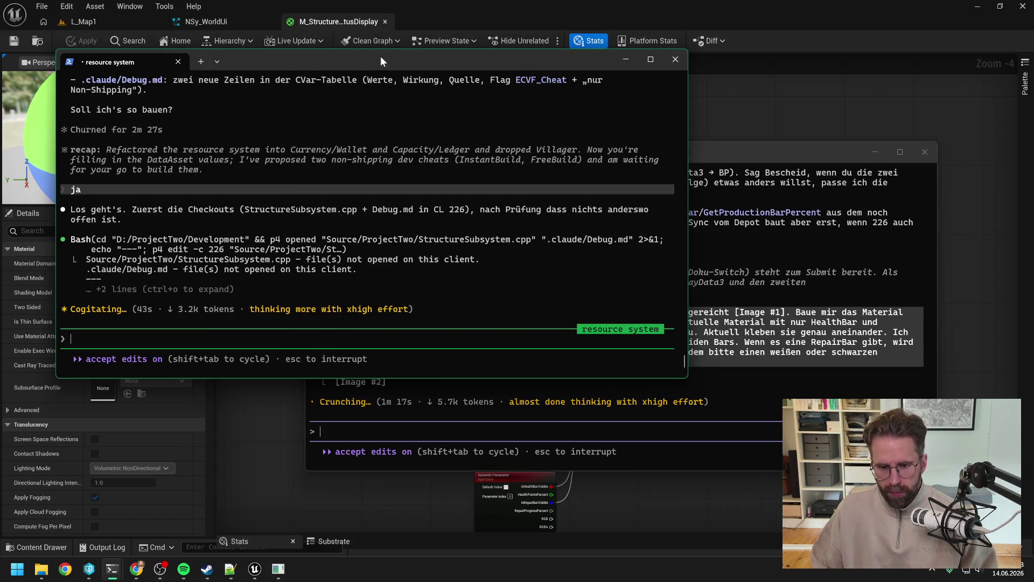
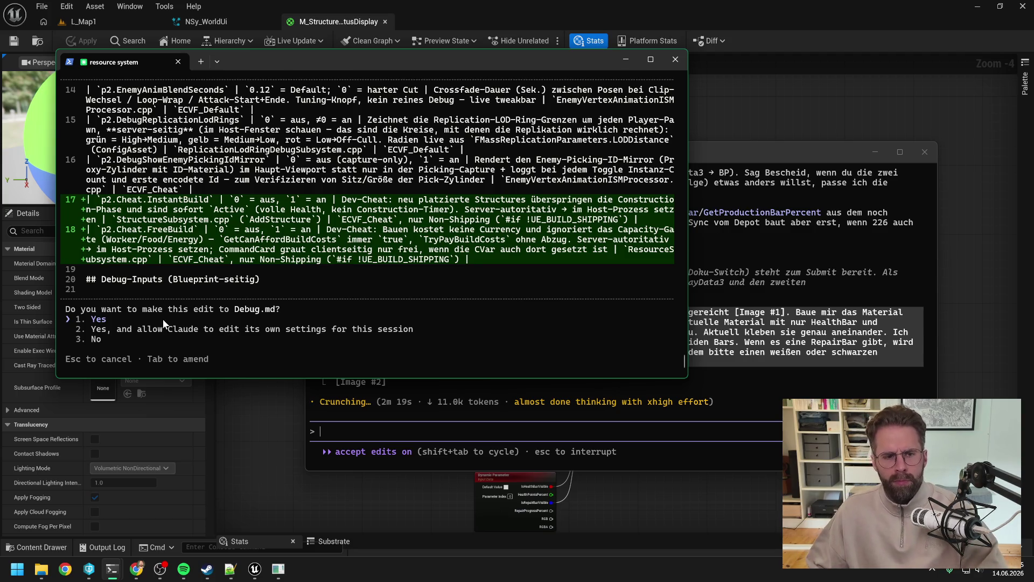
Accept the Debug.md edit and approve adding the dev cheats to changelist 226's description
{"action": "key", "text": "Return"}
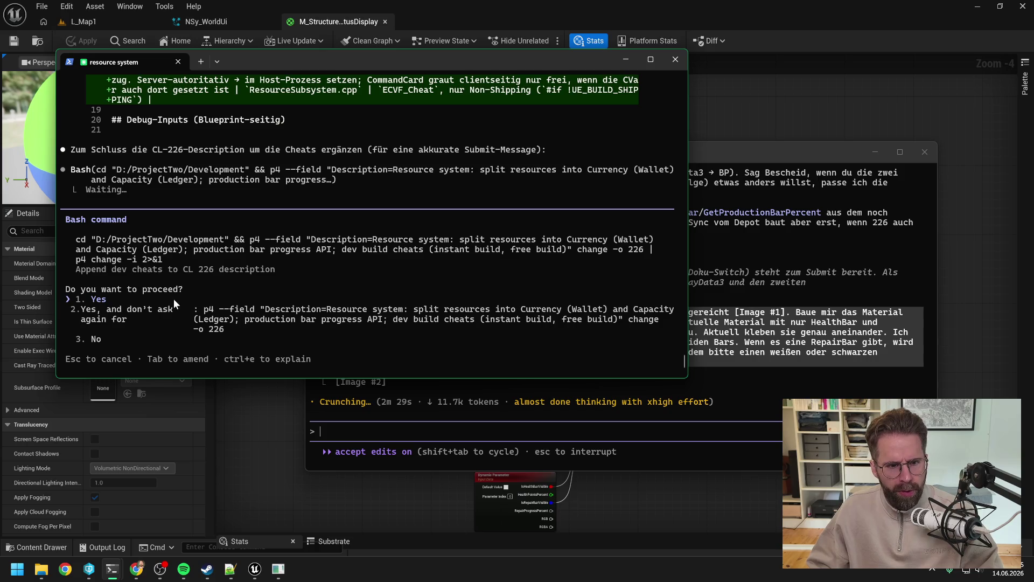
{"action": "key", "text": "Down"}
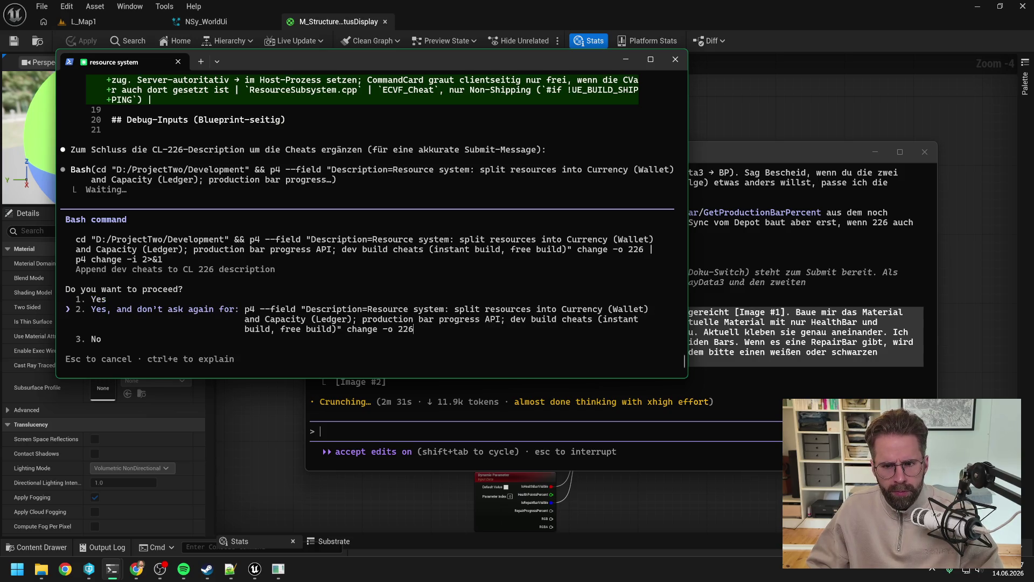
{"action": "key", "text": "Return"}
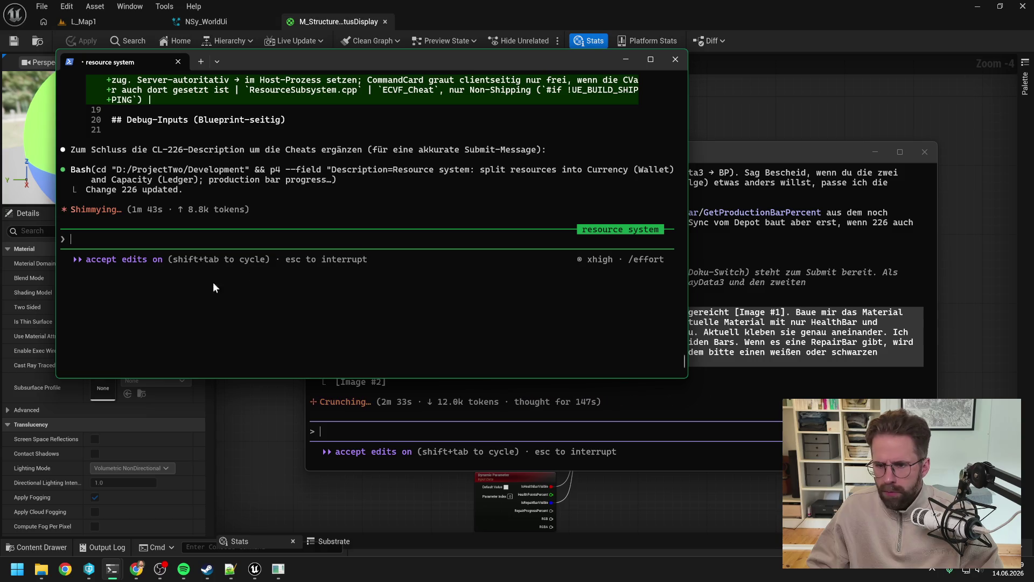
{"action": "left_click_drag", "start_coordinate": [714, 153], "coordinate": [732, 150]}
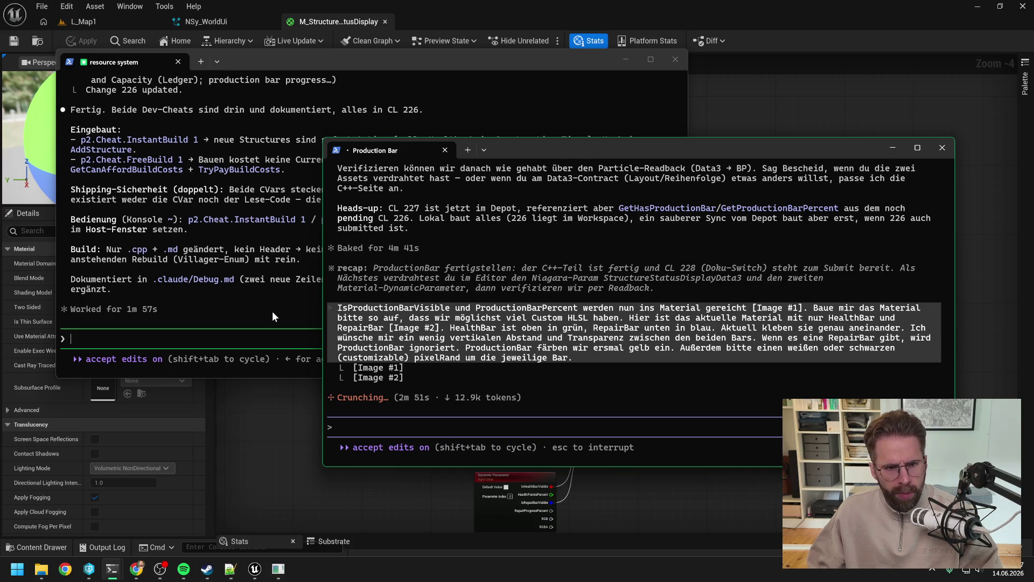
Copy 'p2.Cheat.FreeBuild 1' from the resource system session, then return to the material graph
{"action": "left_click", "coordinate": [273, 312]}
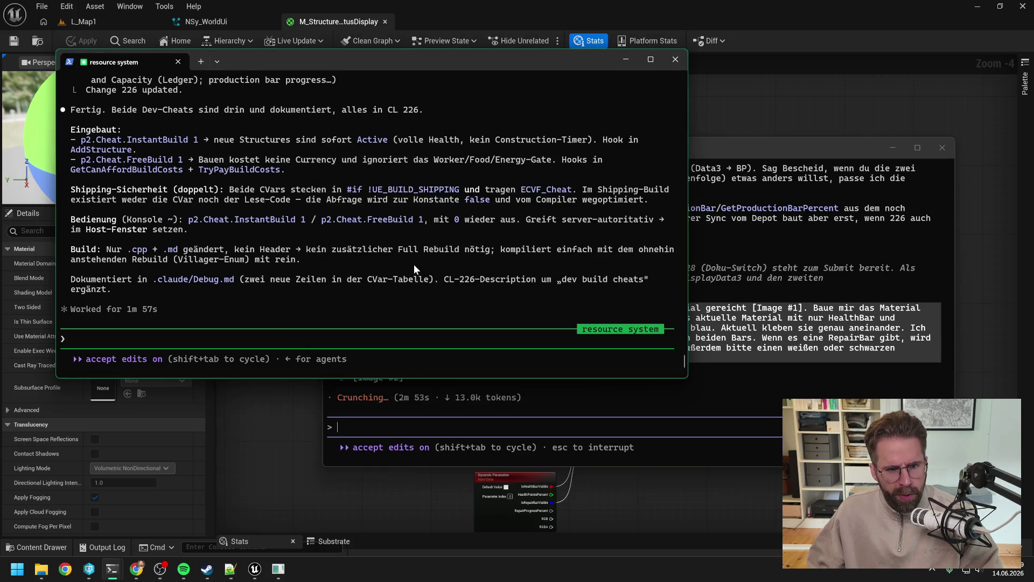
{"action": "left_click_drag", "start_coordinate": [791, 149], "coordinate": [827, 176]}
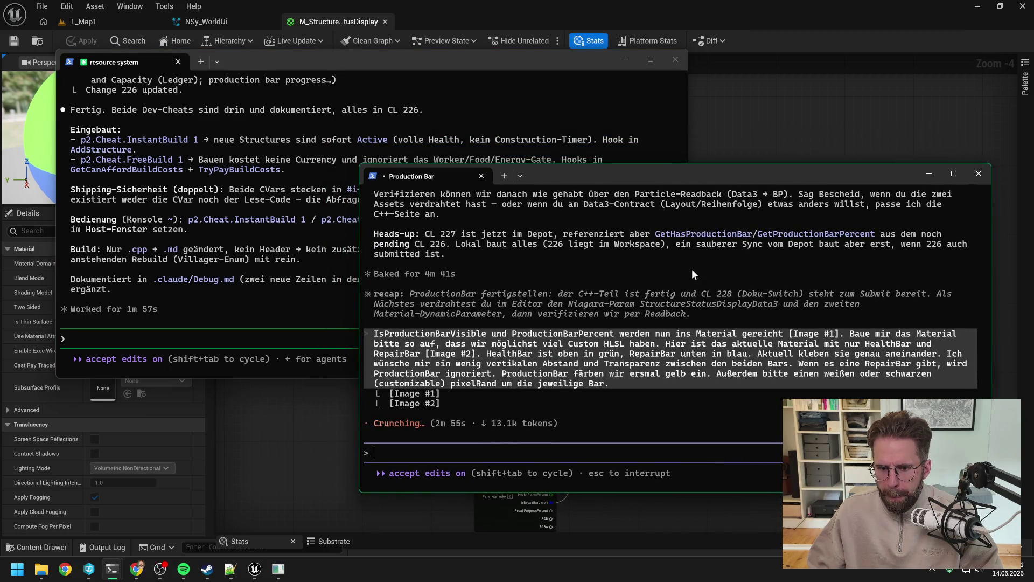
{"action": "left_click", "coordinate": [311, 261]}
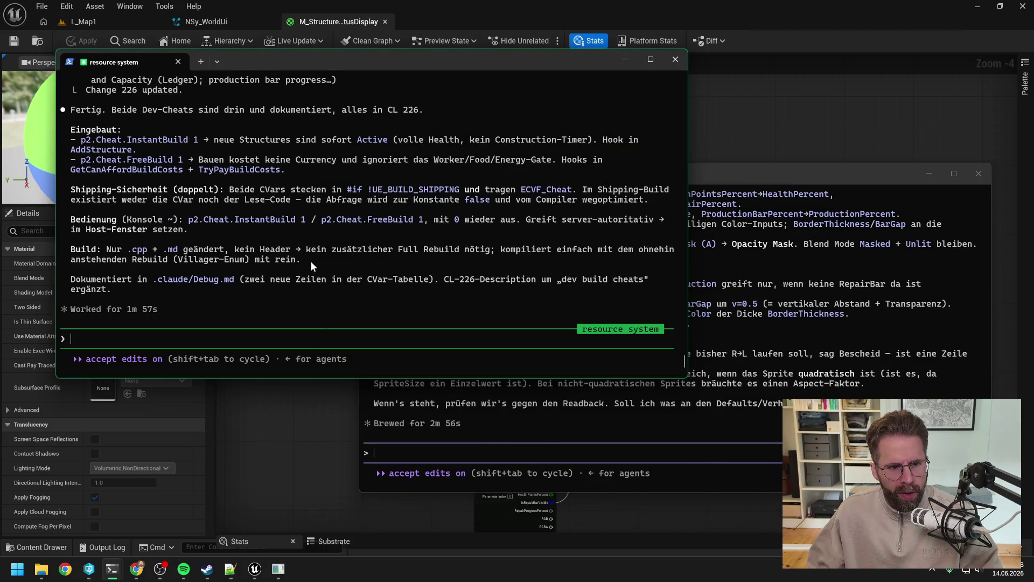
{"action": "scroll", "coordinate": [387, 250], "scroll_direction": "up", "scroll_amount": 2}
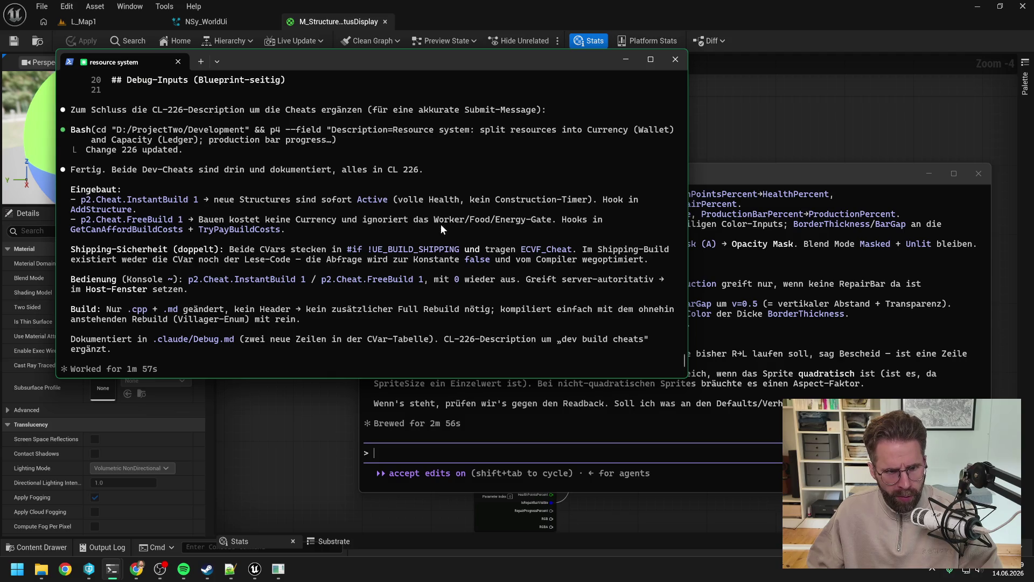
{"action": "scroll", "coordinate": [441, 225], "scroll_direction": "down", "scroll_amount": 1}
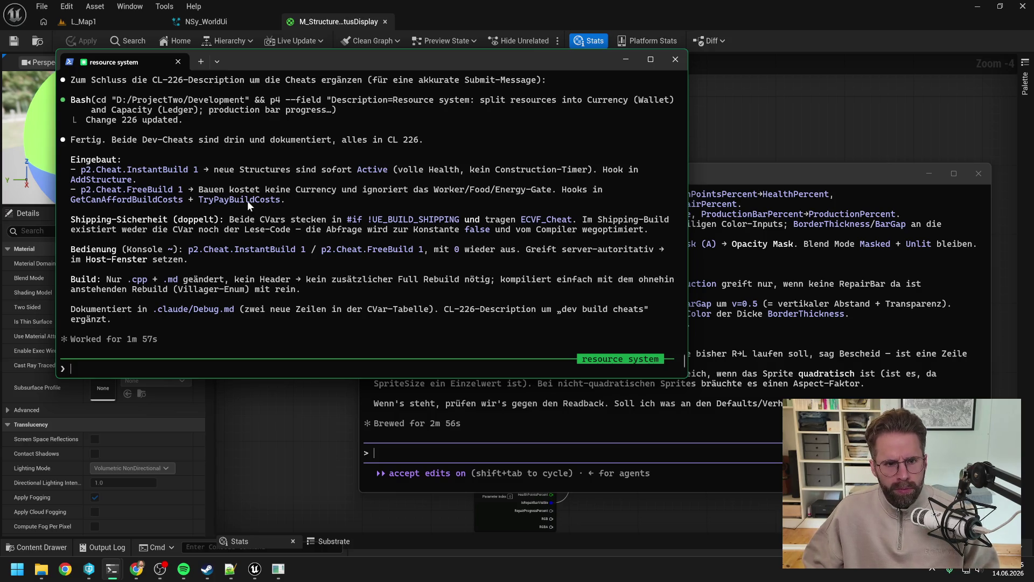
{"action": "left_click_drag", "start_coordinate": [183, 189], "coordinate": [84, 195]}
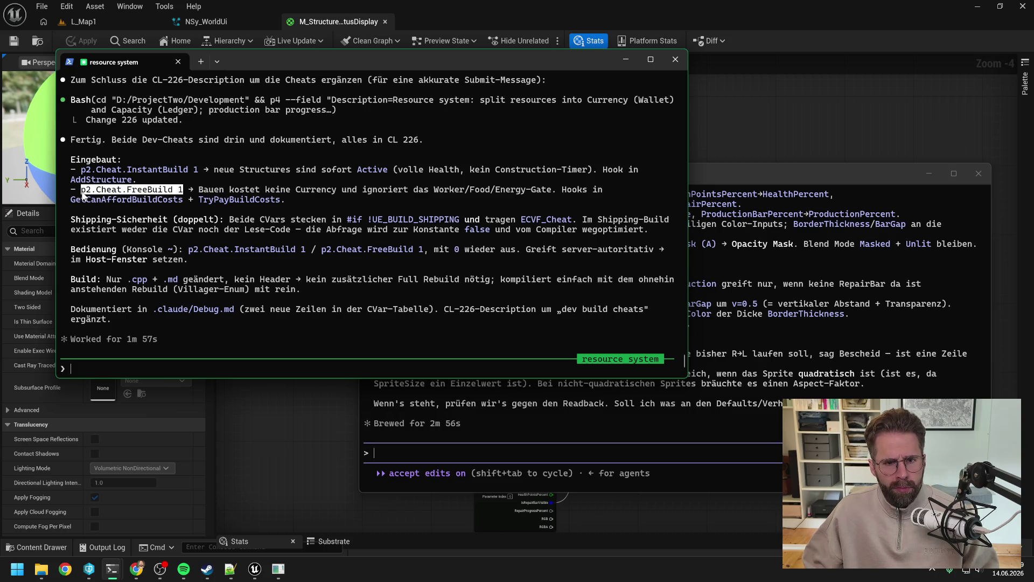
{"action": "key", "text": "ctrl+c"}
{"action": "left_click", "coordinate": [450, 21]}
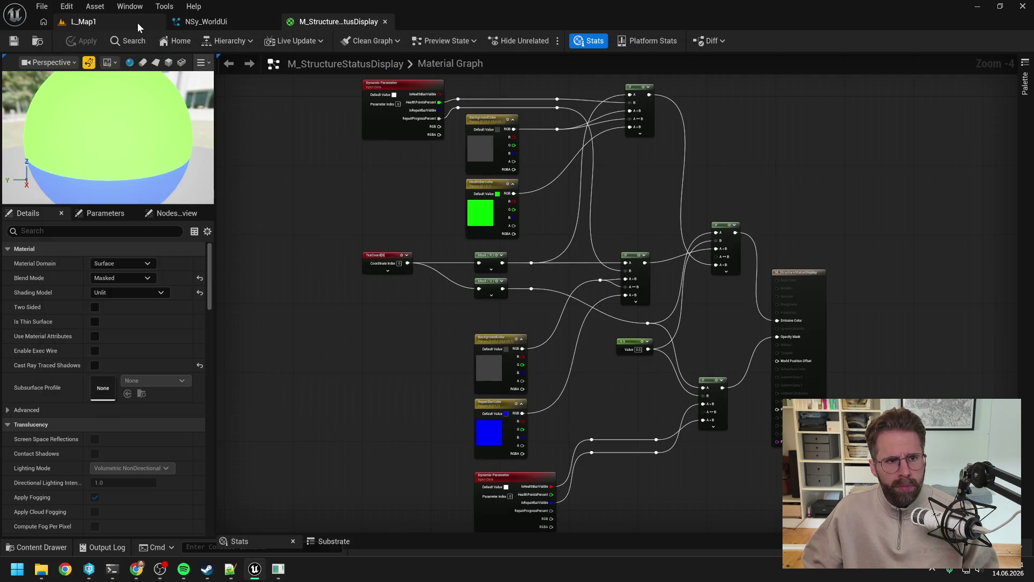
Close the Unreal Editor and open ProjectTwo.sln from the Development folder in Visual Studio
{"action": "left_click", "coordinate": [1023, 6]}
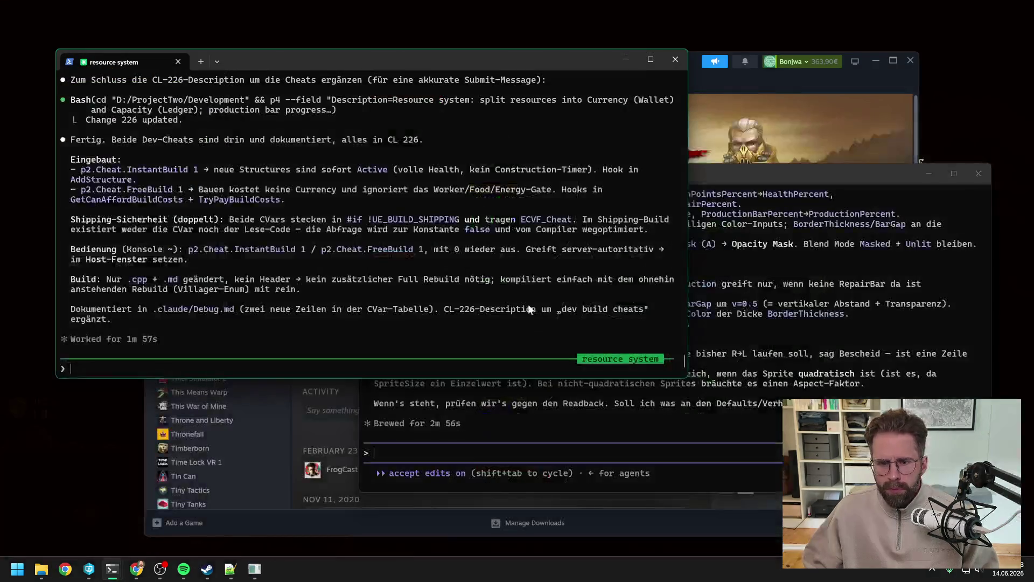
{"action": "left_click", "coordinate": [599, 404]}
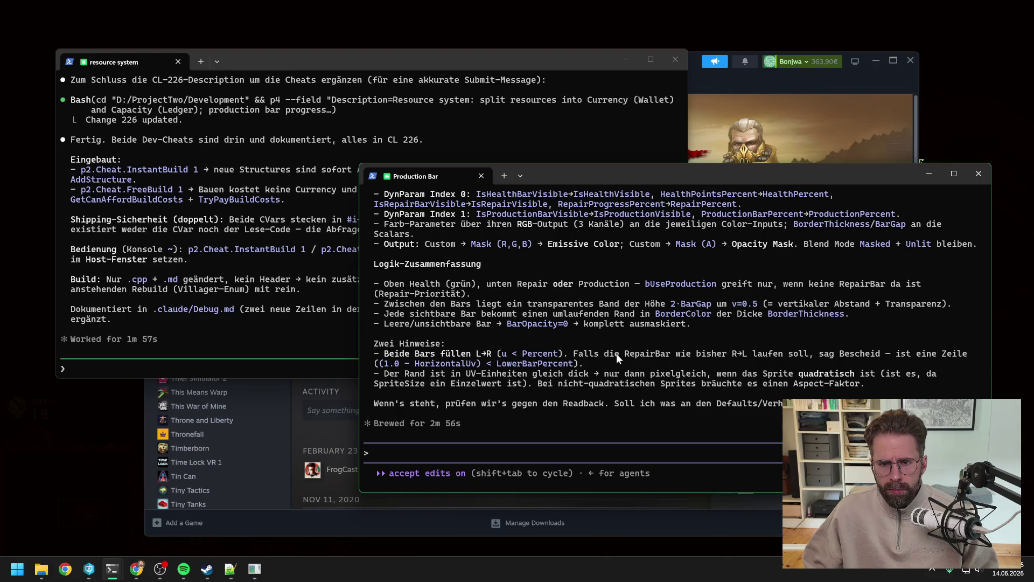
{"action": "left_click", "coordinate": [41, 569]}
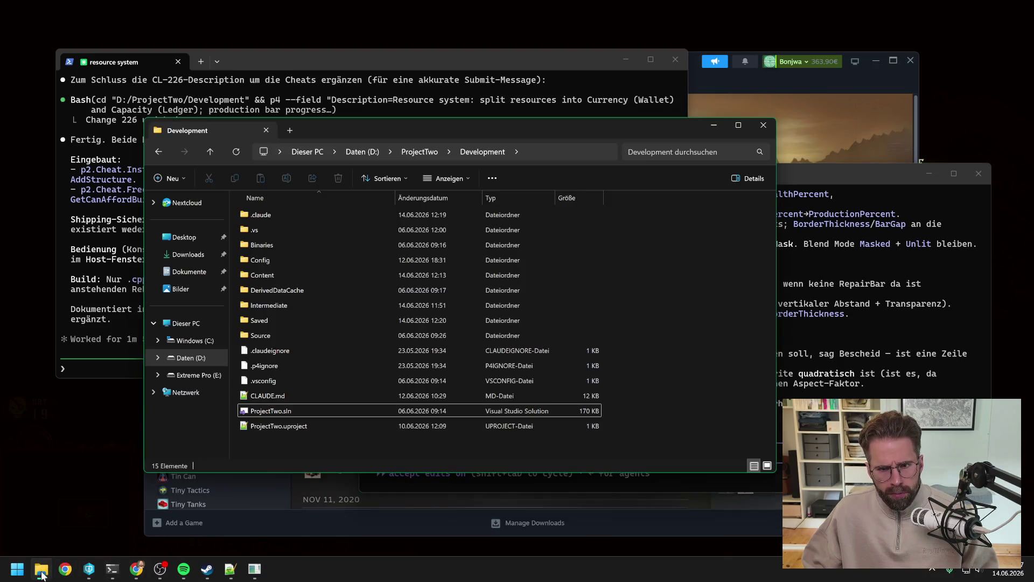
{"action": "double_click", "coordinate": [277, 411]}
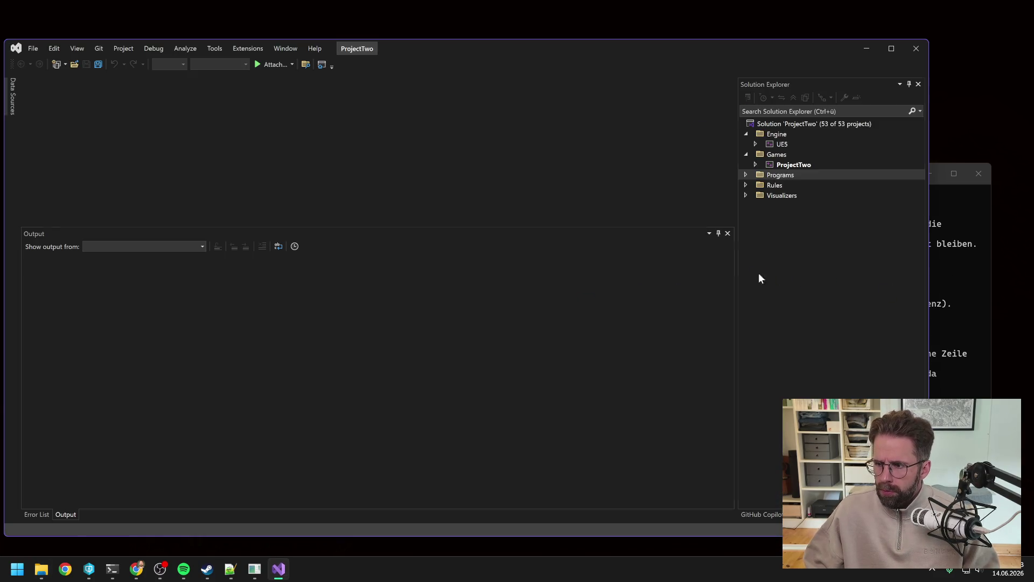
Rebuild the ProjectTwo project and close Visual Studio once the build succeeds
{"action": "right_click", "coordinate": [808, 164]}
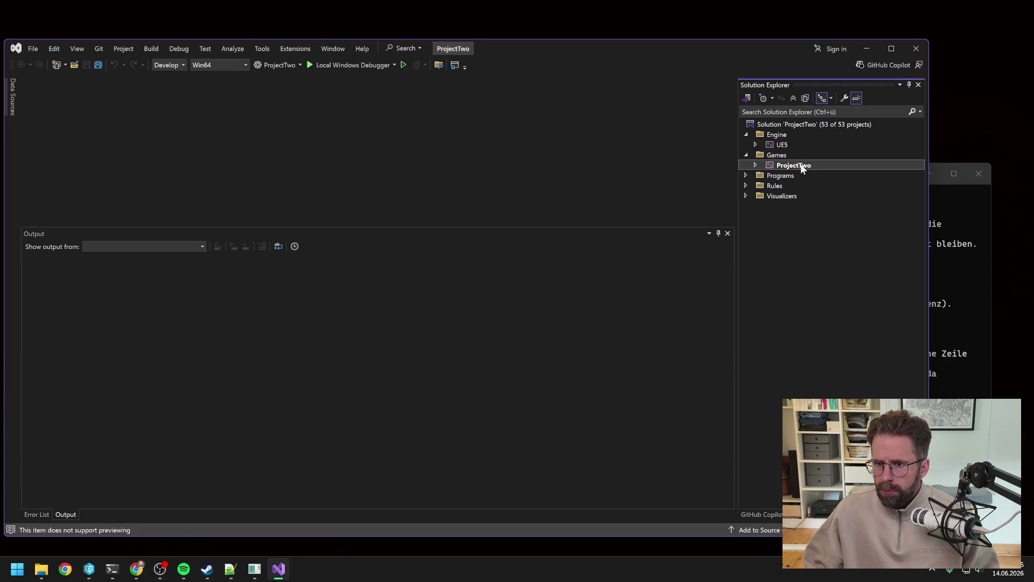
{"action": "left_click", "coordinate": [830, 138]}
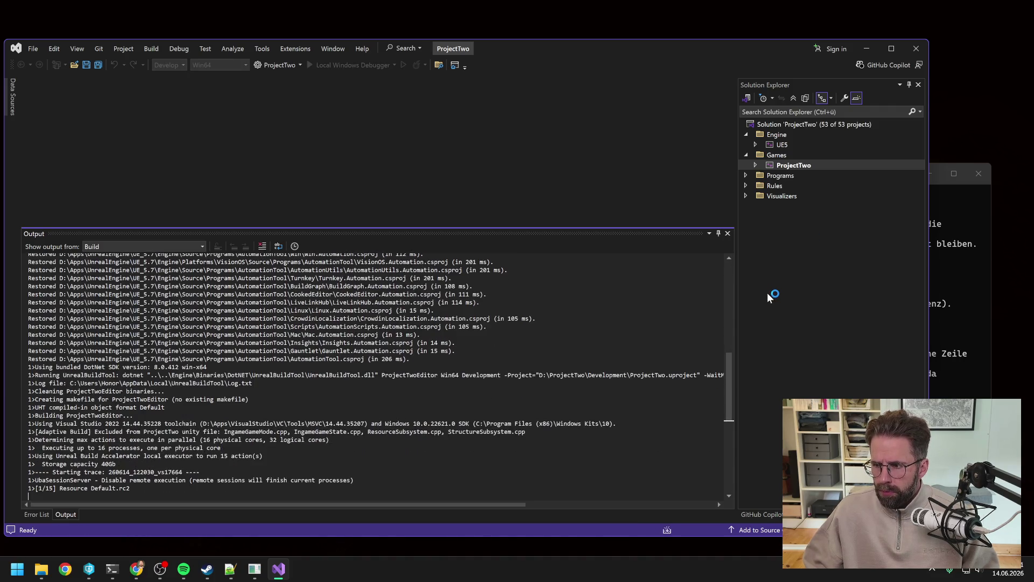
{"action": "scroll", "coordinate": [378, 371], "scroll_direction": "down", "scroll_amount": 5}
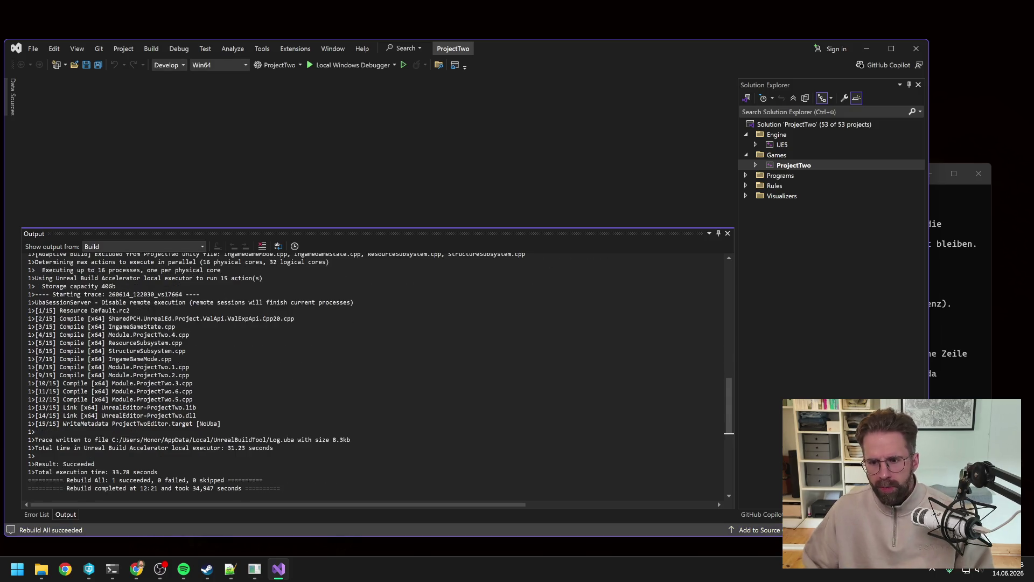
{"action": "scroll", "coordinate": [718, 501], "scroll_direction": "down", "scroll_amount": 2}
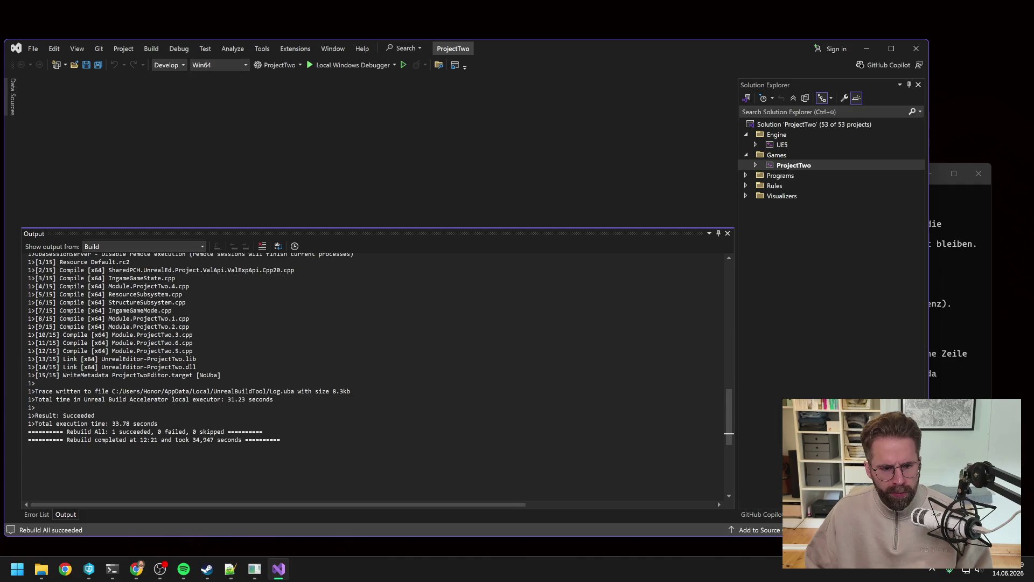
{"action": "left_click", "coordinate": [916, 49]}
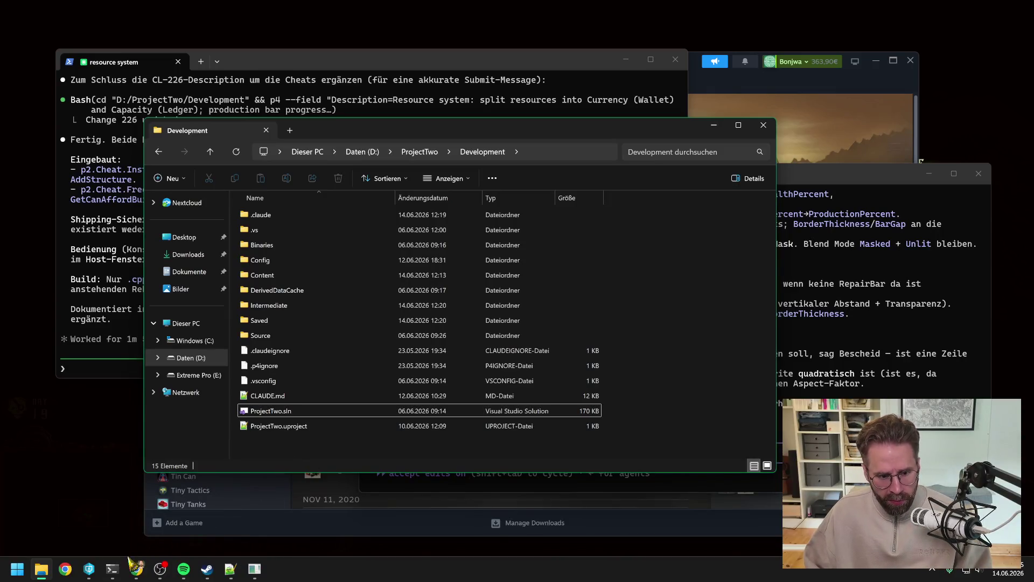
Check changelist 226 among P4V's pending changelists, then return to the reopened Unreal Editor
{"action": "left_click", "coordinate": [93, 565]}
{"action": "scroll", "coordinate": [413, 337], "scroll_direction": "down", "scroll_amount": 1}
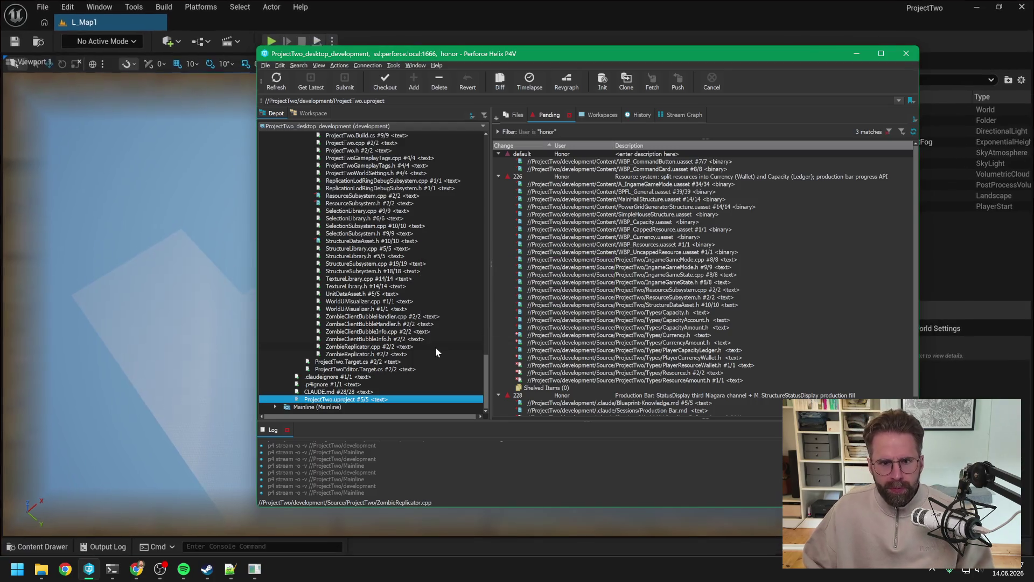
{"action": "left_click", "coordinate": [562, 21]}
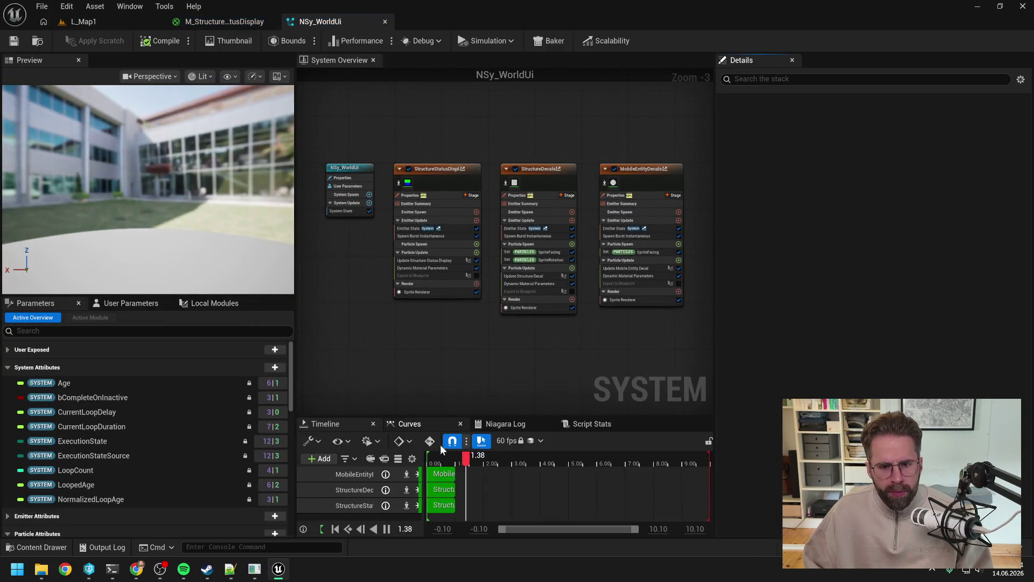
Pause the NSy_WorldUi Niagara preview at time 0.57
{"action": "left_click", "coordinate": [443, 463]}
{"action": "left_click", "coordinate": [525, 352]}
{"action": "key", "text": "Home"}
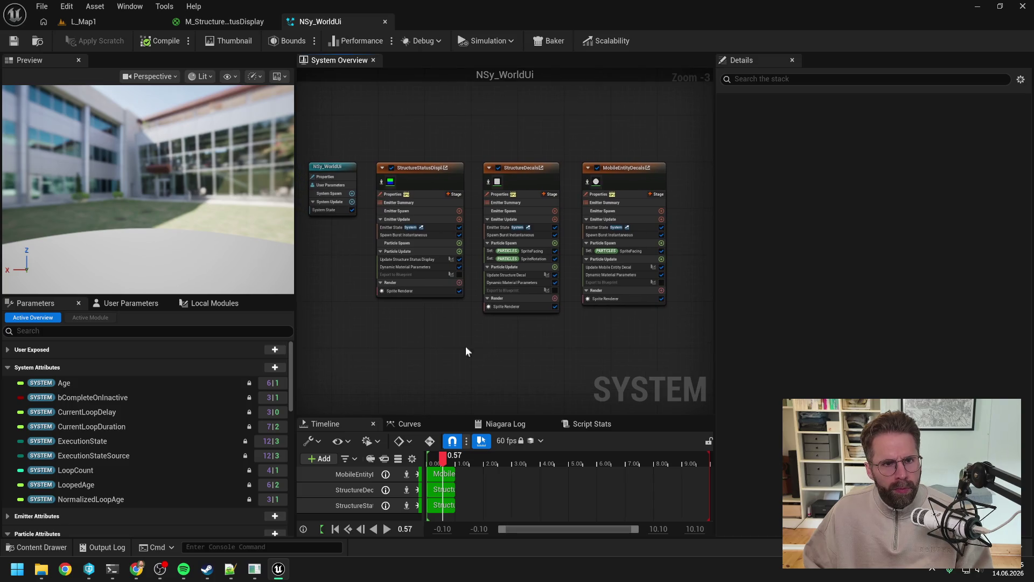
Look over the M_StructureStatusDisplay parameter nodes, then start Play-in-Editor on L_Map1
{"action": "left_click", "coordinate": [220, 18]}
{"action": "scroll", "coordinate": [417, 203], "scroll_direction": "down", "scroll_amount": 1}
{"action": "mouse_move", "coordinate": [417, 202]}
{"action": "left_mouse_down"}
{"action": "mouse_move", "coordinate": [613, 240]}
{"action": "mouse_move", "coordinate": [573, 229]}
{"action": "mouse_move", "coordinate": [578, 240]}
{"action": "mouse_move", "coordinate": [594, 224]}
{"action": "left_mouse_up"}
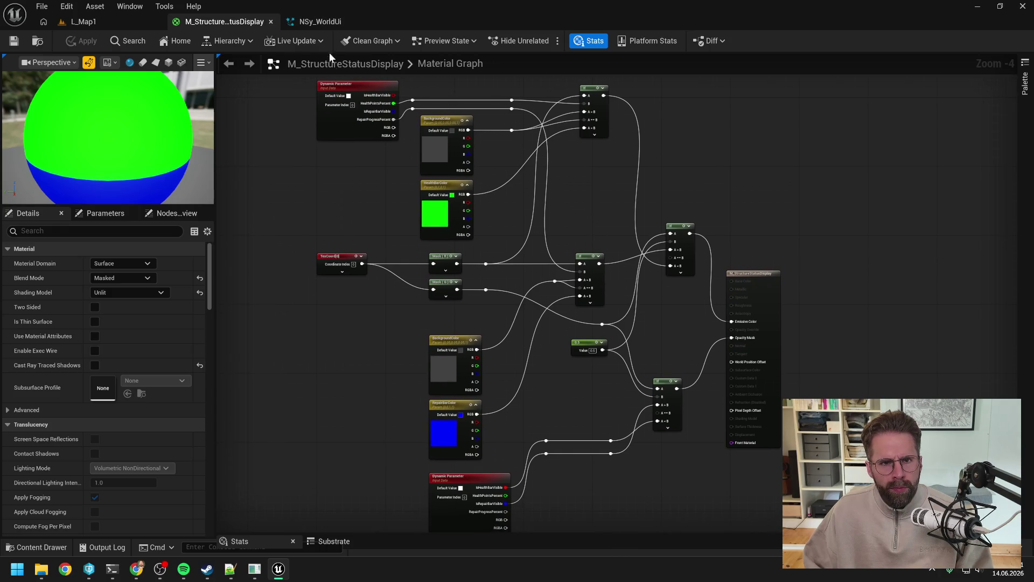
{"action": "left_click", "coordinate": [329, 23]}
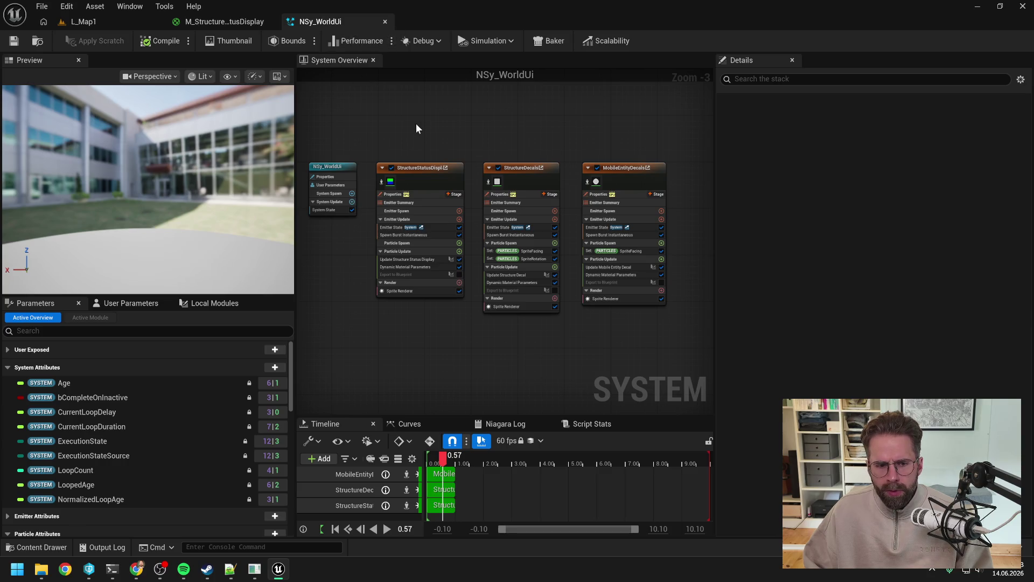
{"action": "left_click", "coordinate": [234, 19]}
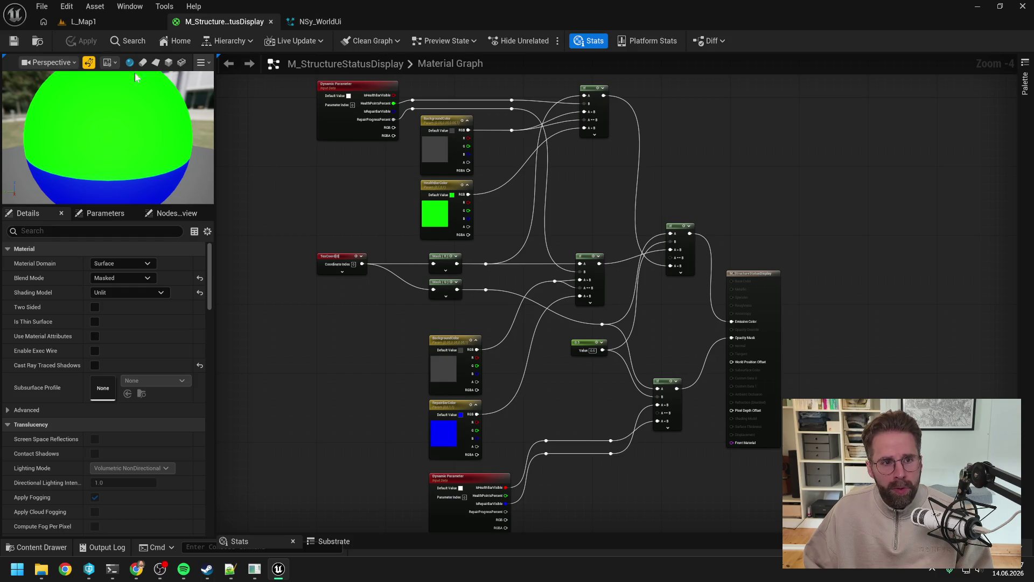
{"action": "left_click", "coordinate": [80, 22]}
{"action": "left_click", "coordinate": [270, 42]}
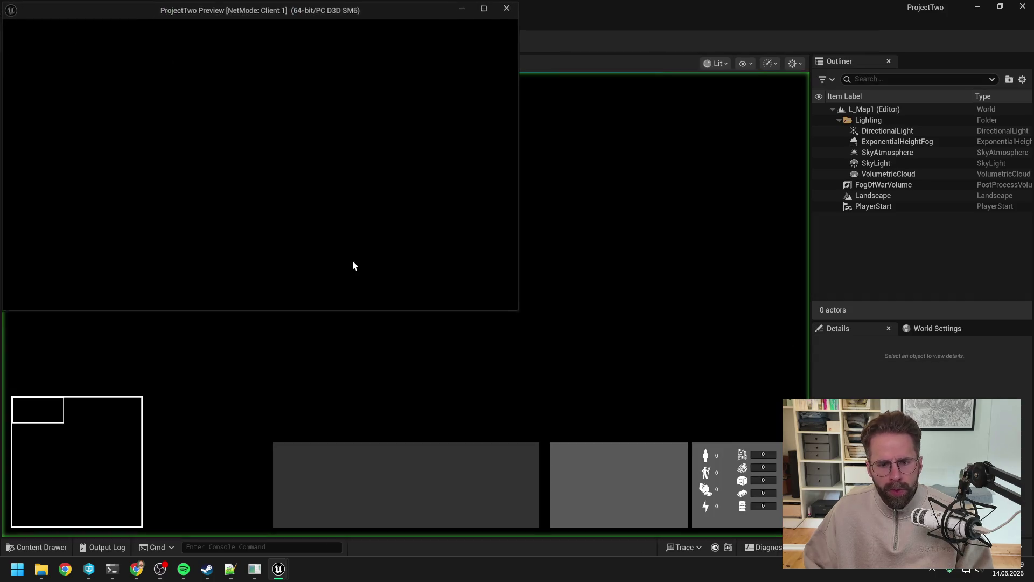
Run the 'p2.Cheat.FreeBuild 1' cheat in the game console
{"action": "key", "text": "alt+Tab"}
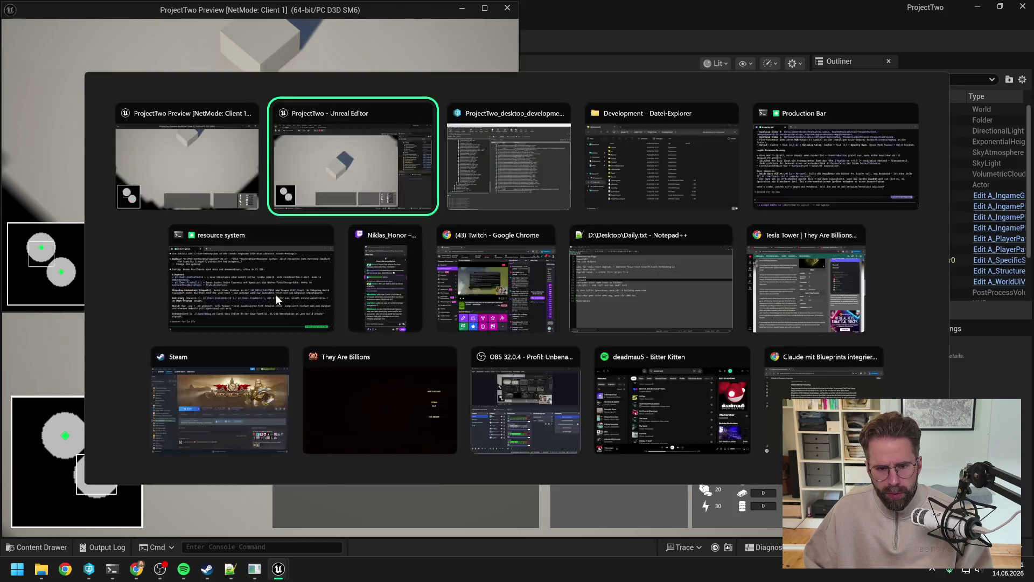
{"action": "left_click", "coordinate": [246, 546]}
{"action": "key", "text": "Up"}
{"action": "key", "text": "Return"}
From the Main Hall, place a power grid generator and five transmitters around it
{"action": "left_click", "coordinate": [398, 296]}
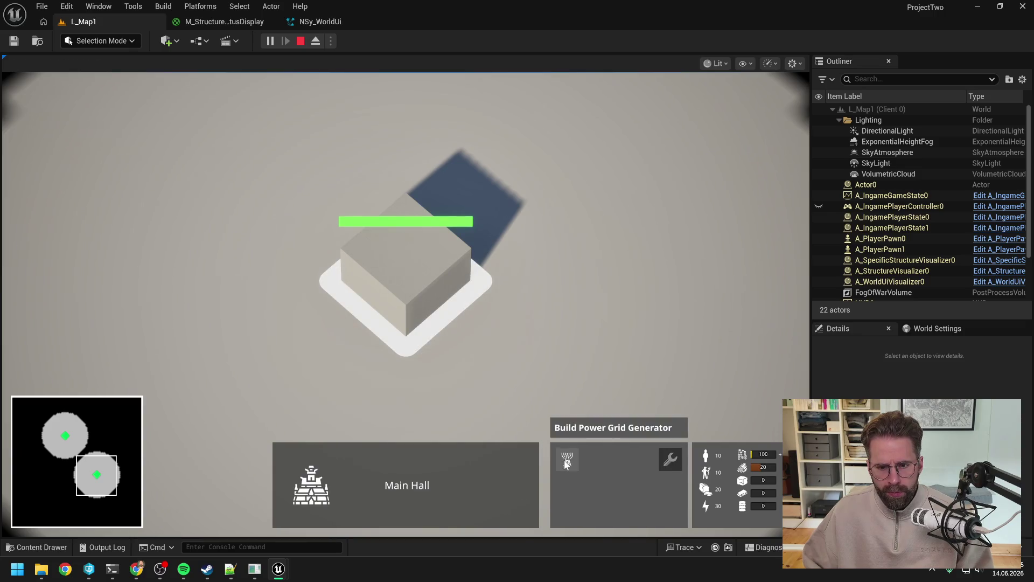
{"action": "left_click", "coordinate": [568, 459]}
{"action": "left_click", "coordinate": [628, 339]}
{"action": "left_click", "coordinate": [604, 168]}
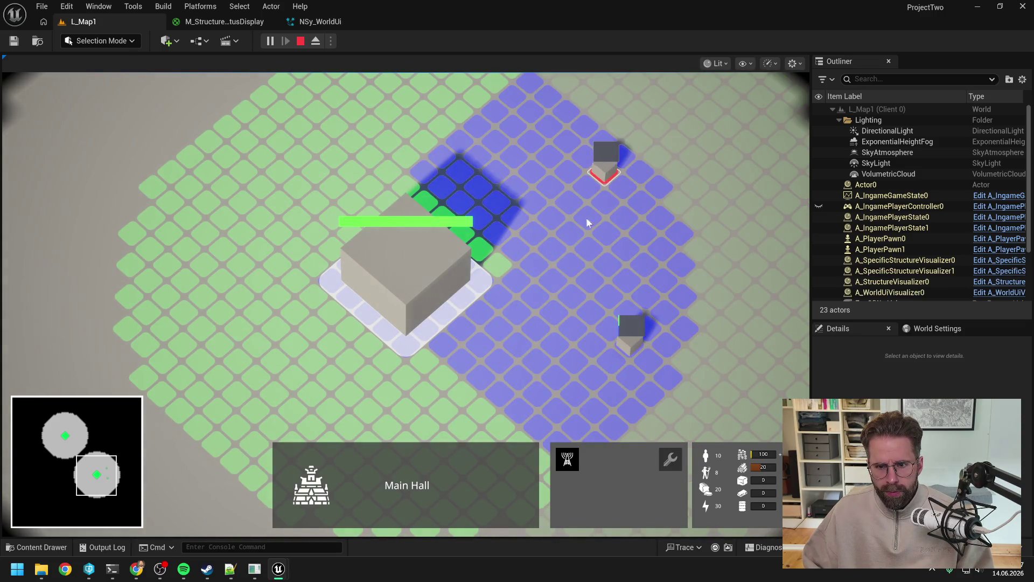
{"action": "scroll", "coordinate": [576, 224], "scroll_direction": "down", "scroll_amount": 3}
{"action": "left_click", "coordinate": [421, 153]}
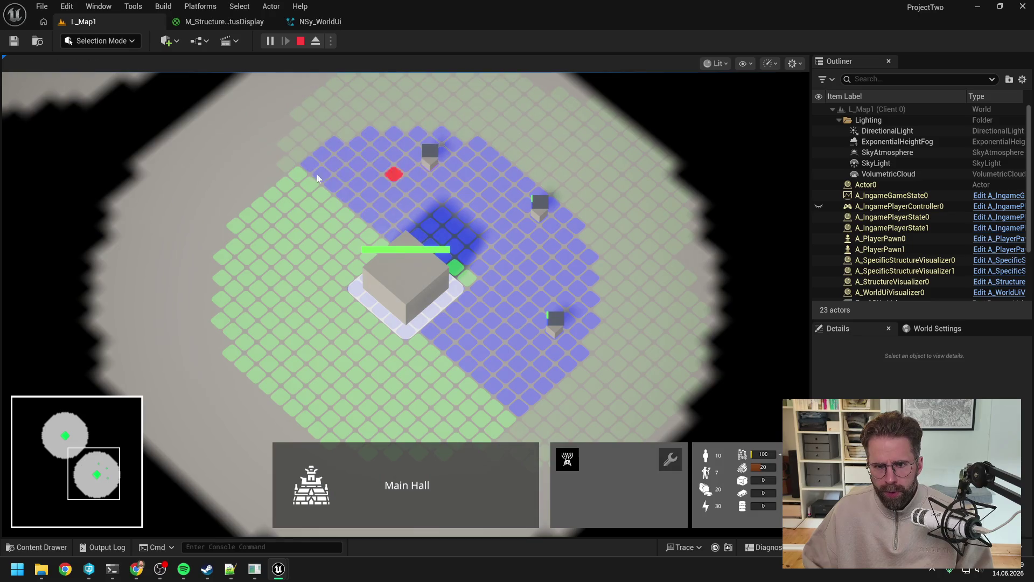
{"action": "left_click", "coordinate": [275, 172]}
{"action": "left_click", "coordinate": [225, 277]}
{"action": "right_click", "coordinate": [319, 324]}
Switch over to the Production Bar terminal session
{"action": "key", "text": "alt+Tab"}
{"action": "mouse_move", "coordinate": [113, 568]}
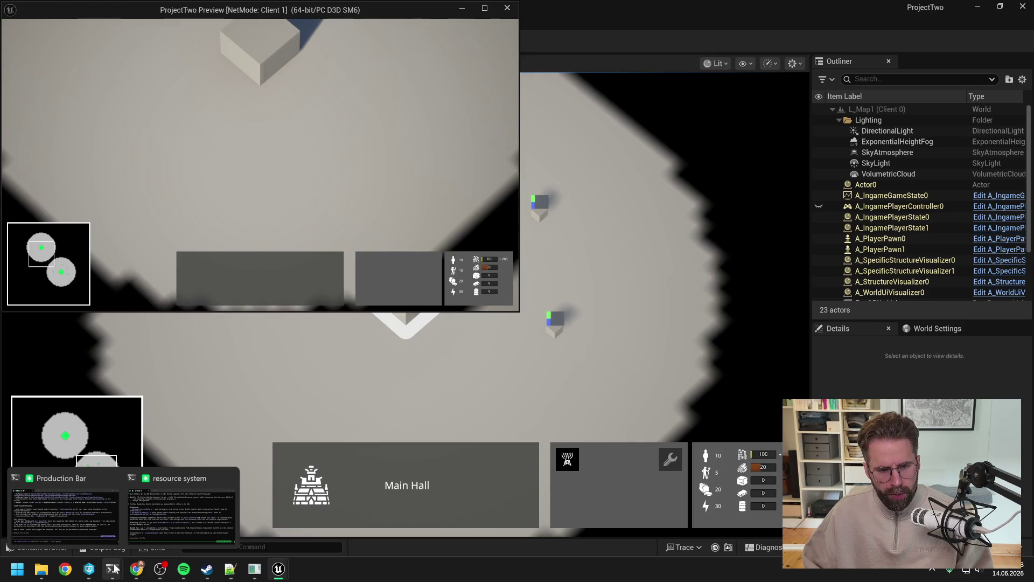
{"action": "left_click", "coordinate": [71, 507]}
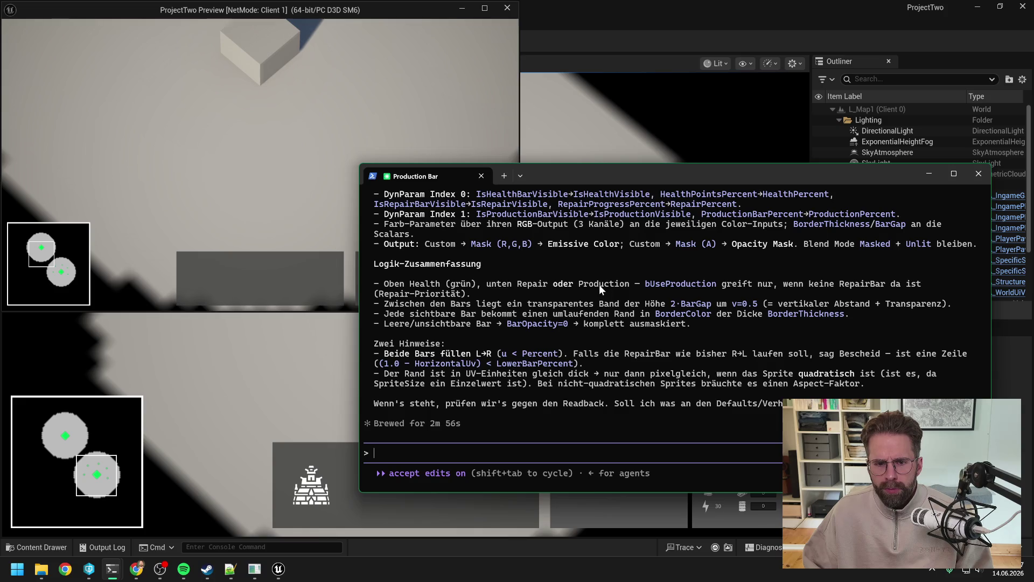
Scroll through the Production Bar session's reply about the bar-drawing code
{"action": "scroll", "coordinate": [599, 286], "scroll_direction": "up", "scroll_amount": 5}
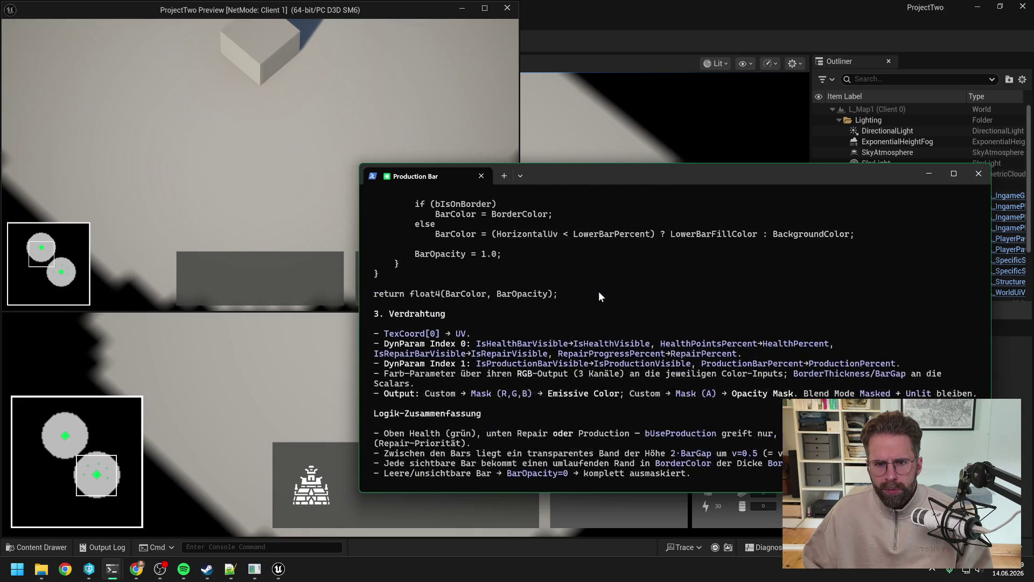
{"action": "scroll", "coordinate": [599, 292], "scroll_direction": "up", "scroll_amount": 3}
{"action": "scroll", "coordinate": [599, 295], "scroll_direction": "down", "scroll_amount": 8}
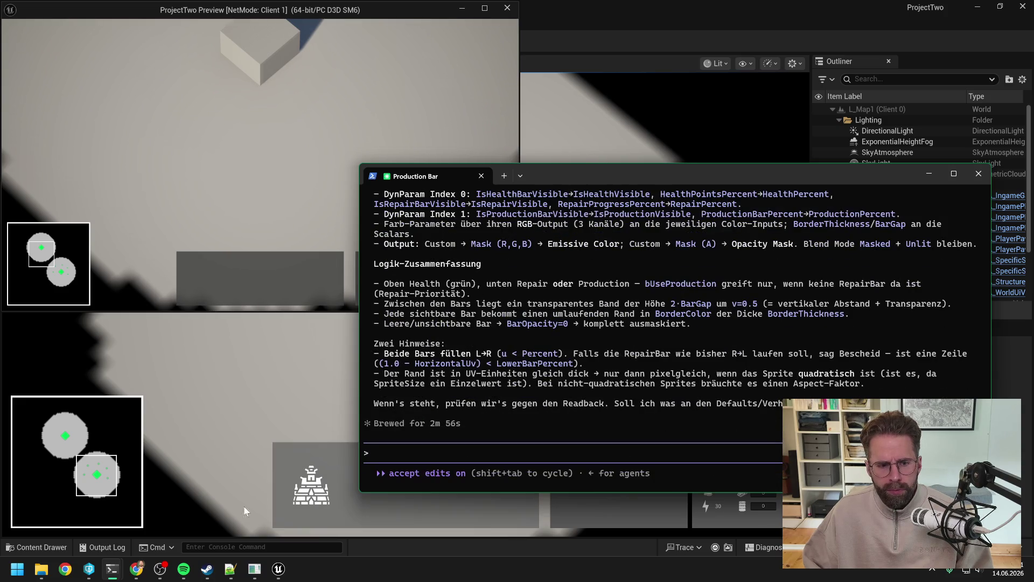
Copy 'p2.Cheat.InstantBuild 1' from the resource system session and return to the game console
{"action": "mouse_move", "coordinate": [112, 568]}
{"action": "left_click", "coordinate": [178, 485]}
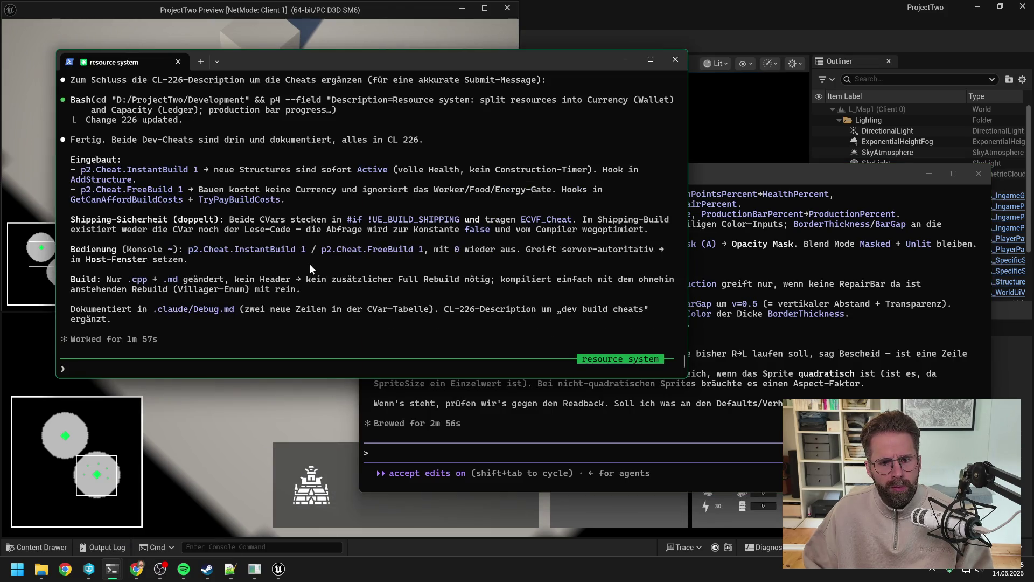
{"action": "left_click_drag", "start_coordinate": [189, 250], "coordinate": [300, 254]}
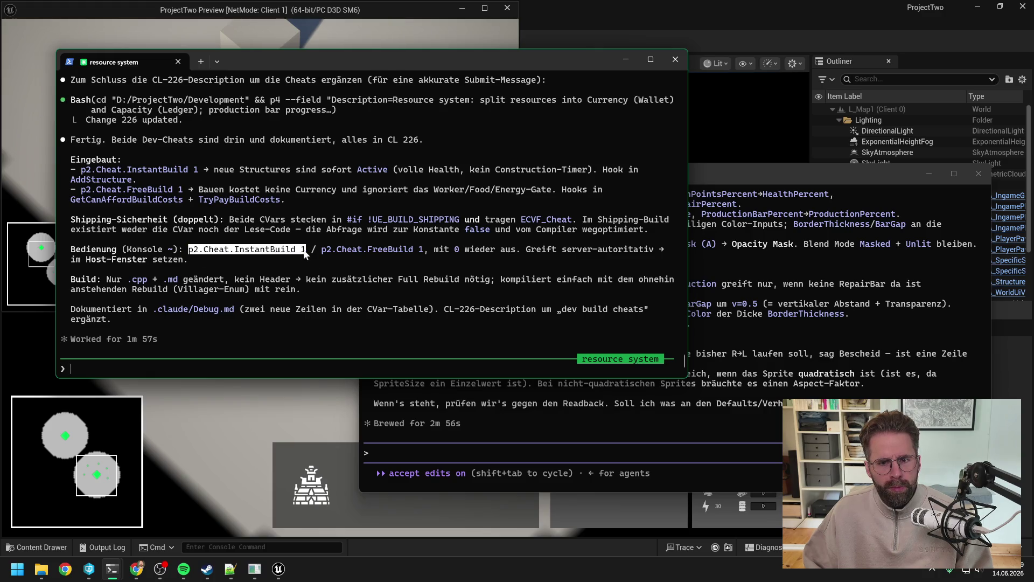
{"action": "key", "text": "ctrl+c"}
{"action": "left_click", "coordinate": [240, 546]}
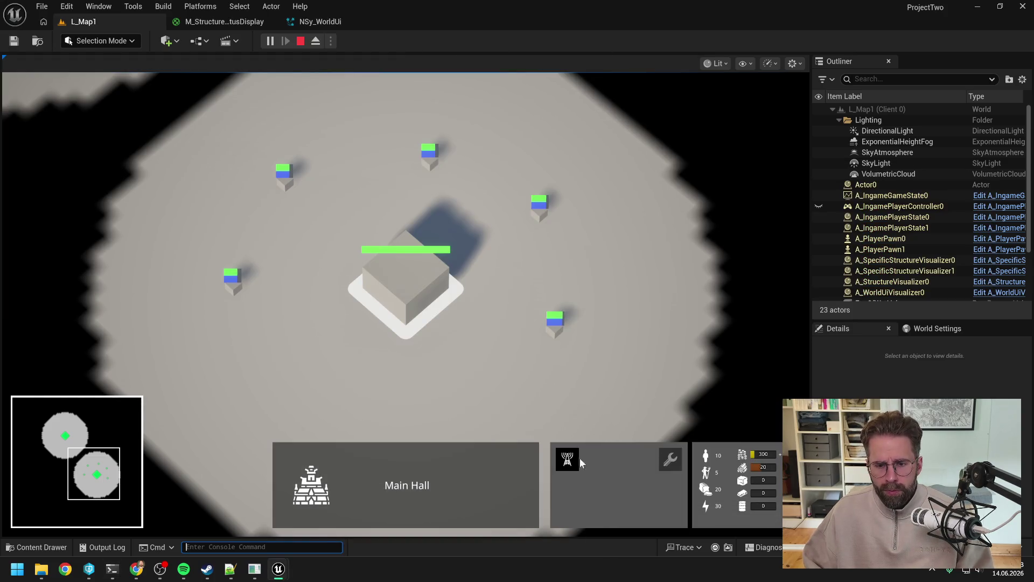
Place a power grid generator and two more structures near the Main Hall
{"action": "left_click", "coordinate": [568, 458]}
{"action": "left_click", "coordinate": [506, 412]}
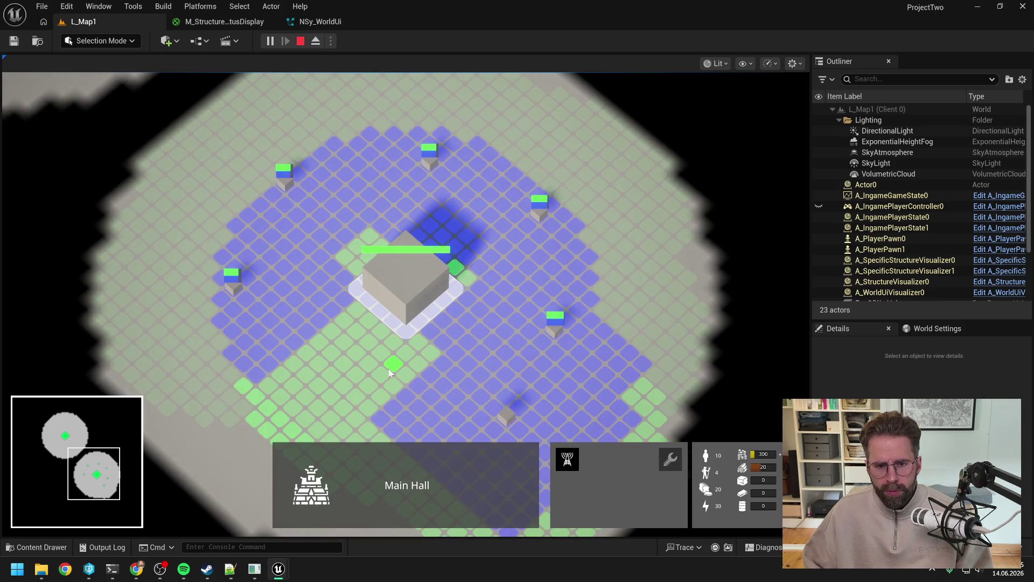
{"action": "left_click", "coordinate": [360, 255]}
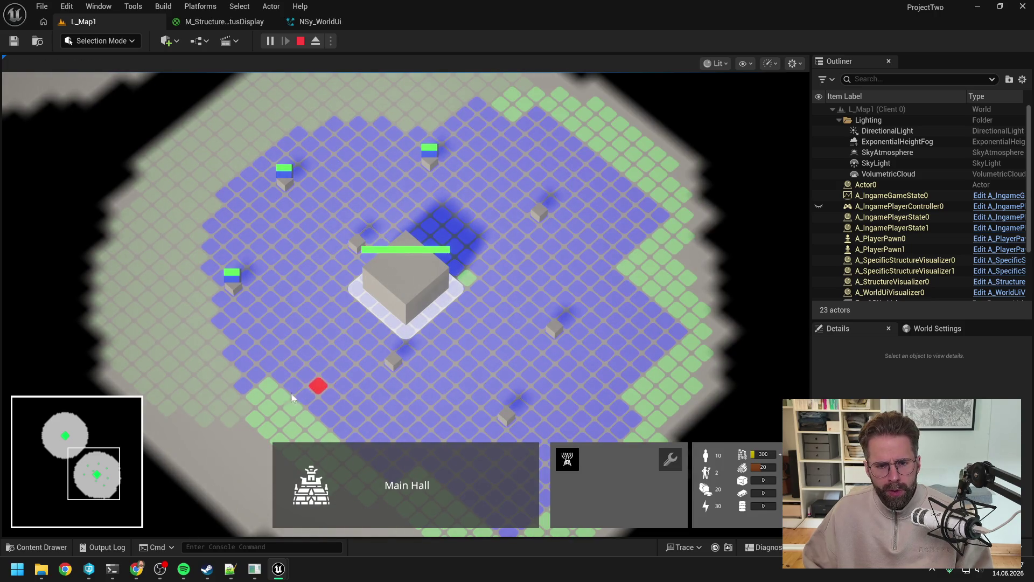
{"action": "left_click", "coordinate": [263, 396]}
{"action": "right_click", "coordinate": [321, 341]}
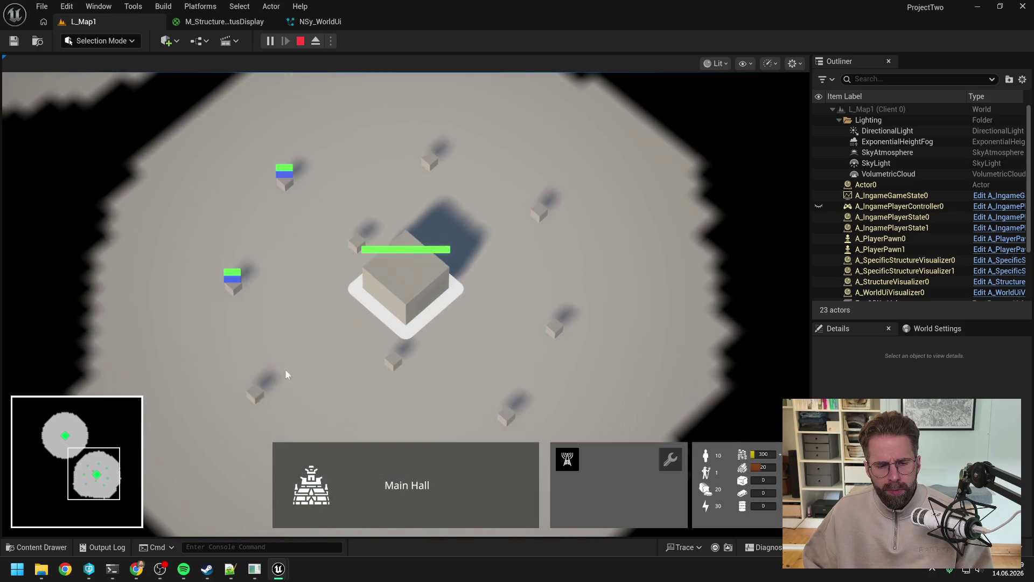
Select the other player's Main Hall, then bring the Client 1 game window forward
{"action": "scroll", "coordinate": [316, 315], "scroll_direction": "down", "scroll_amount": 3}
{"action": "key", "text": "w"}
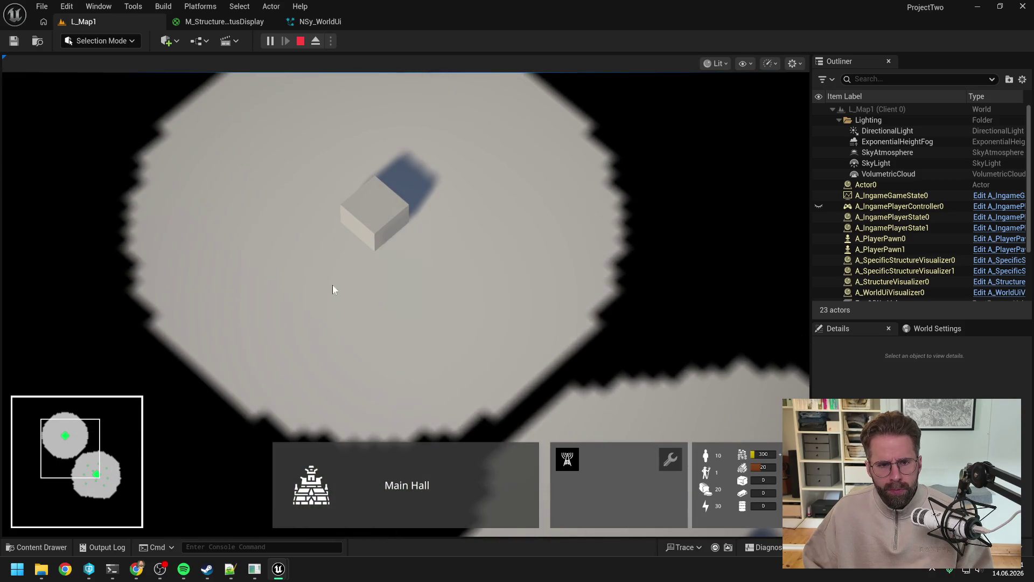
{"action": "left_click", "coordinate": [376, 230]}
{"action": "key", "text": "d"}
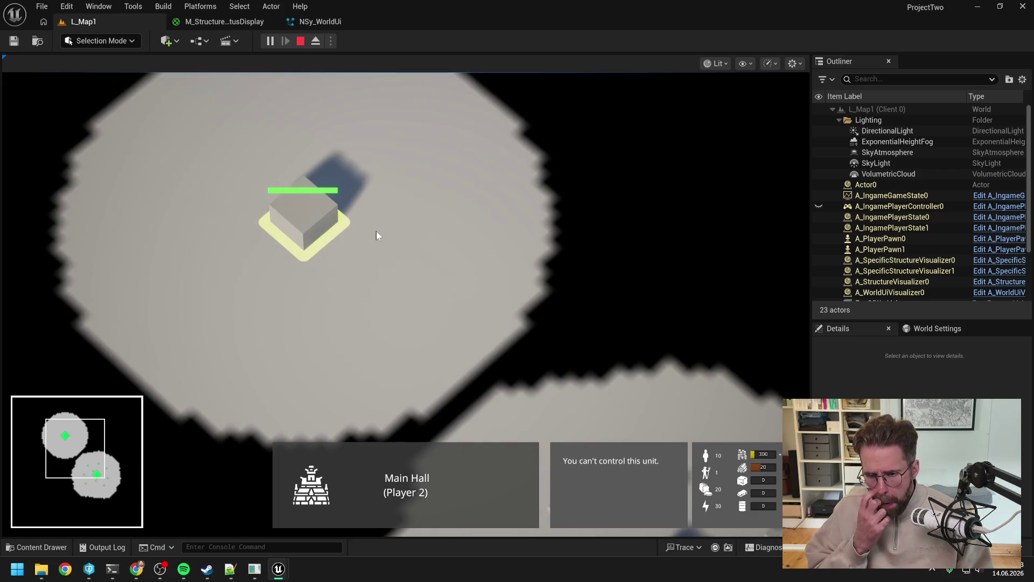
{"action": "key", "text": "alt+Tab"}
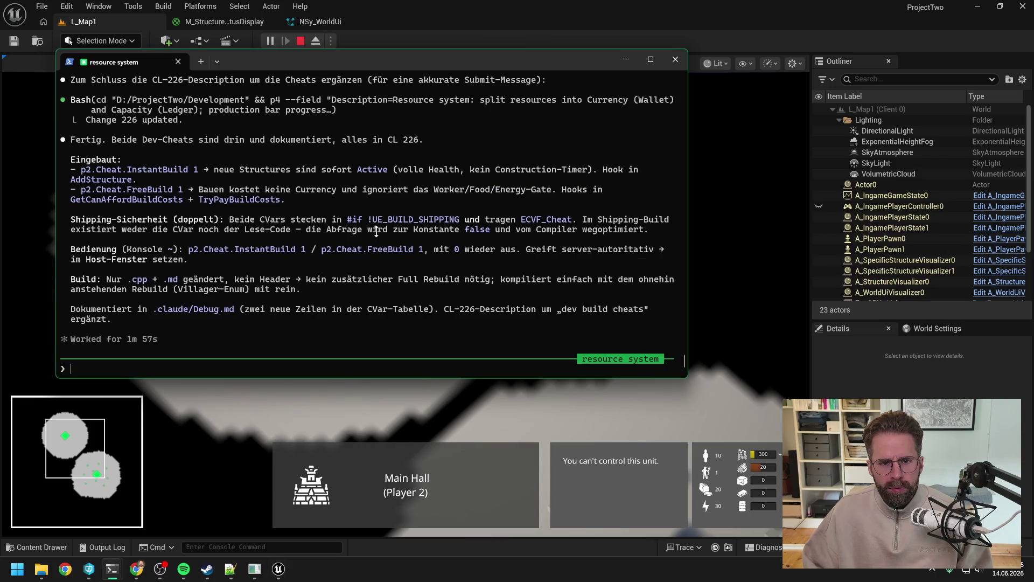
{"action": "key", "text": "alt+Tab"}
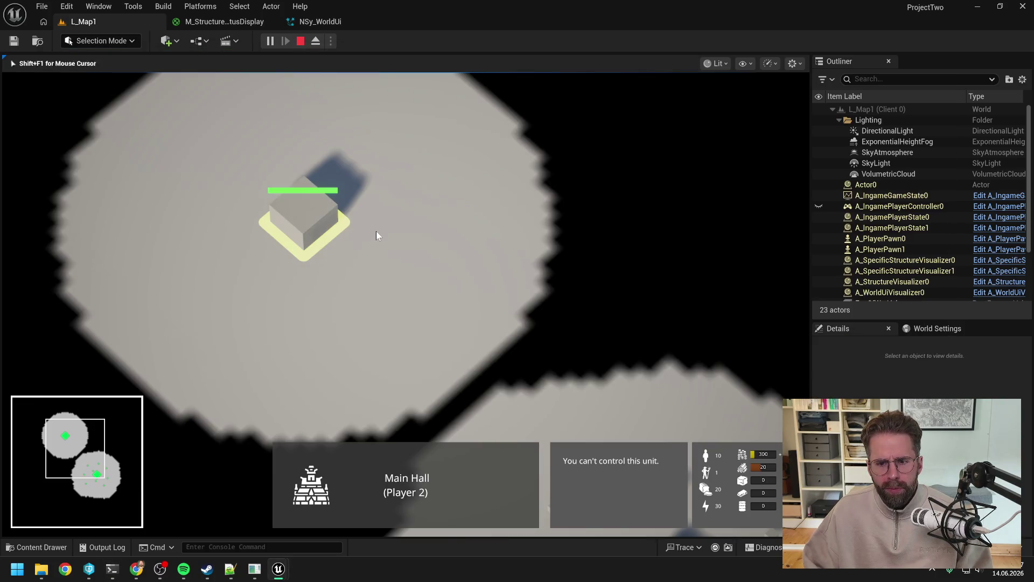
{"action": "key", "text": "alt+Tab"}
{"action": "key", "text": "alt+Tab"}
{"action": "key", "text": "alt+Tab"}
Place three more structures around the Main Hall, then stop the play session
{"action": "key", "text": "h"}
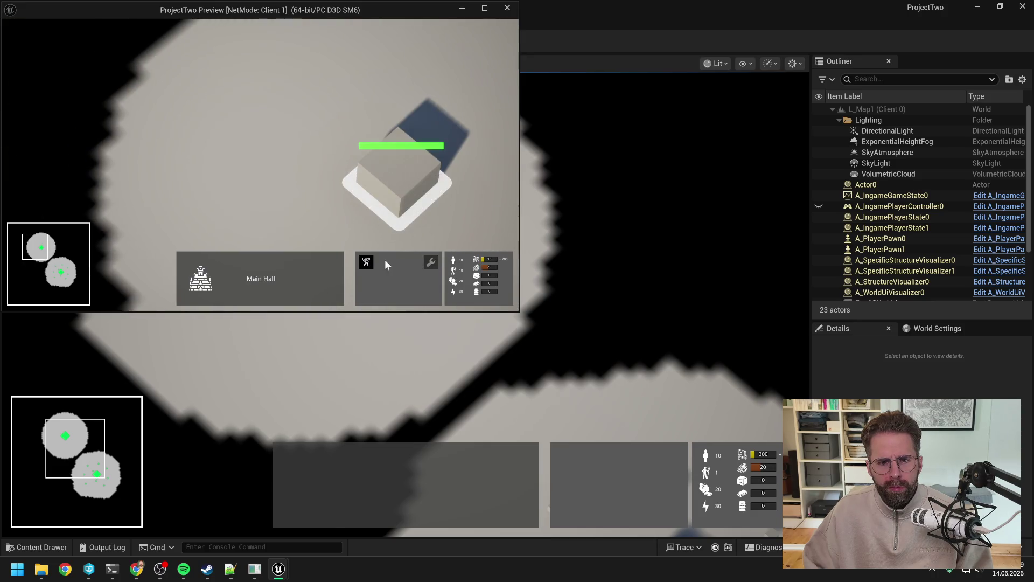
{"action": "left_click", "coordinate": [367, 262]}
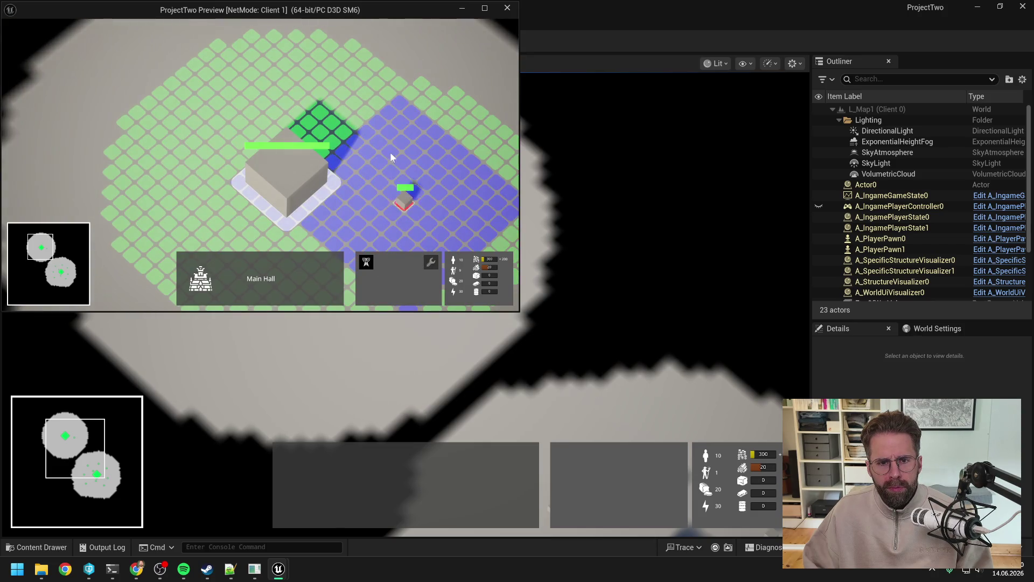
{"action": "left_click", "coordinate": [357, 112]}
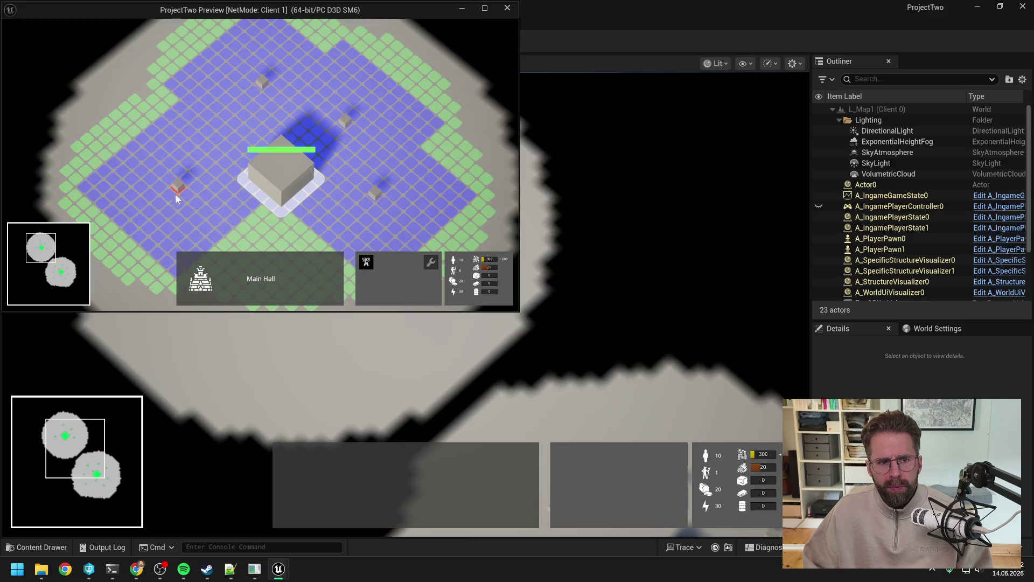
{"action": "left_click", "coordinate": [354, 220]}
{"action": "left_click", "coordinate": [450, 182]}
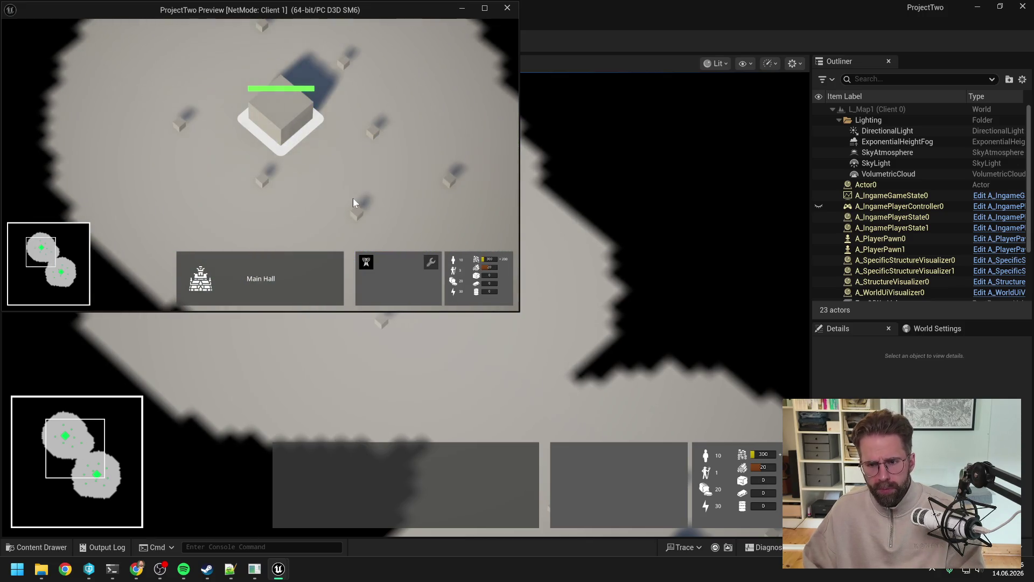
{"action": "key", "text": "Escape"}
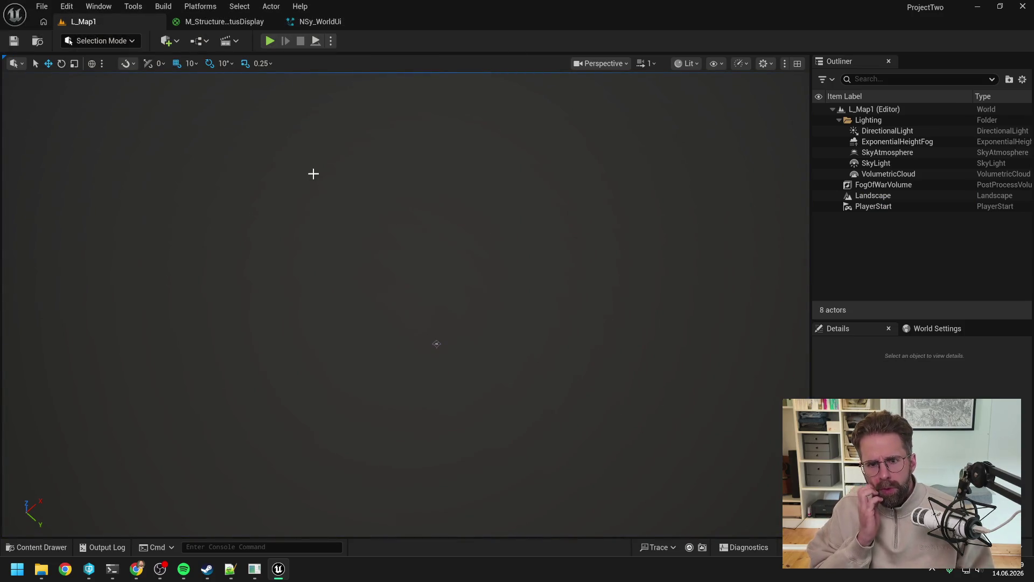
Open NSy_WorldUi, then read the resource system session's finished CL 226 cheat summary
{"action": "left_click", "coordinate": [332, 24]}
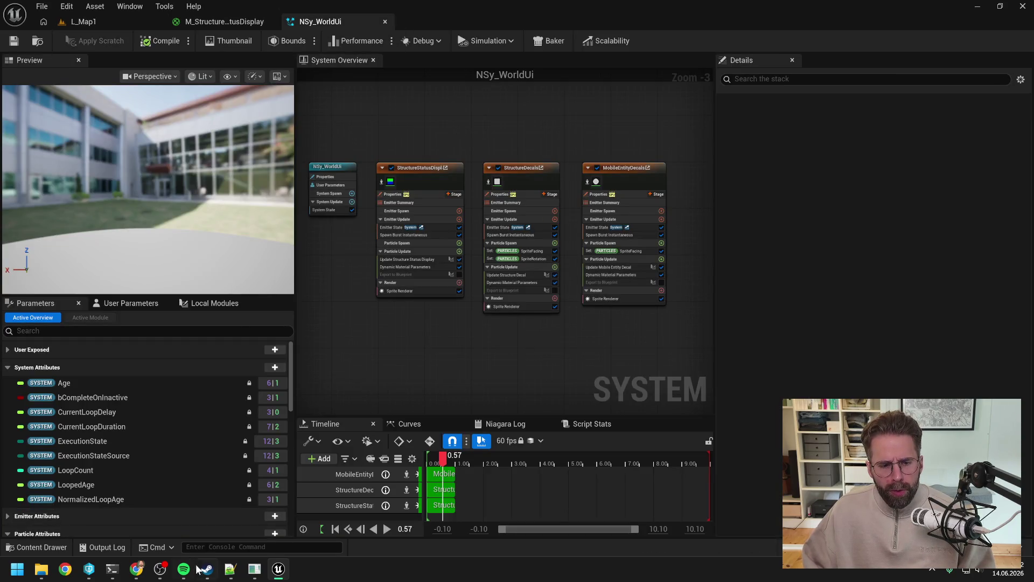
{"action": "mouse_move", "coordinate": [115, 575]}
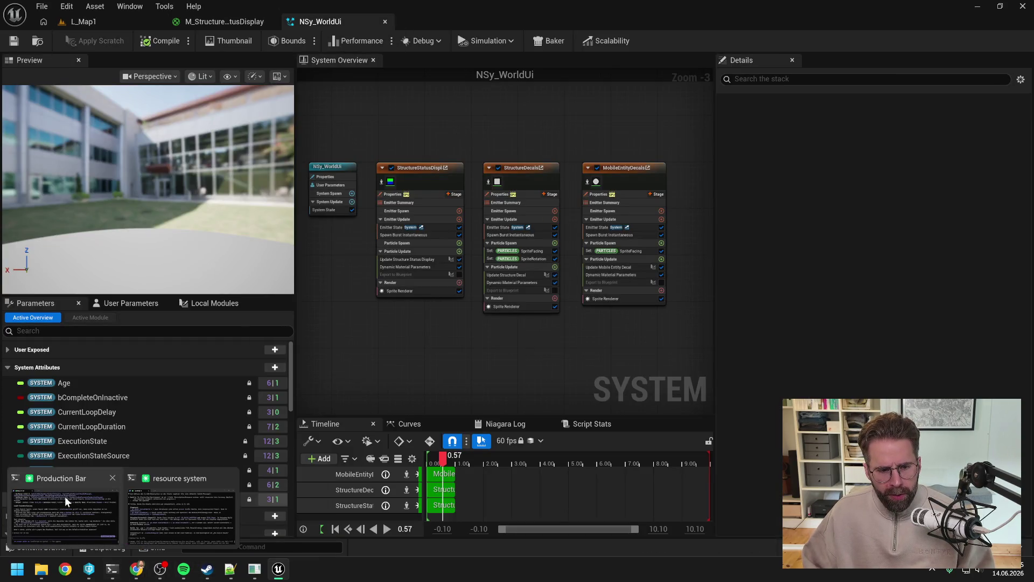
{"action": "left_click", "coordinate": [61, 512]}
{"action": "mouse_move", "coordinate": [112, 570]}
{"action": "left_click", "coordinate": [183, 515]}
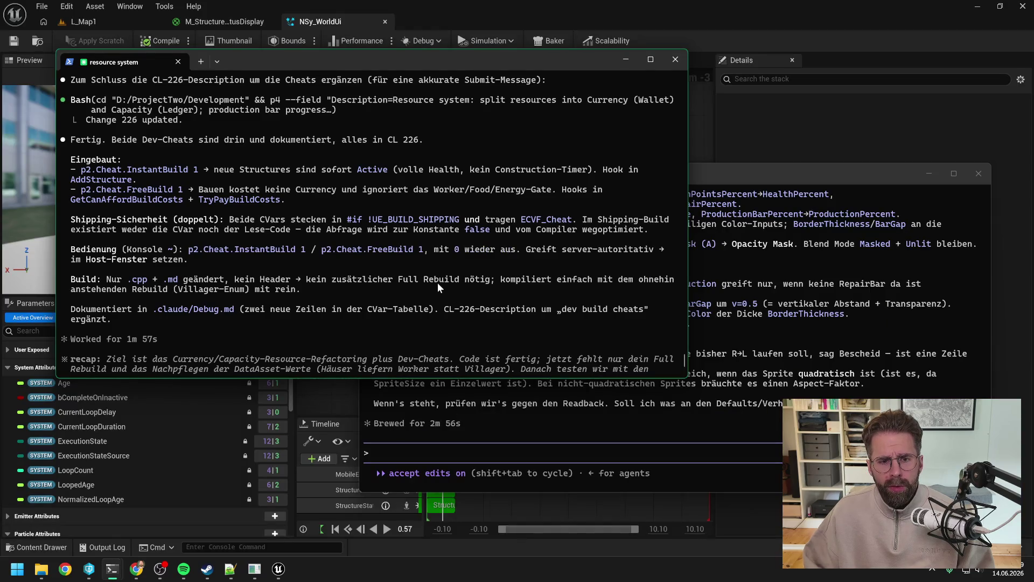
{"action": "scroll", "coordinate": [438, 283], "scroll_direction": "down", "scroll_amount": 2}
{"action": "scroll", "coordinate": [437, 279], "scroll_direction": "up", "scroll_amount": 3}
Review the Production Bar session's output, move it aside, and return to Unreal
{"action": "left_click", "coordinate": [743, 172]}
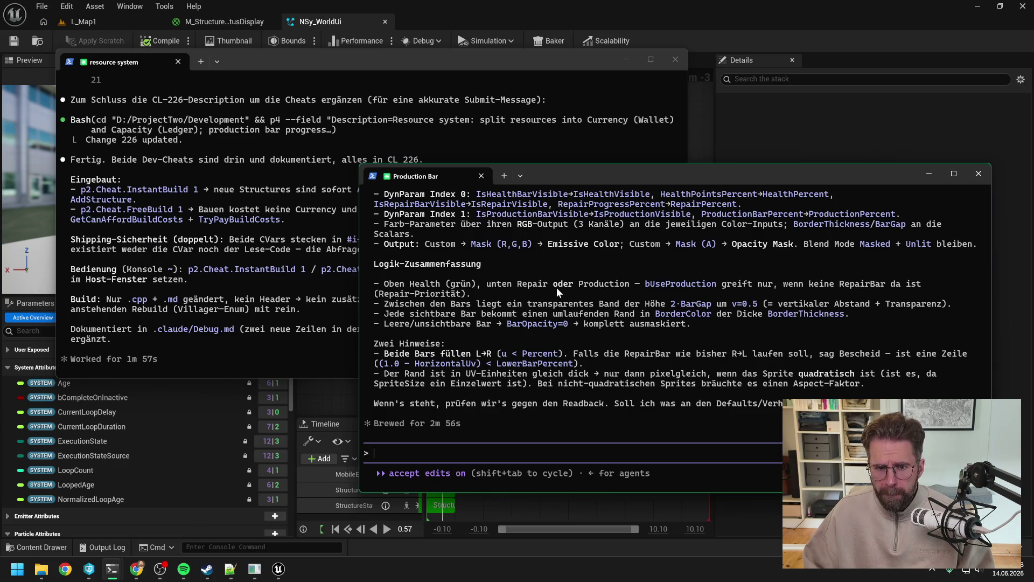
{"action": "scroll", "coordinate": [557, 287], "scroll_direction": "up", "scroll_amount": 6}
{"action": "scroll", "coordinate": [591, 307], "scroll_direction": "up", "scroll_amount": 15}
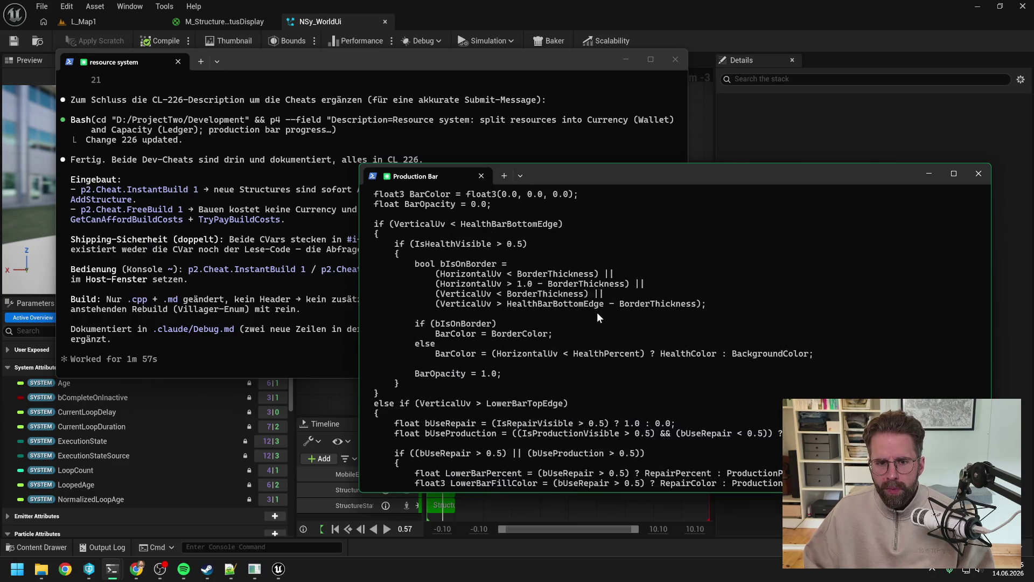
{"action": "scroll", "coordinate": [619, 322], "scroll_direction": "up", "scroll_amount": 6}
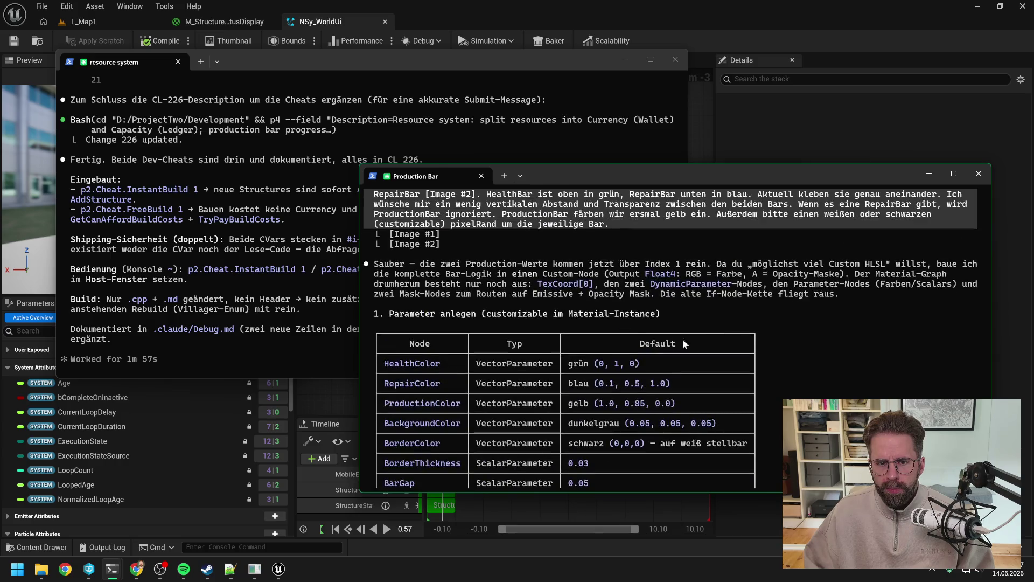
{"action": "scroll", "coordinate": [777, 356], "scroll_direction": "down", "scroll_amount": 3}
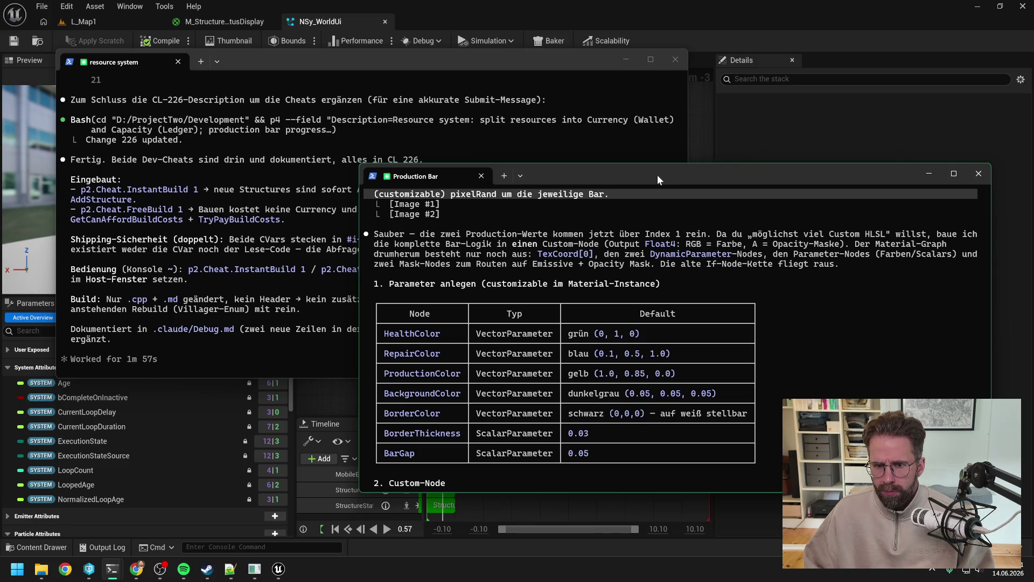
{"action": "left_click_drag", "start_coordinate": [657, 175], "coordinate": [1033, 178]}
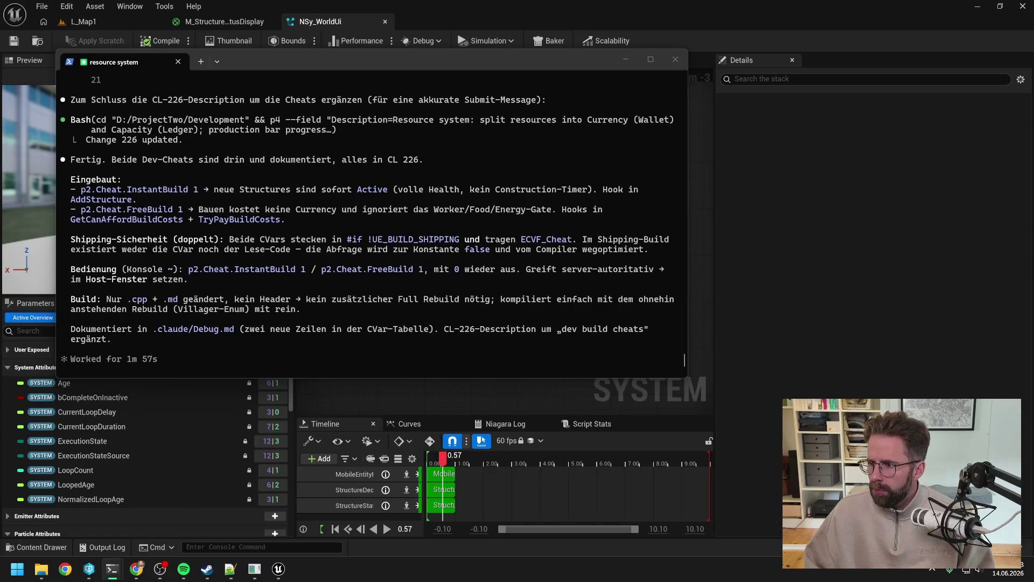
{"action": "left_click", "coordinate": [777, 235]}
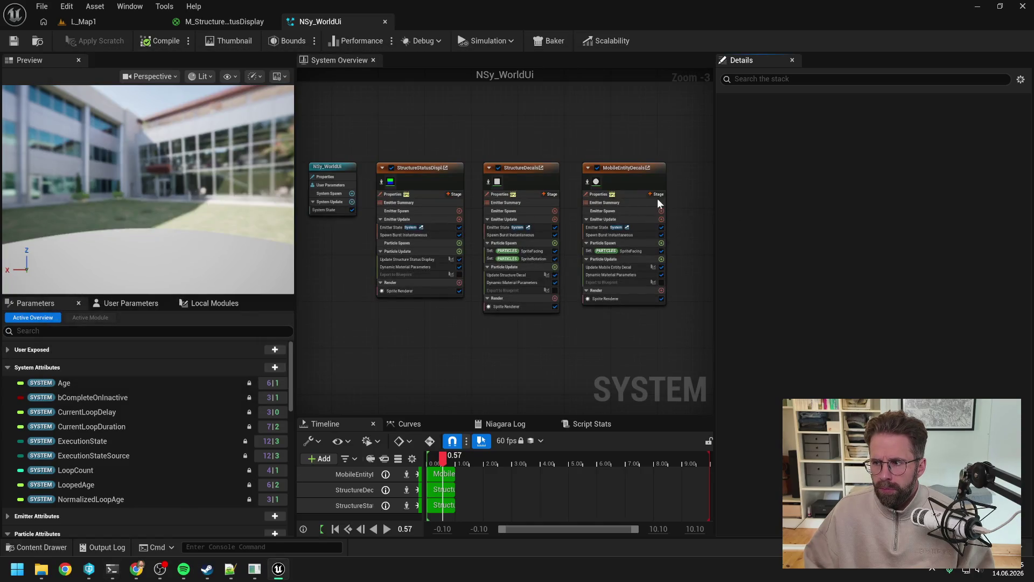
Paste a copy of the TexCoord node into the empty area below the material graph
{"action": "left_click", "coordinate": [235, 23]}
{"action": "mouse_move", "coordinate": [352, 162]}
{"action": "left_mouse_down"}
{"action": "mouse_move", "coordinate": [458, 169]}
{"action": "mouse_move", "coordinate": [434, 195]}
{"action": "left_mouse_up"}
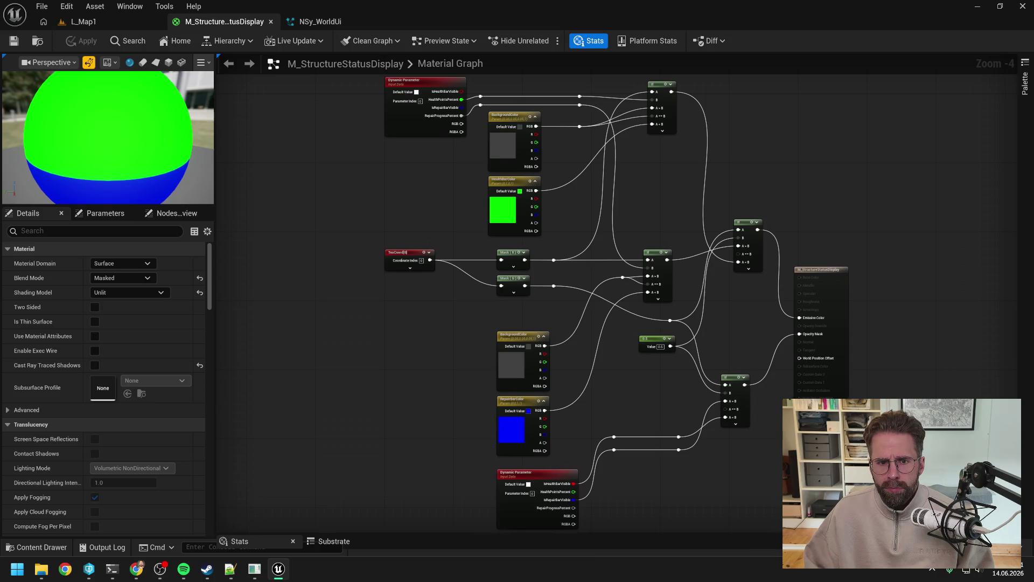
{"action": "left_click", "coordinate": [401, 233]}
{"action": "left_click_drag", "start_coordinate": [404, 300], "coordinate": [415, 157]}
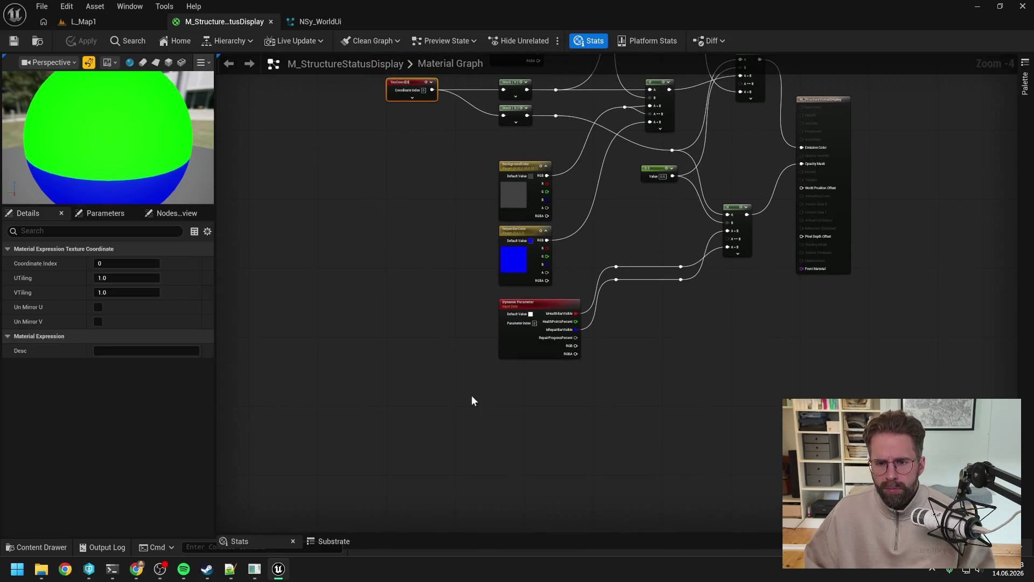
{"action": "left_click_drag", "start_coordinate": [472, 401], "coordinate": [462, 289]}
{"action": "key", "text": "ctrl+v"}
Copy the Dynamic Parameter node and place the copy below the TexCoord copy
{"action": "left_click", "coordinate": [519, 149]}
{"action": "key", "text": "ctrl+c"}
{"action": "key", "text": "ctrl+v"}
{"action": "left_click_drag", "start_coordinate": [522, 305], "coordinate": [497, 332]}
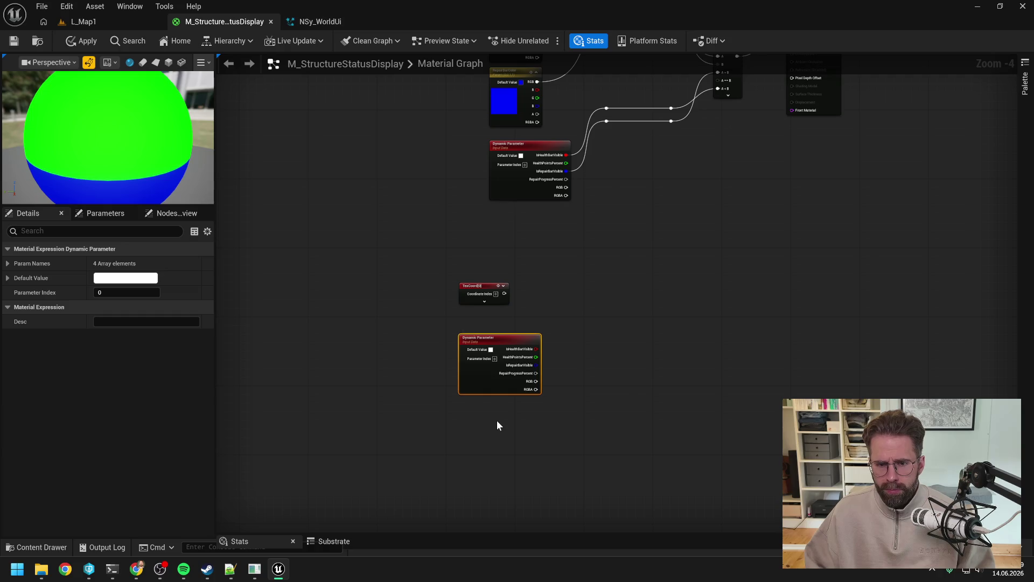
Paste a second Dynamic Parameter with Parameter Index 1 and line it up underneath
{"action": "key", "text": "ctrl+v"}
{"action": "left_click", "coordinate": [529, 446]}
{"action": "type", "text": "1"}
{"action": "left_click", "coordinate": [593, 372]}
{"action": "left_click_drag", "start_coordinate": [564, 422], "coordinate": [521, 413]}
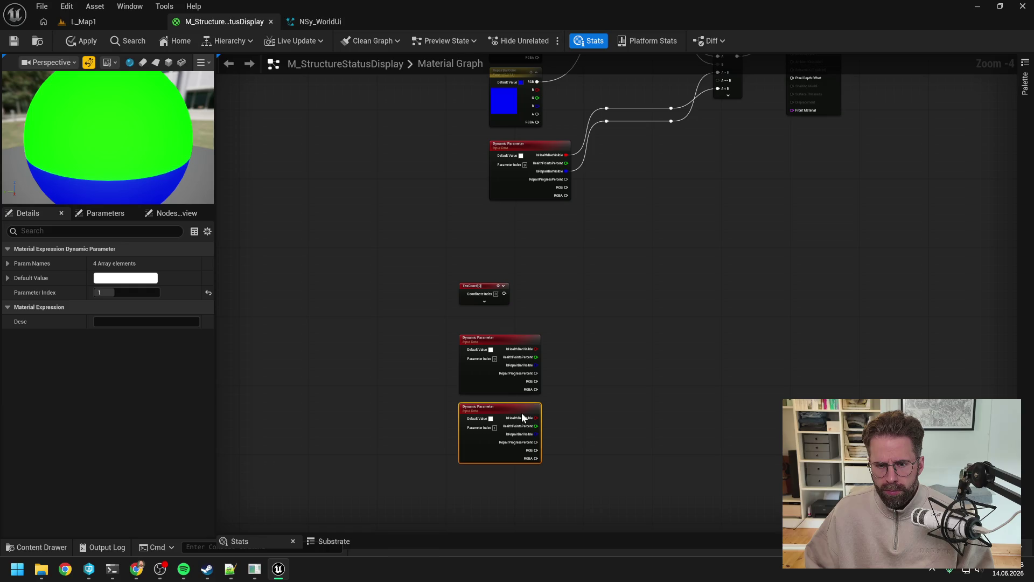
{"action": "left_click", "coordinate": [597, 417]}
{"action": "scroll", "coordinate": [565, 415], "scroll_direction": "up", "scroll_amount": 2}
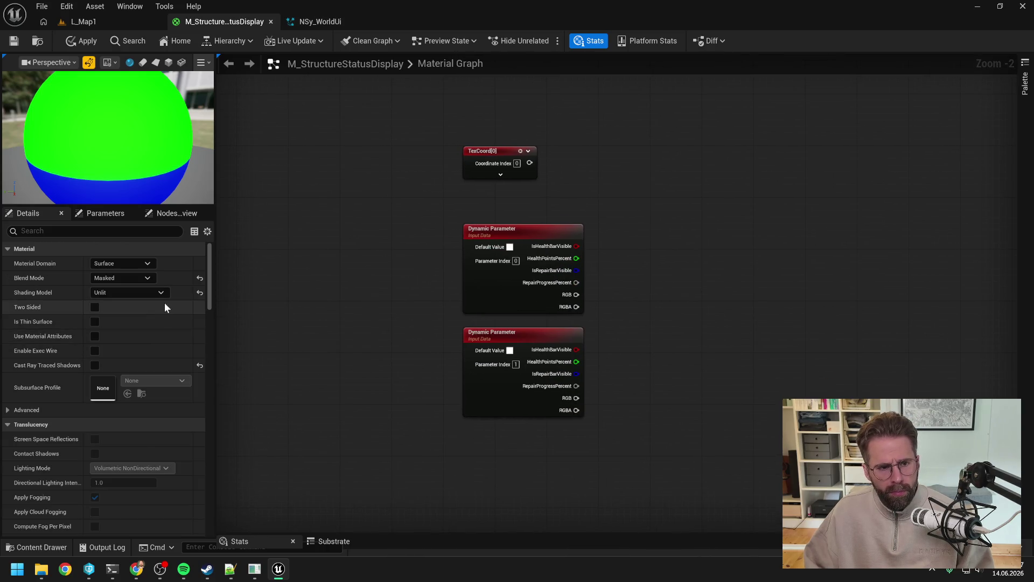
Inspect the material's Parameter Group Data and the first Dynamic Parameter's Param Names
{"action": "left_click", "coordinate": [91, 213]}
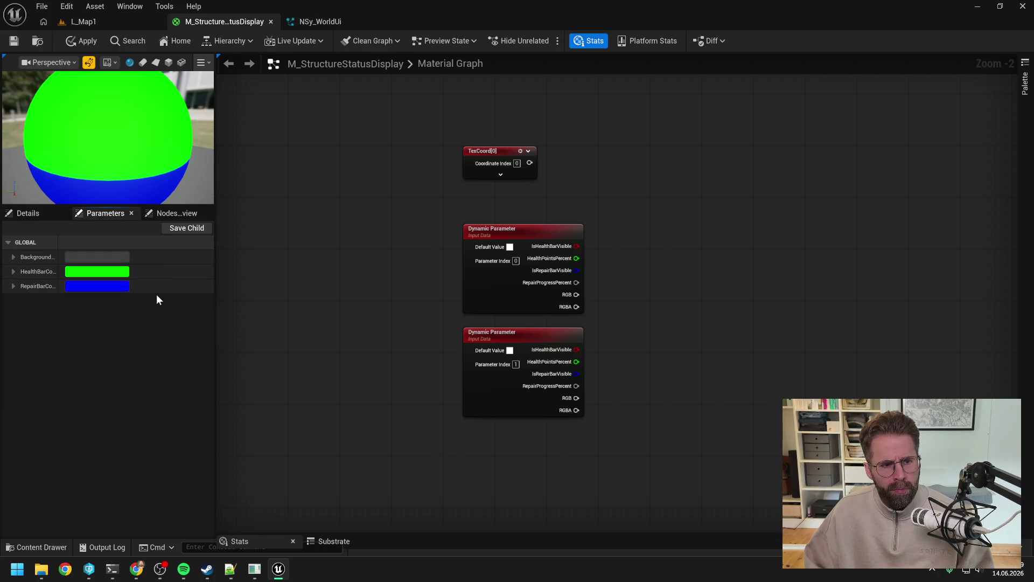
{"action": "left_click", "coordinate": [27, 213]}
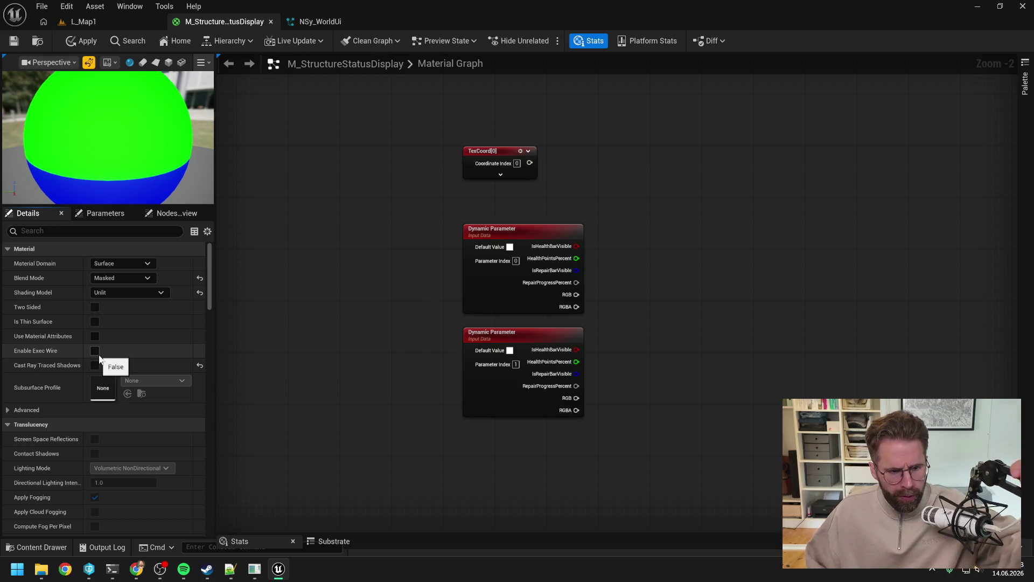
{"action": "scroll", "coordinate": [93, 351], "scroll_direction": "down", "scroll_amount": 8}
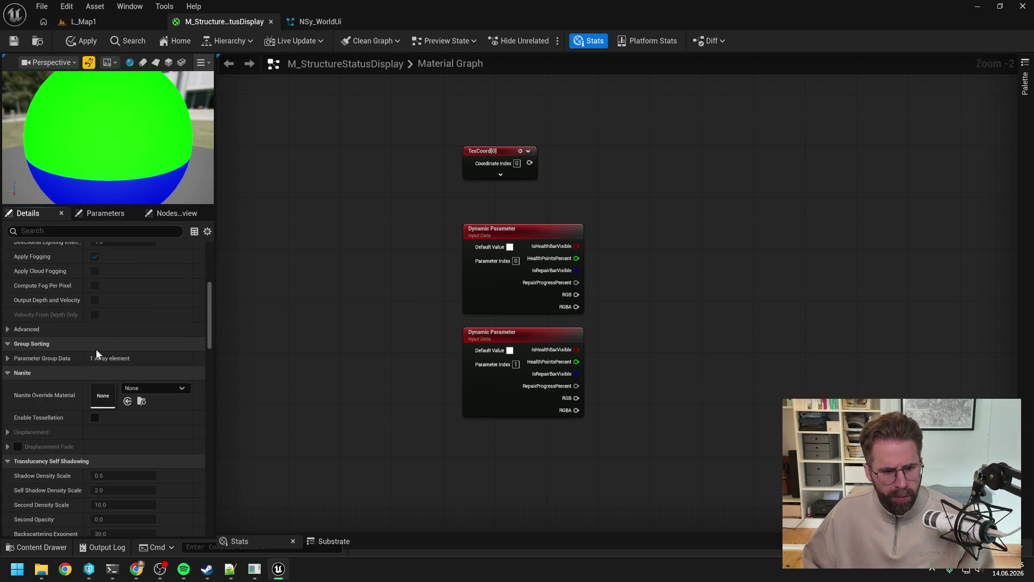
{"action": "left_click", "coordinate": [8, 358]}
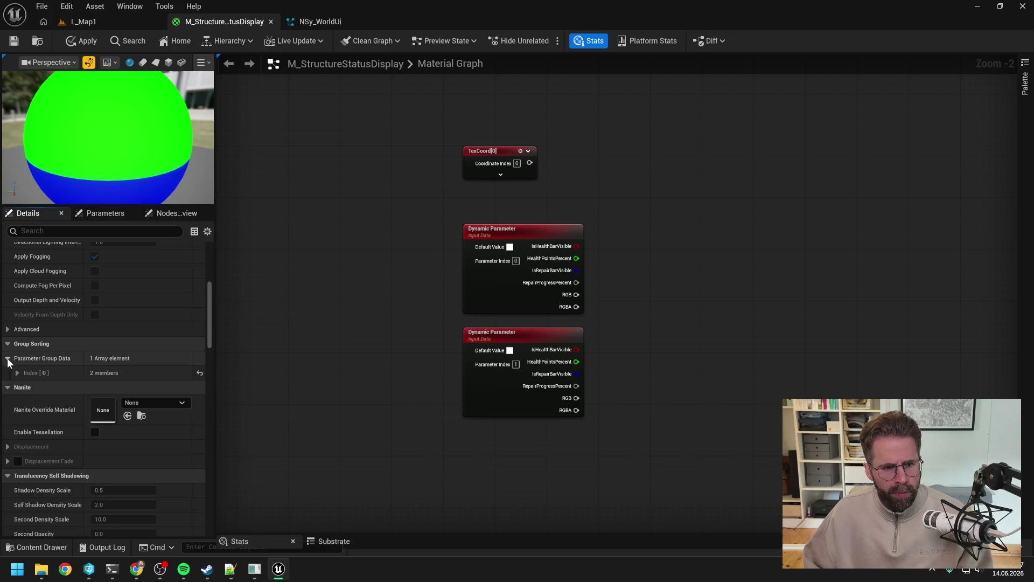
{"action": "left_click", "coordinate": [17, 373]}
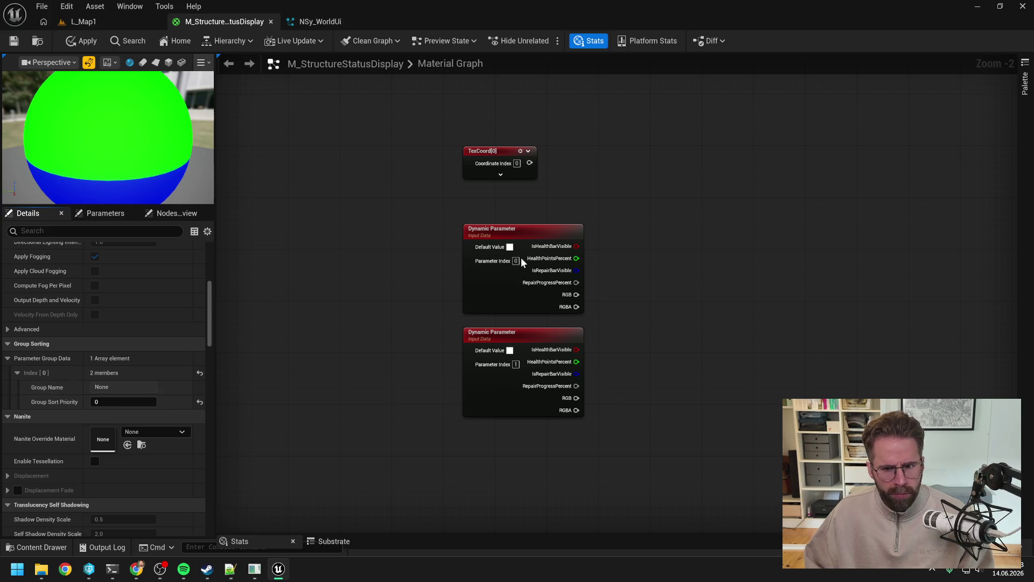
{"action": "left_click", "coordinate": [545, 231]}
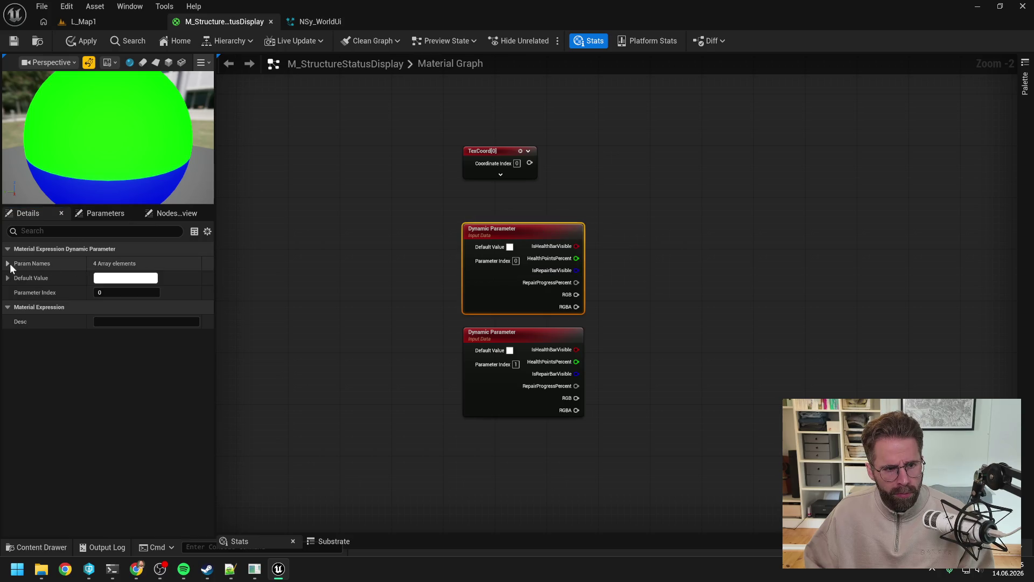
{"action": "left_click", "coordinate": [8, 263]}
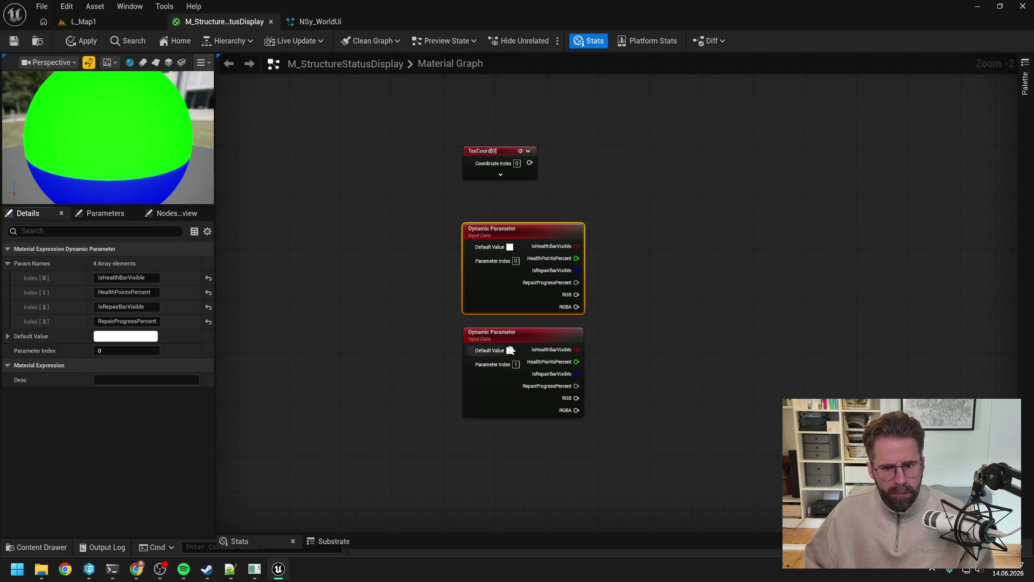
Rename the index-1 Dynamic Parameter's outputs to IsProductionBarVisible and Production
{"action": "left_click", "coordinate": [525, 335]}
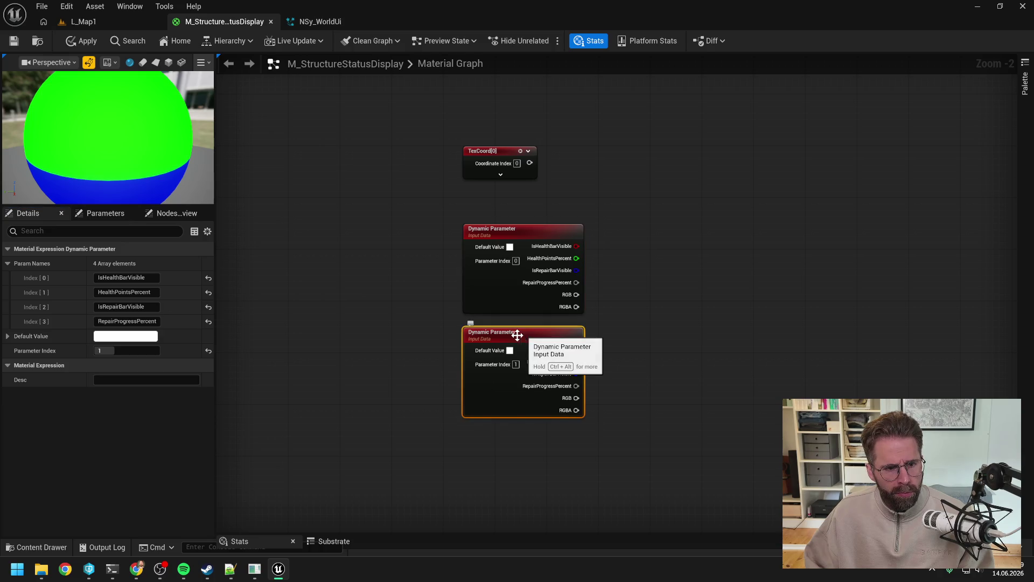
{"action": "left_click", "coordinate": [127, 278]}
{"action": "left_click_drag", "start_coordinate": [105, 277], "coordinate": [157, 278]}
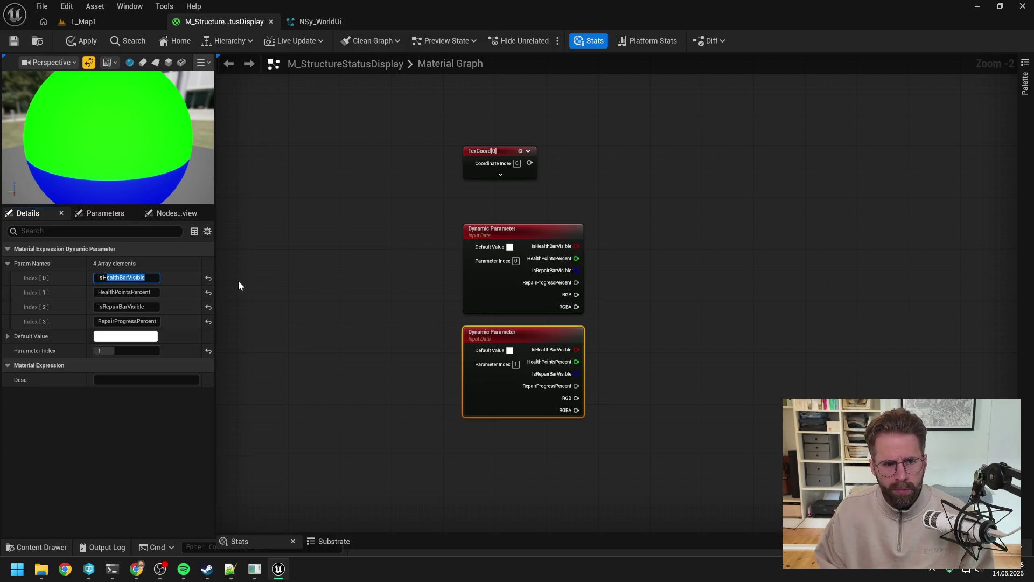
{"action": "key", "text": "BackSpace"}
{"action": "key", "text": "BackSpace"}
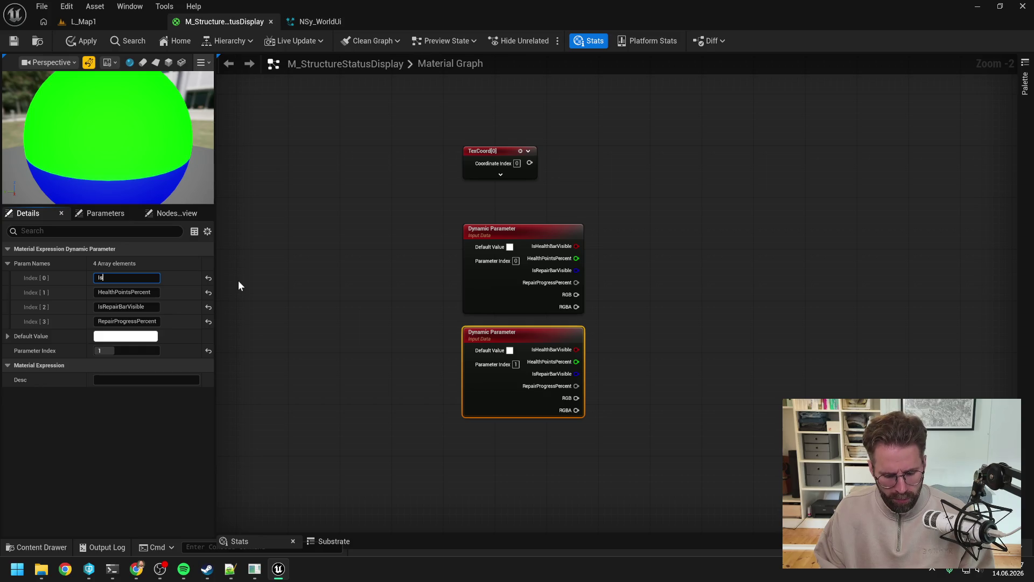
{"action": "type", "text": "ProductionBarVisible"}
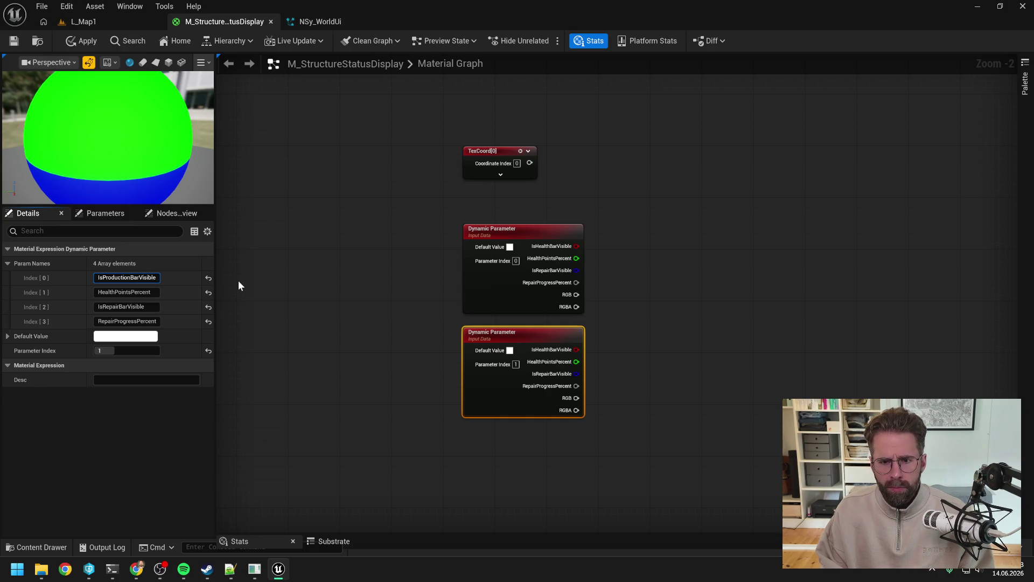
{"action": "key", "text": "Return"}
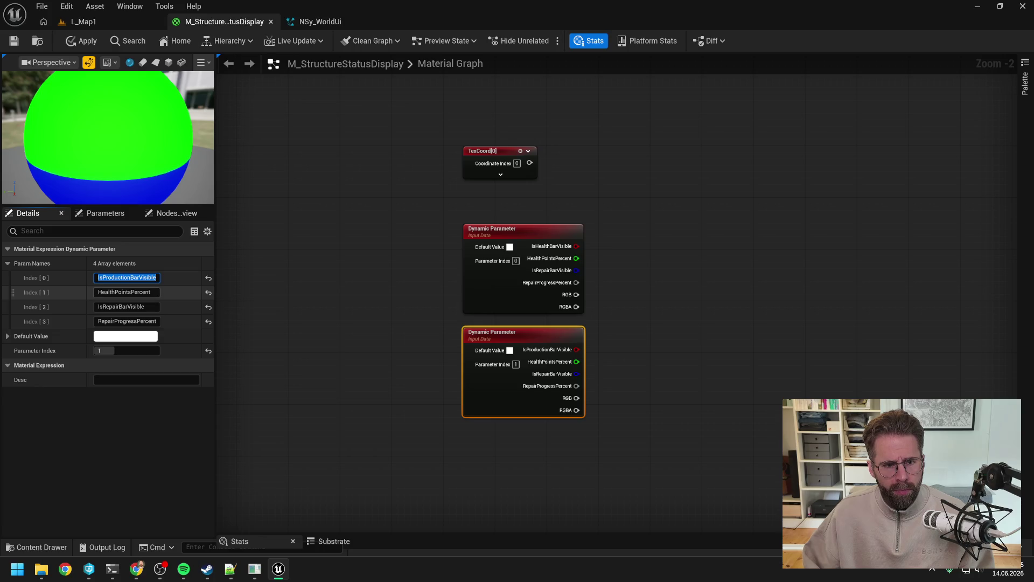
{"action": "key", "text": "Tab"}
{"action": "type", "text": "Production"}
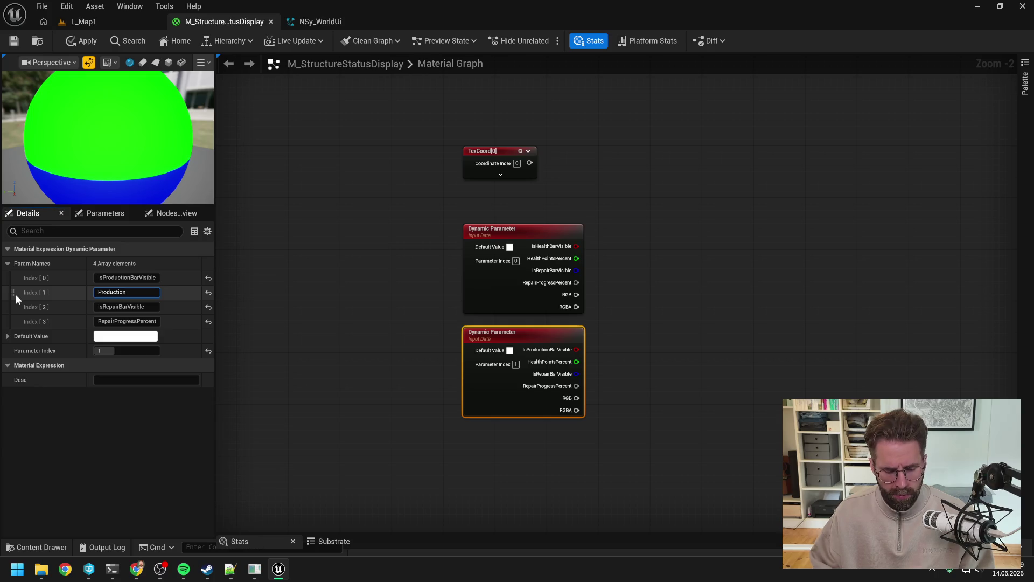
Open the UpdateStructureStatusDisplay module graph in NSy_WorldUi to view its Map Set output names
{"action": "left_click", "coordinate": [320, 22]}
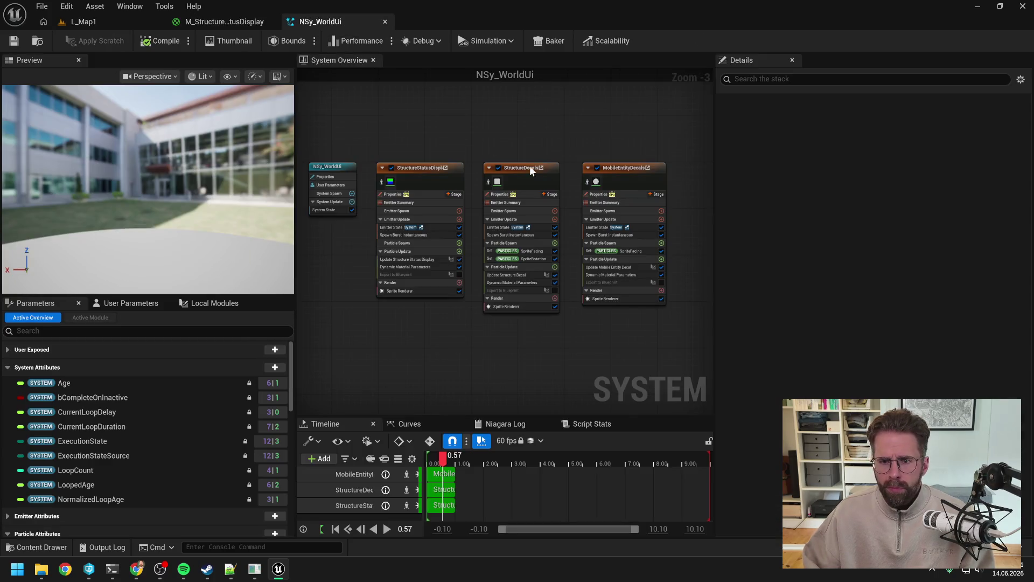
{"action": "double_click", "coordinate": [419, 260]}
{"action": "scroll", "coordinate": [640, 190], "scroll_direction": "up", "scroll_amount": 7}
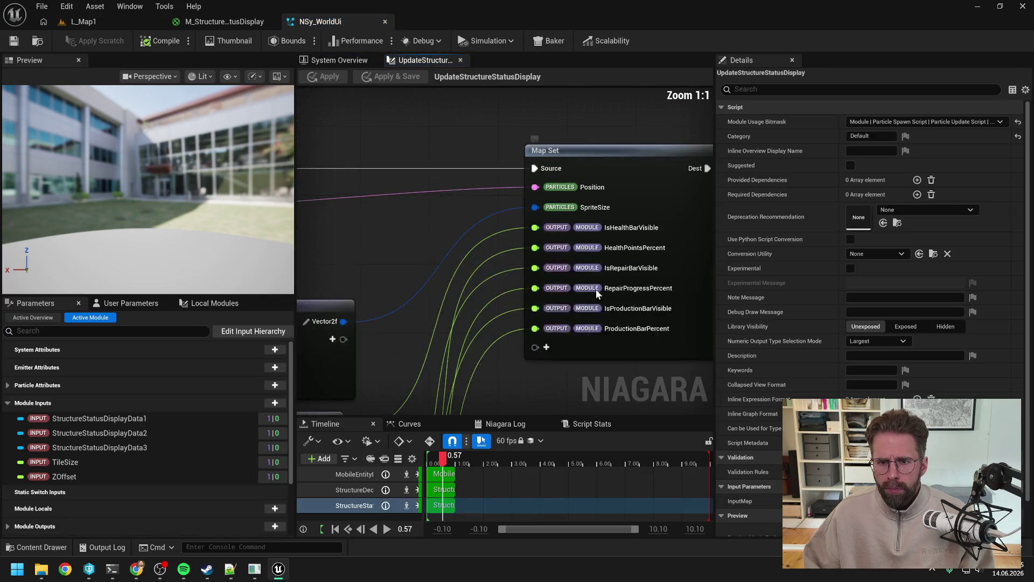
{"action": "left_click_drag", "start_coordinate": [592, 360], "coordinate": [540, 348]}
{"action": "scroll", "coordinate": [541, 348], "scroll_direction": "down", "scroll_amount": 1}
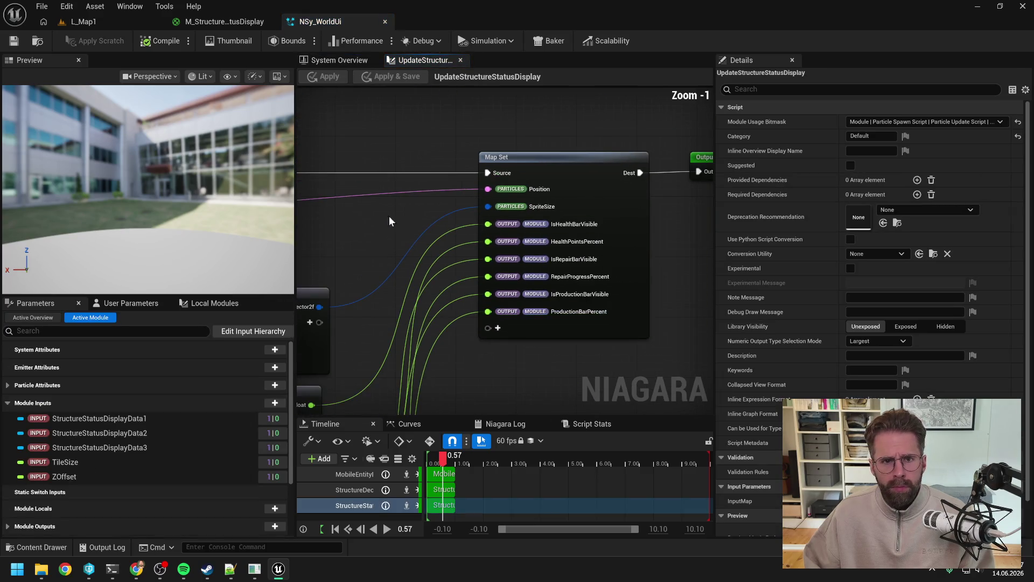
In M_StructureStatusDisplay, rename the second Dynamic Parameter's outputs to ProductionBarPercent, Unused and Unused
{"action": "left_click", "coordinate": [339, 60]}
{"action": "left_click", "coordinate": [226, 22]}
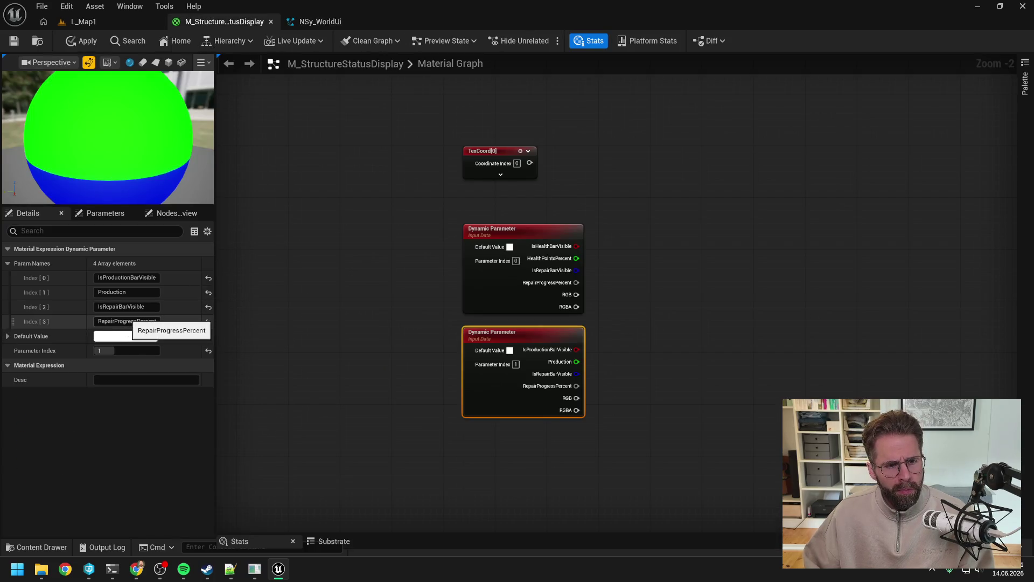
{"action": "left_click", "coordinate": [152, 291]}
{"action": "key", "text": "End"}
{"action": "type", "text": "BarP"}
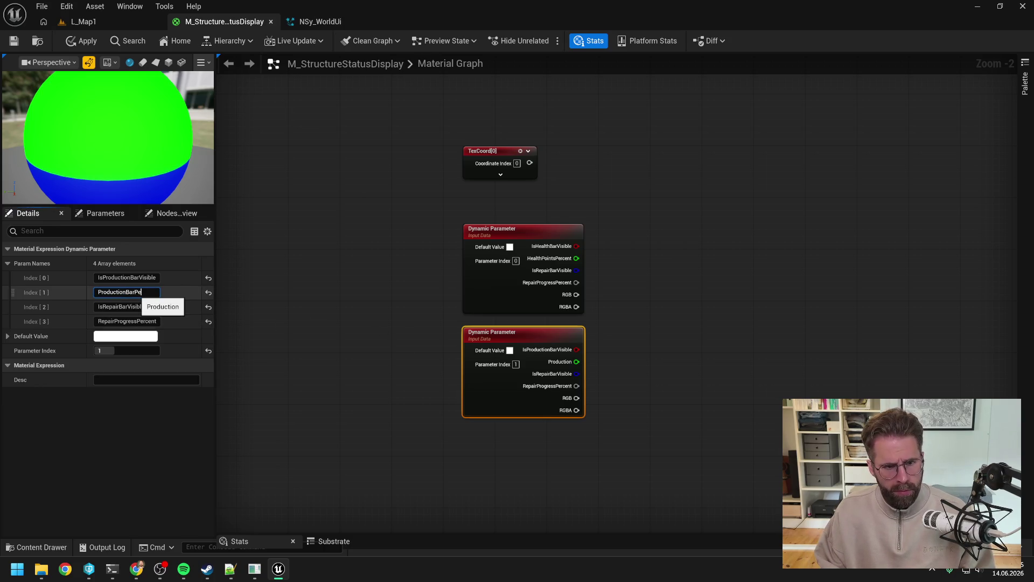
{"action": "type", "text": "ercent"}
{"action": "key", "text": "Return"}
{"action": "left_click", "coordinate": [138, 307]}
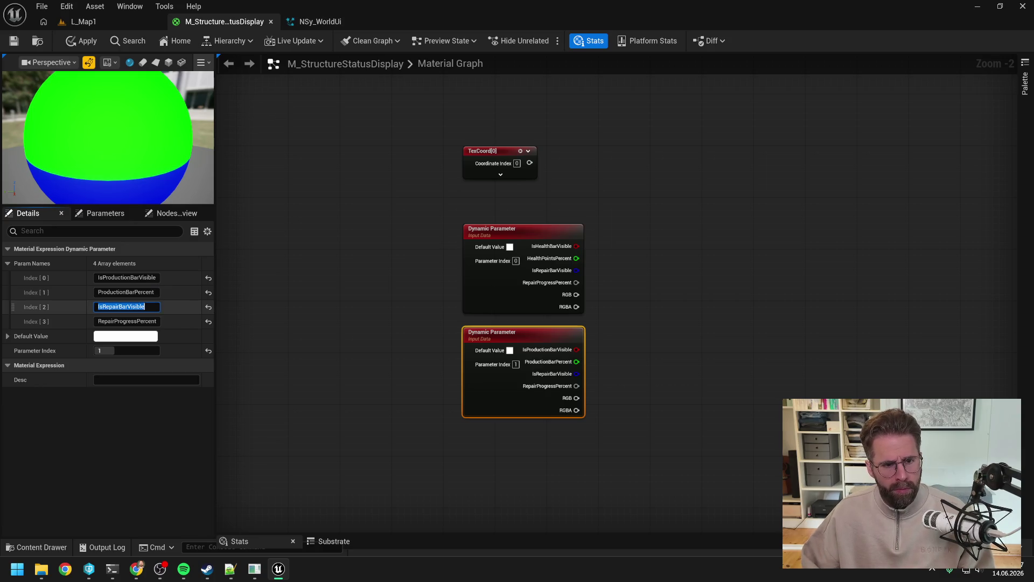
{"action": "type", "text": "Unused"}
{"action": "key", "text": "Return"}
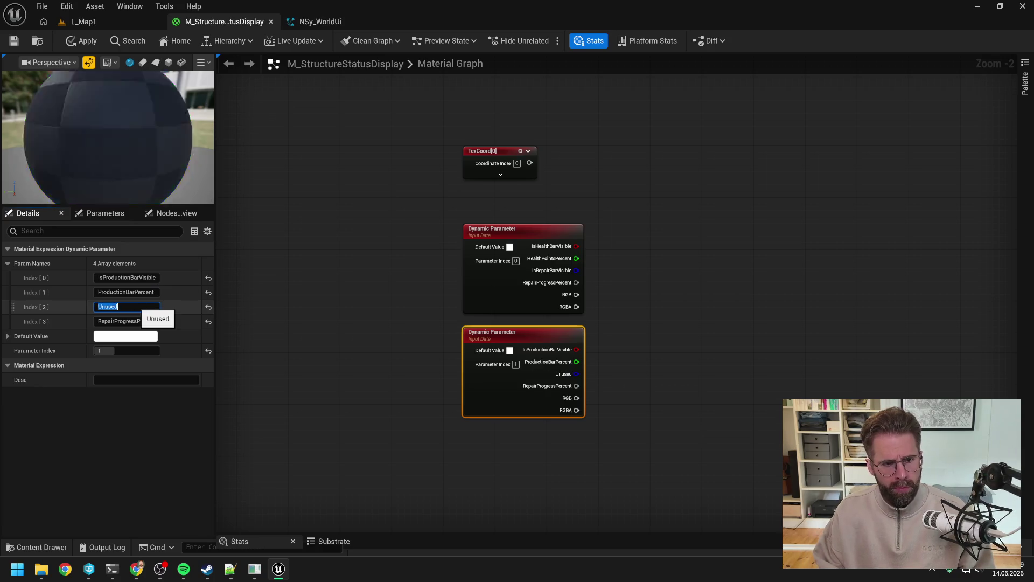
{"action": "left_click", "coordinate": [134, 322]}
{"action": "type", "text": "U"}
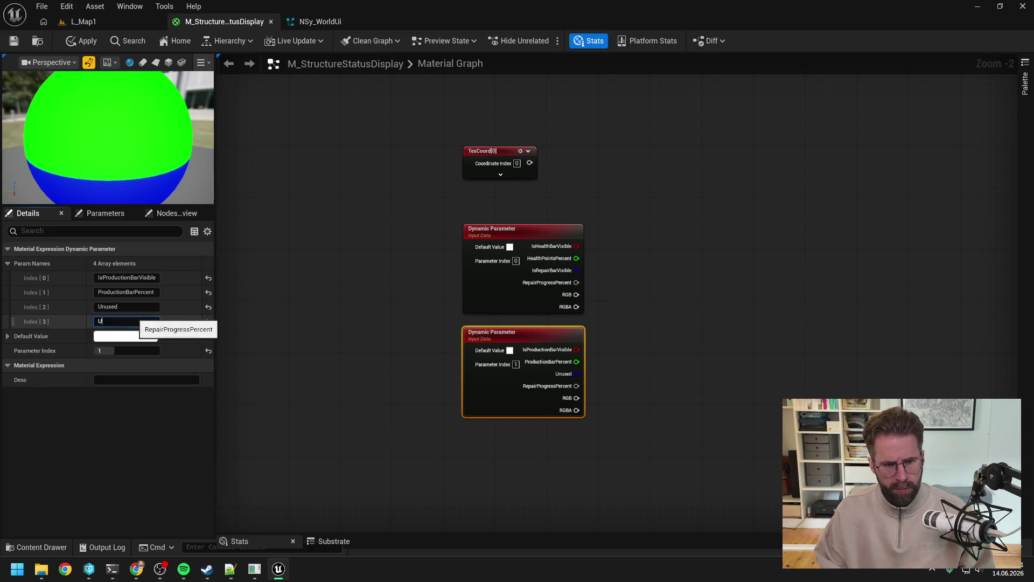
{"action": "type", "text": "nused"}
{"action": "key", "text": "Return"}
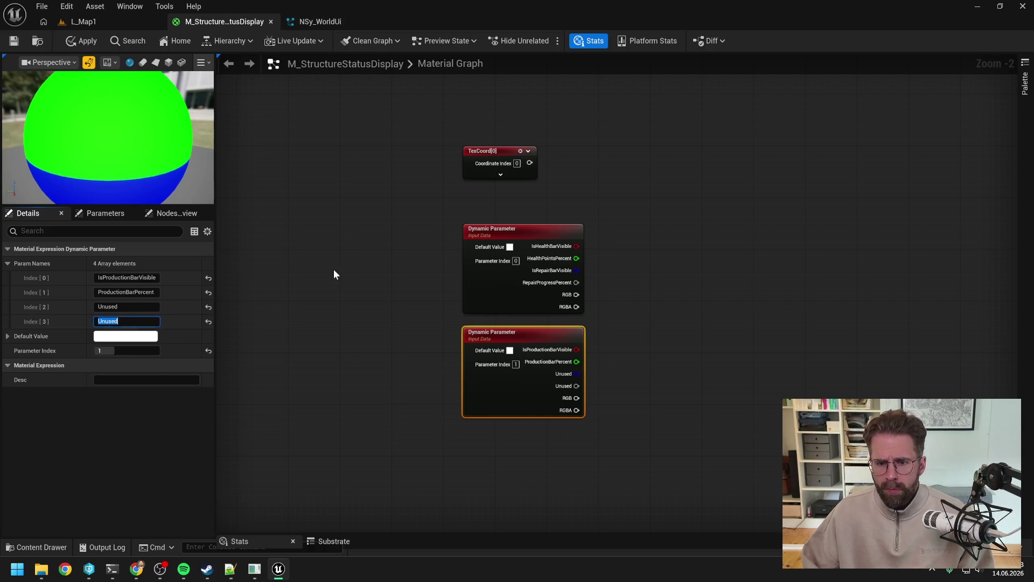
Save the material, checking it out from source control
{"action": "left_click", "coordinate": [321, 270]}
{"action": "left_click", "coordinate": [83, 39]}
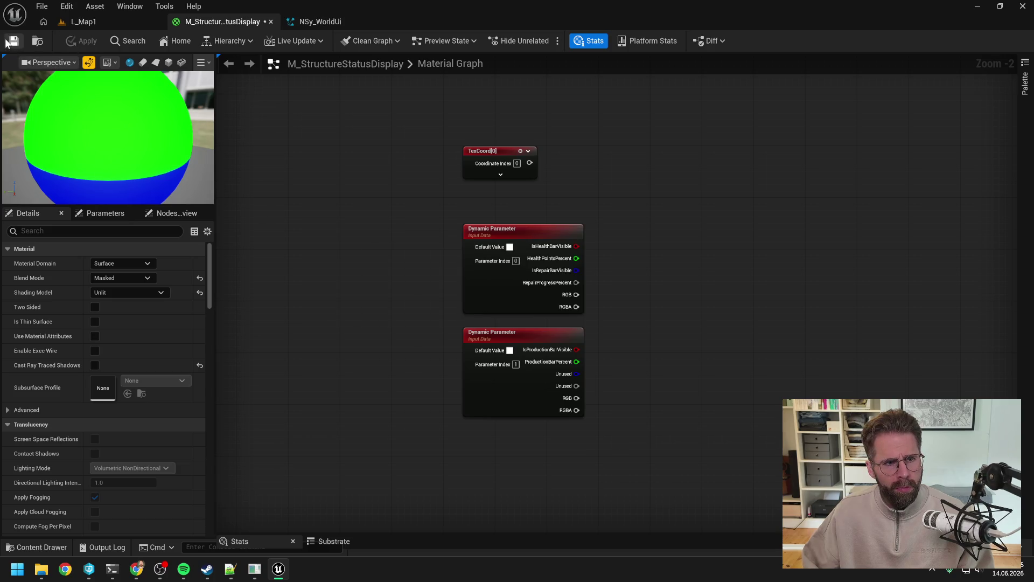
{"action": "left_click", "coordinate": [529, 405]}
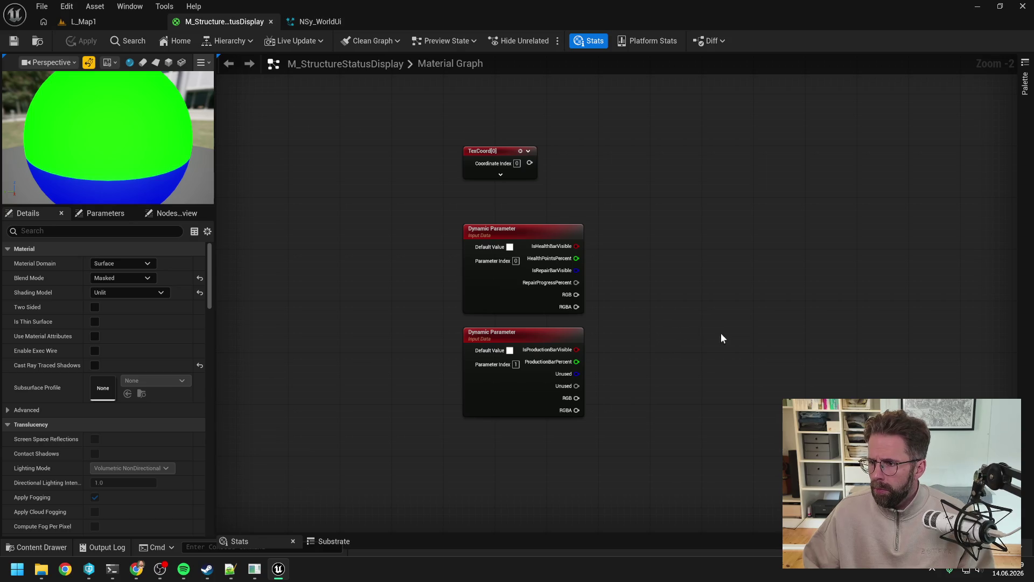
Paste a copy of HealthBarColor below the Dynamic Parameters and rename it HealthColor
{"action": "scroll", "coordinate": [683, 316], "scroll_direction": "down", "scroll_amount": 3}
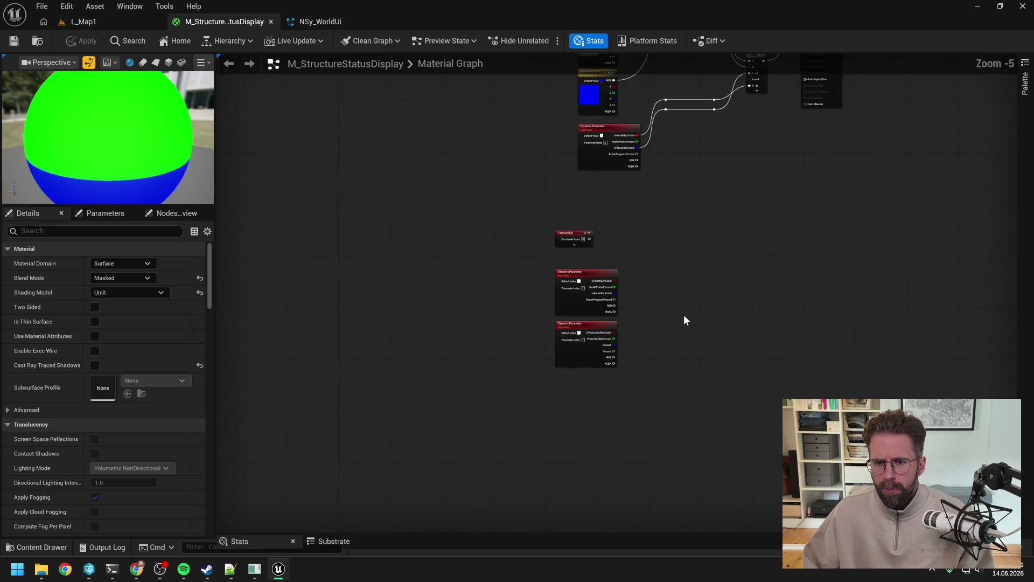
{"action": "left_click_drag", "start_coordinate": [644, 347], "coordinate": [629, 432]}
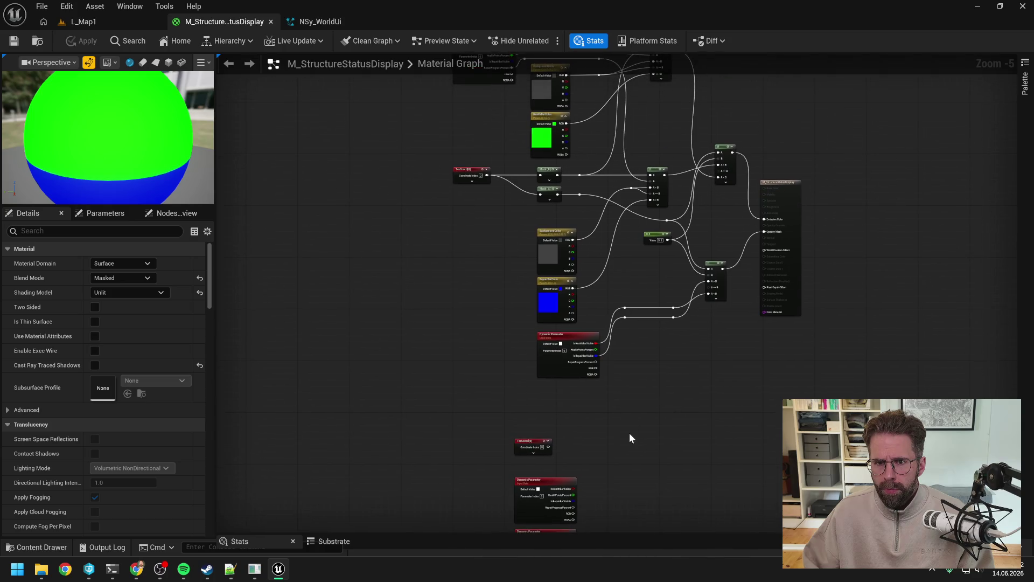
{"action": "left_click", "coordinate": [542, 124]}
{"action": "left_click", "coordinate": [484, 342]}
{"action": "left_click_drag", "start_coordinate": [485, 347], "coordinate": [467, 202]}
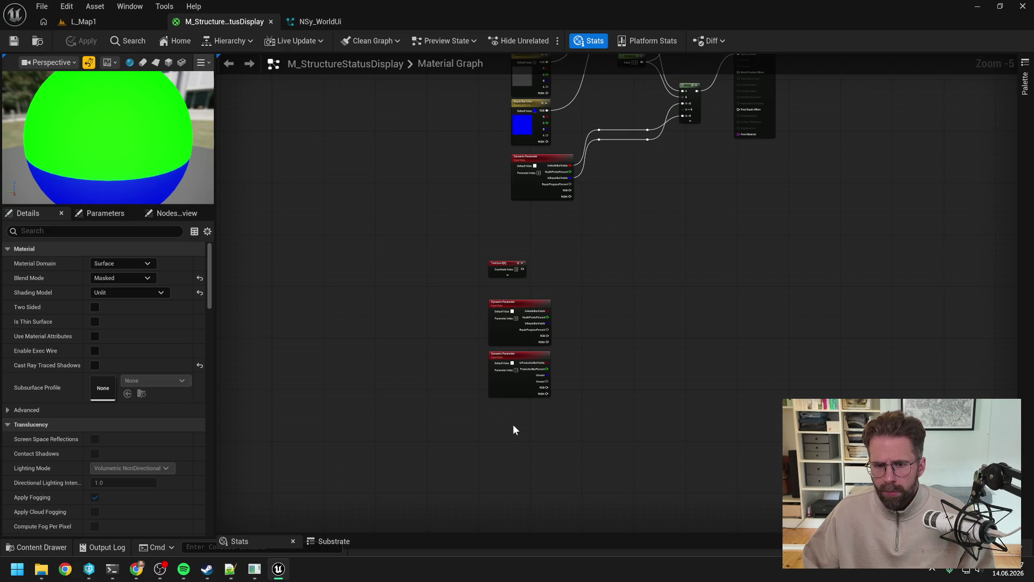
{"action": "key", "text": "ctrl+v"}
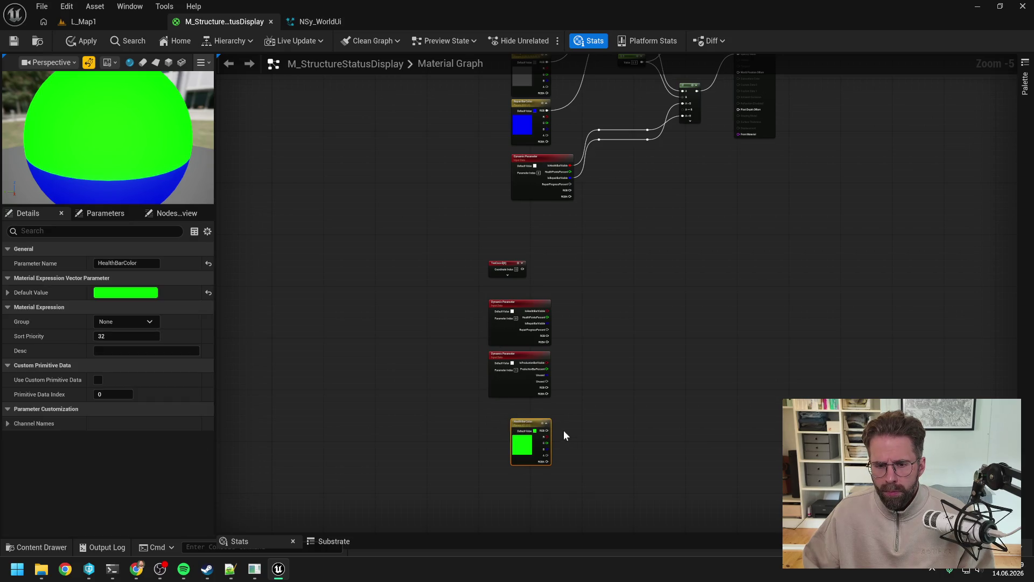
{"action": "left_click", "coordinate": [123, 263]}
{"action": "key", "text": "BackSpace"}
{"action": "key", "text": "BackSpace"}
{"action": "key", "text": "BackSpace"}
{"action": "key", "text": "Return"}
{"action": "left_click", "coordinate": [384, 344]}
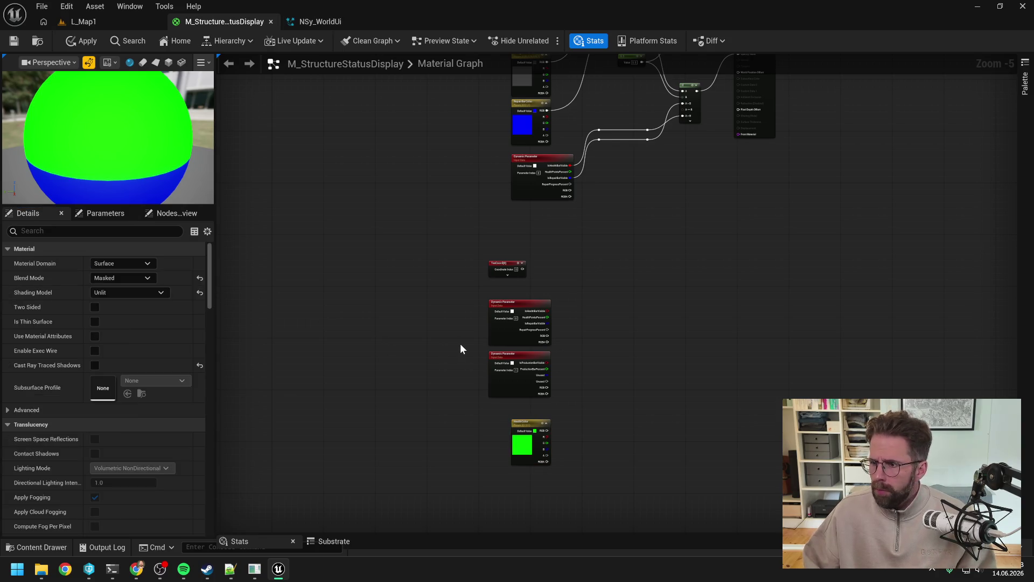
Paste a copy of RepairBarColor below HealthColor and rename it RepairColor
{"action": "mouse_move", "coordinate": [572, 249]}
{"action": "left_mouse_down"}
{"action": "mouse_move", "coordinate": [575, 361]}
{"action": "mouse_move", "coordinate": [589, 204]}
{"action": "left_mouse_up"}
{"action": "key", "text": "ctrl+v"}
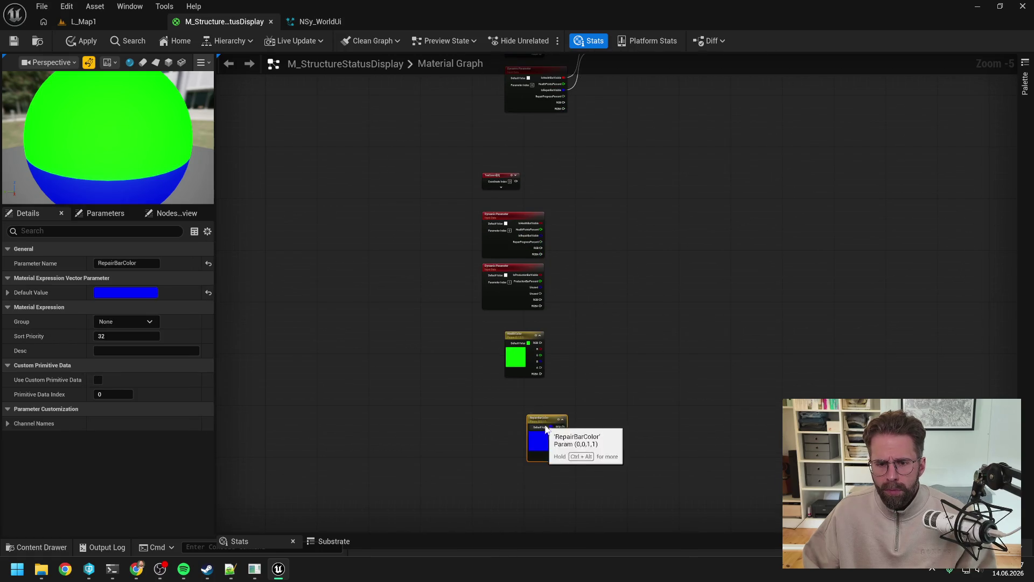
{"action": "left_click_drag", "start_coordinate": [527, 409], "coordinate": [511, 385]}
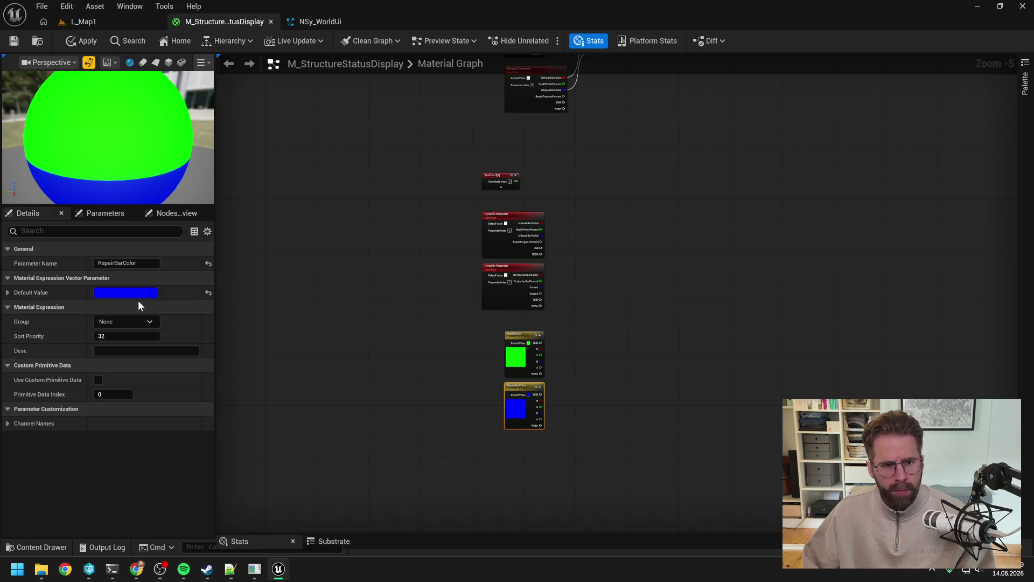
{"action": "left_click", "coordinate": [127, 263]}
{"action": "key", "text": "BackSpace"}
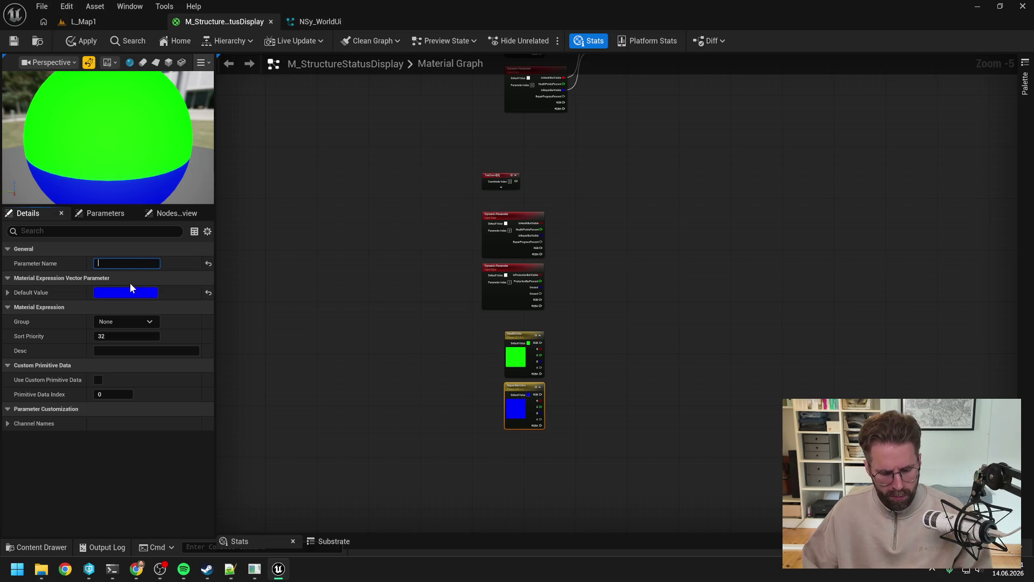
{"action": "type", "text": "RepairColor"}
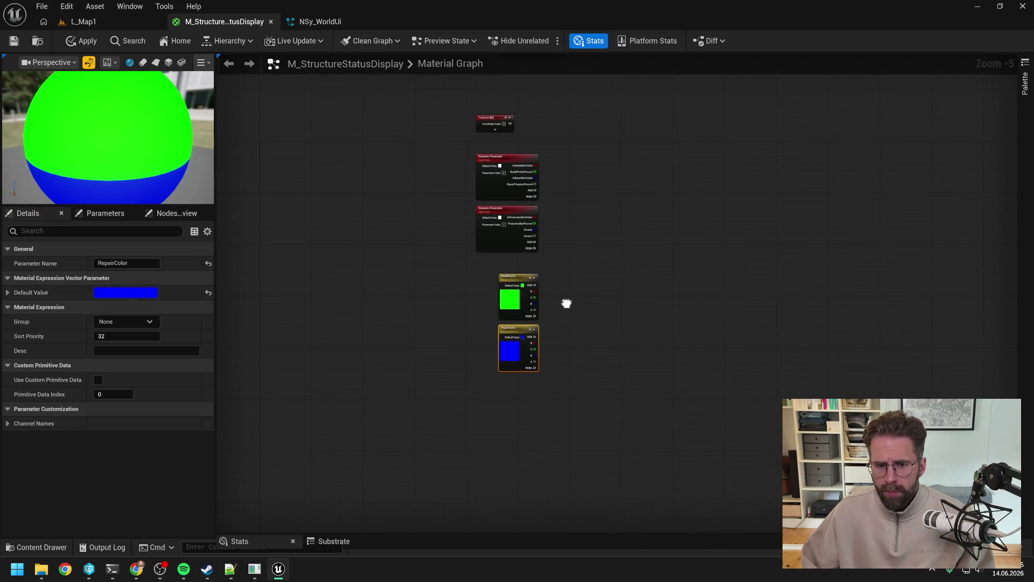
{"action": "left_click", "coordinate": [542, 346]}
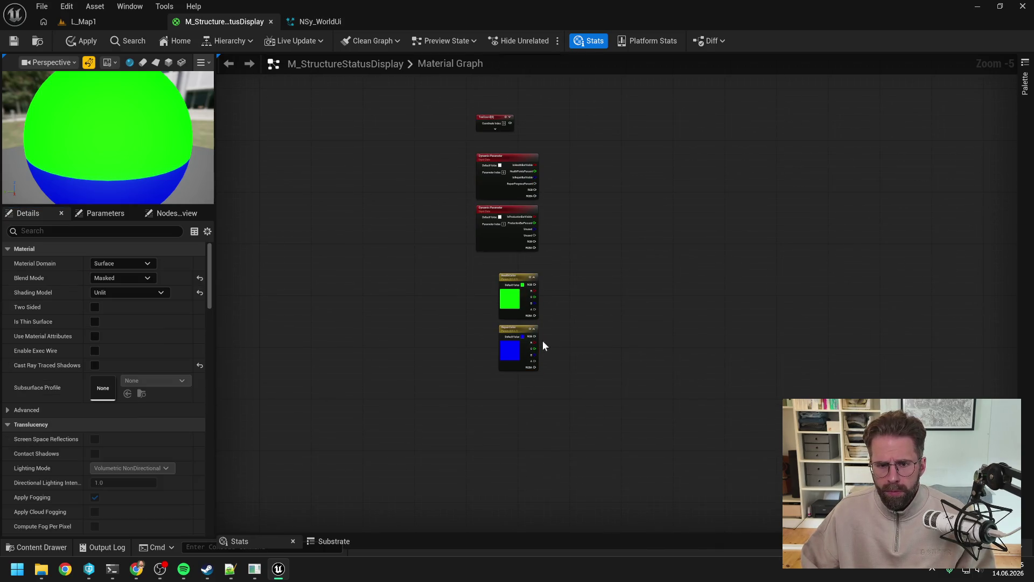
Add a Constant4Vector and convert it to a vector parameter named ProductionColor
{"action": "left_click", "coordinate": [510, 389]}
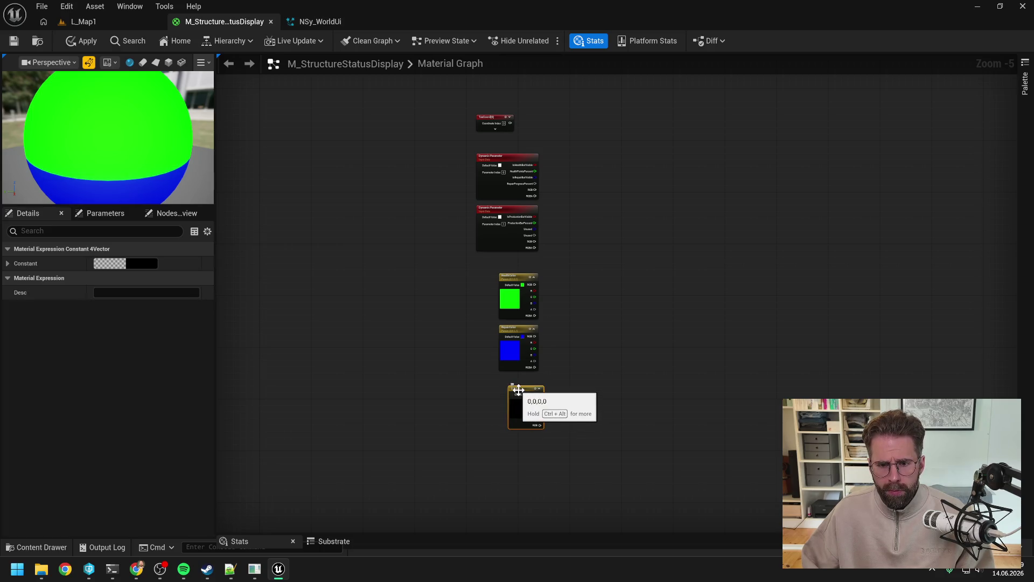
{"action": "right_click", "coordinate": [518, 389]}
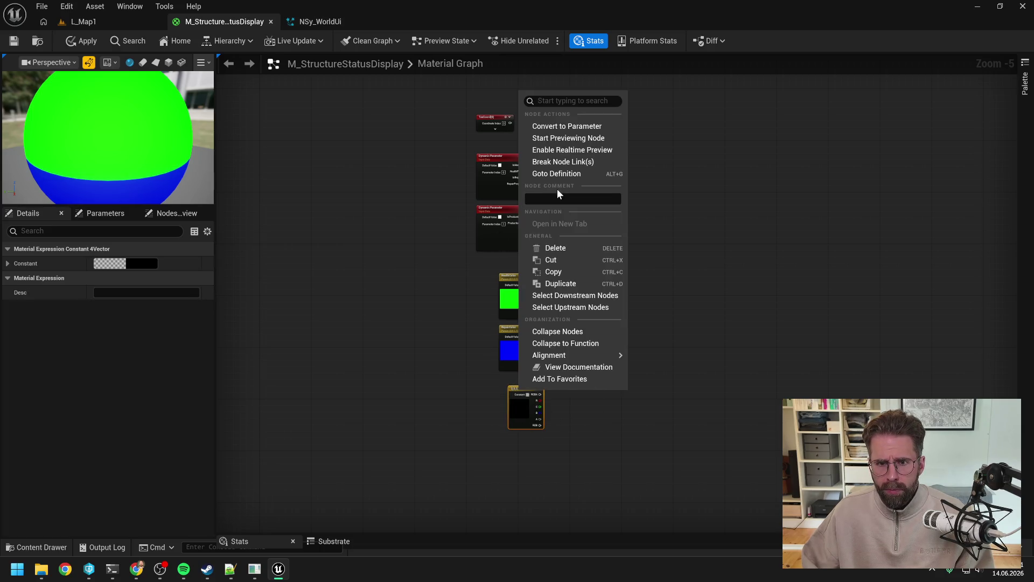
{"action": "left_click", "coordinate": [541, 127]}
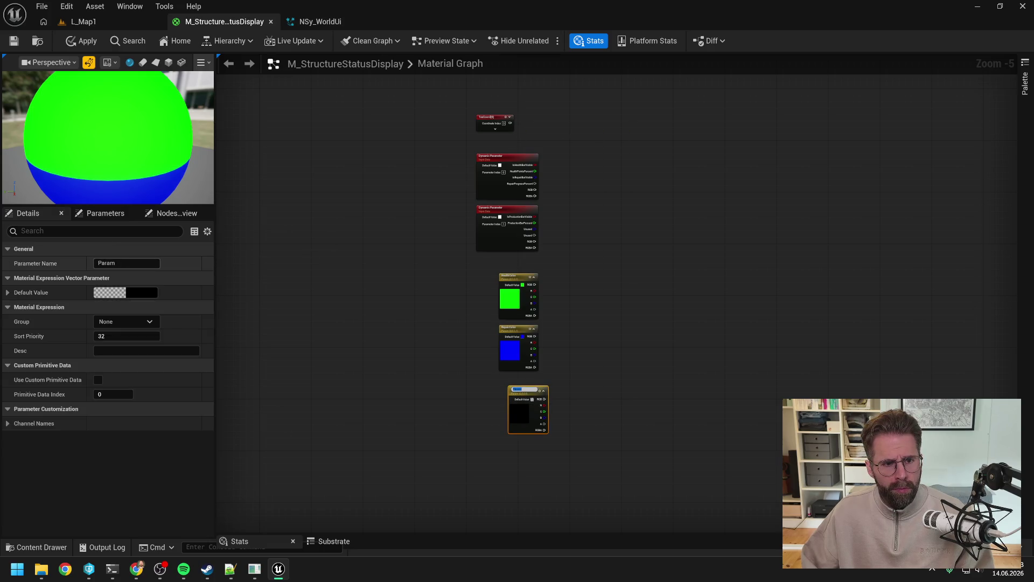
{"action": "type", "text": "P"}
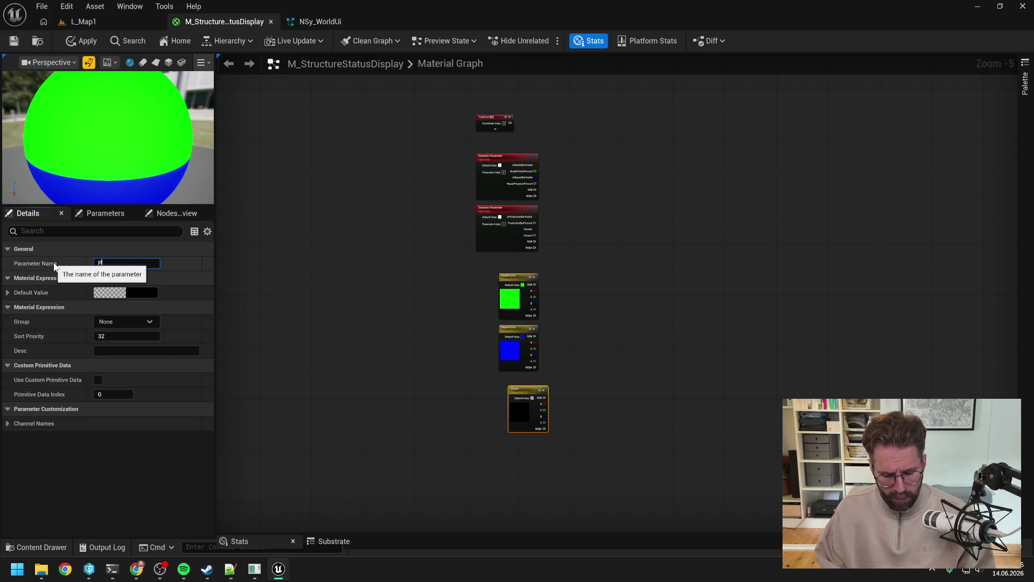
{"action": "type", "text": "roductionColor"}
{"action": "key", "text": "Return"}
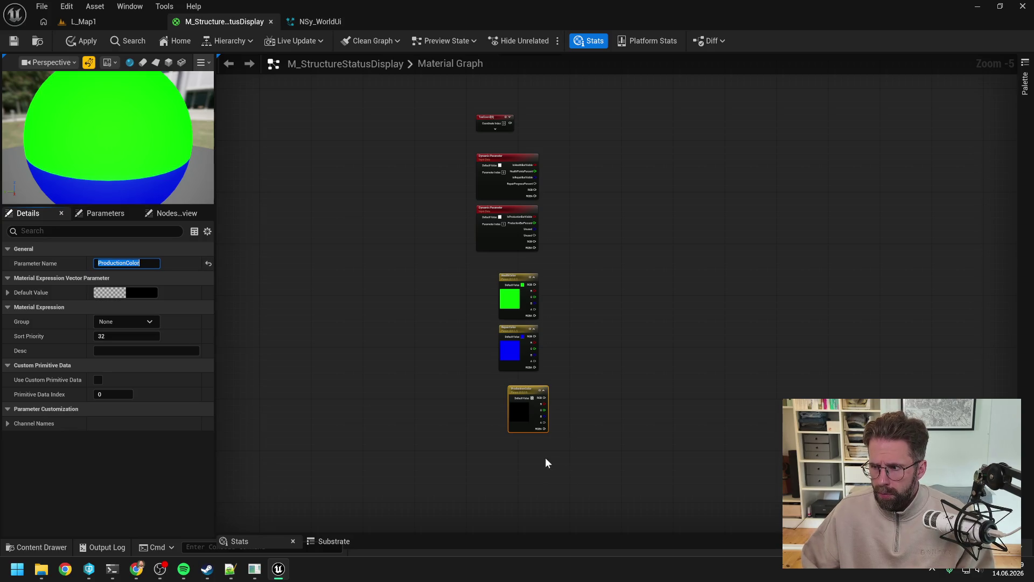
{"action": "left_click", "coordinate": [535, 449]}
Set ProductionColor's default to yellow (R 1, G 0.85, B 0) and align it below RepairColor
{"action": "double_click", "coordinate": [517, 409]}
{"action": "left_click", "coordinate": [622, 395]}
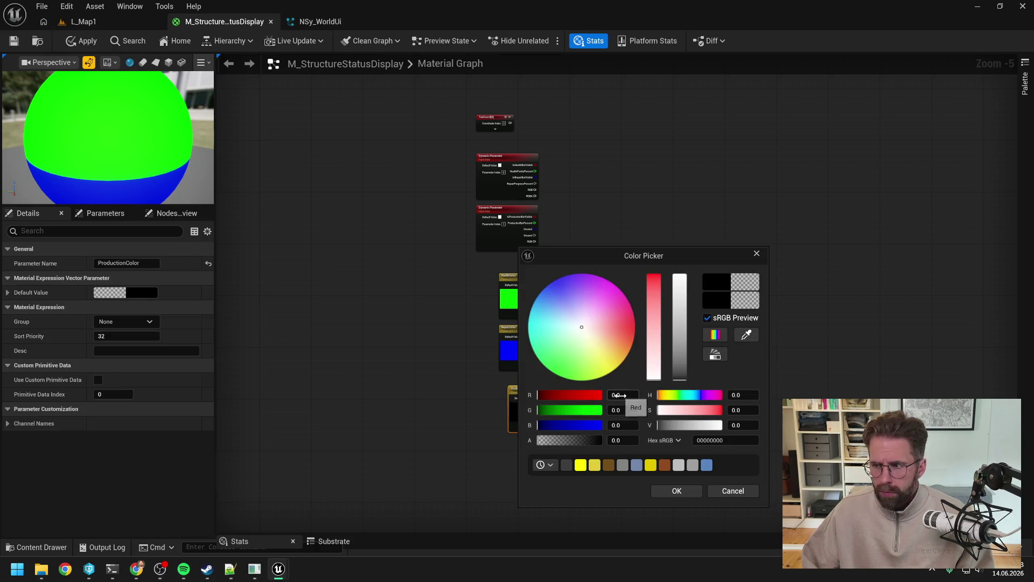
{"action": "type", "text": "1"}
{"action": "left_click", "coordinate": [631, 410]}
{"action": "type", "text": "0"}
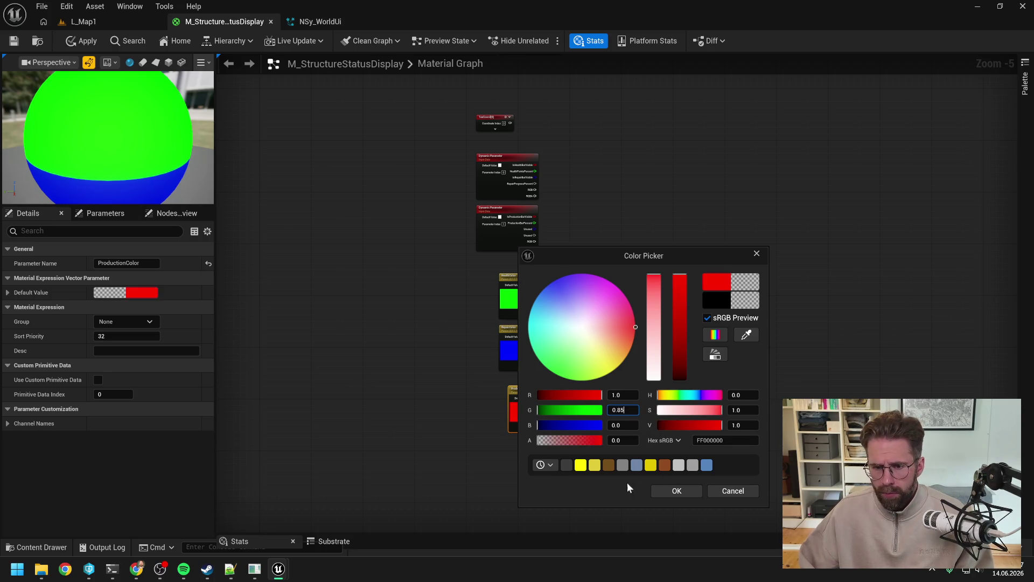
{"action": "key", "text": "Return"}
{"action": "left_click", "coordinate": [664, 490]}
{"action": "left_click_drag", "start_coordinate": [518, 393], "coordinate": [508, 387]}
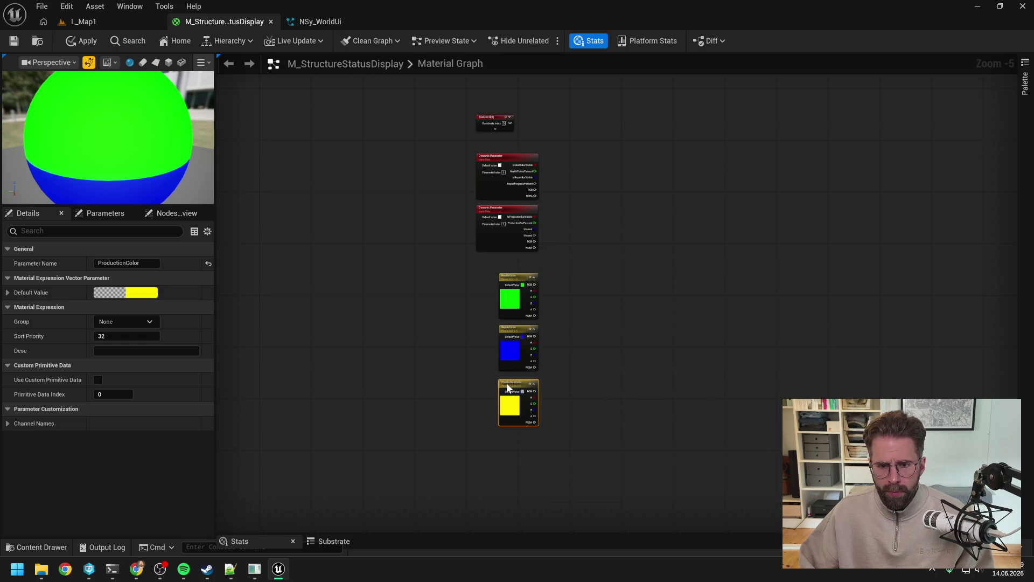
{"action": "left_click", "coordinate": [636, 375]}
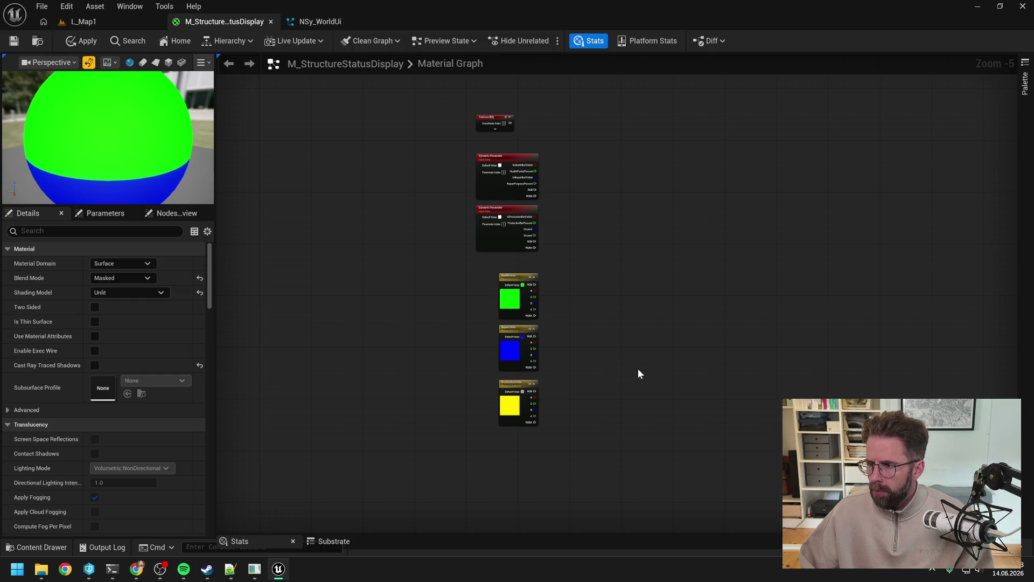
Set RepairColor's default colour to R 0.1, G 0.5, B 1 in the Color Picker
{"action": "double_click", "coordinate": [510, 351]}
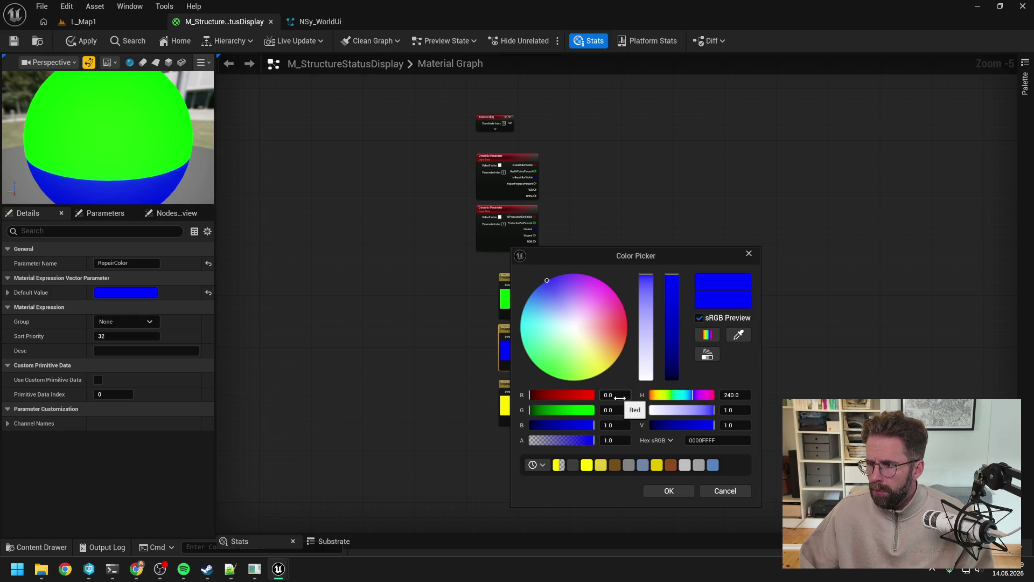
{"action": "left_click", "coordinate": [620, 397]}
{"action": "type", "text": "1"}
{"action": "key", "text": "Tab"}
{"action": "type", "text": "0.5"}
{"action": "key", "text": "Return"}
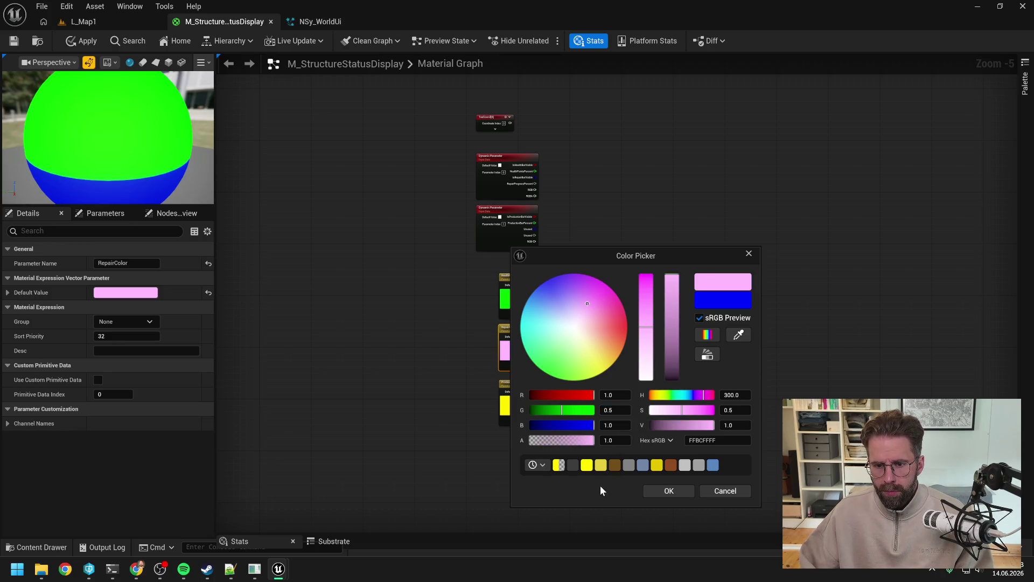
{"action": "left_click", "coordinate": [617, 395]}
{"action": "type", "text": "0.1"}
{"action": "key", "text": "Return"}
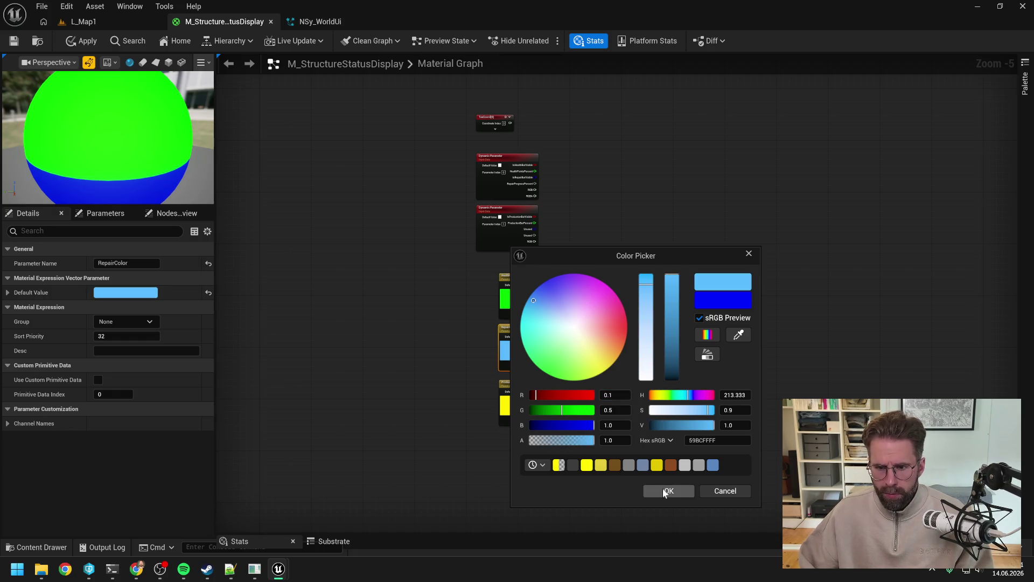
{"action": "left_click", "coordinate": [664, 490]}
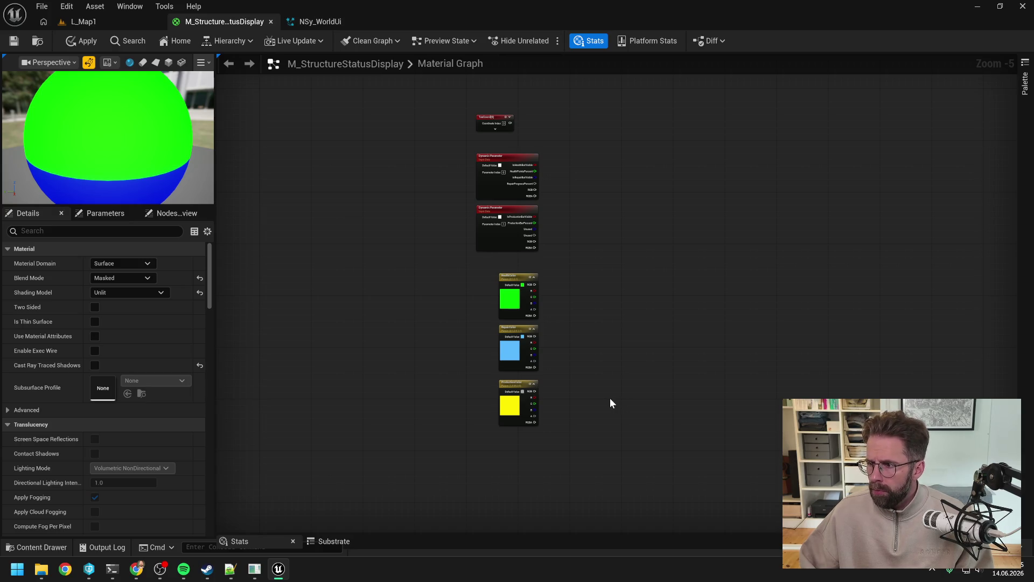
{"action": "left_click_drag", "start_coordinate": [599, 358], "coordinate": [600, 352]}
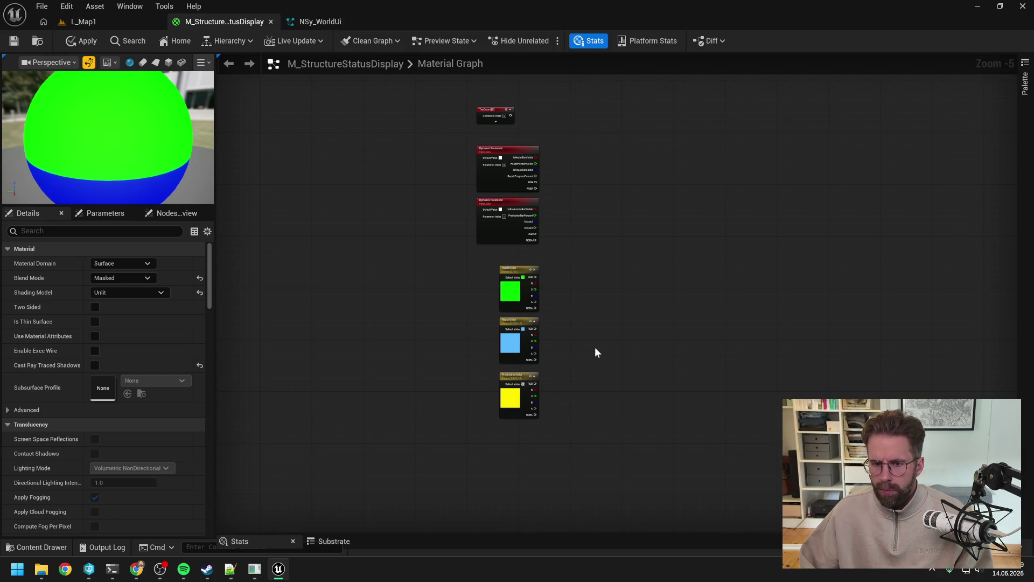
Add a Constant4Vector and convert it to a vector parameter named BackgroundColor
{"action": "left_click", "coordinate": [509, 437]}
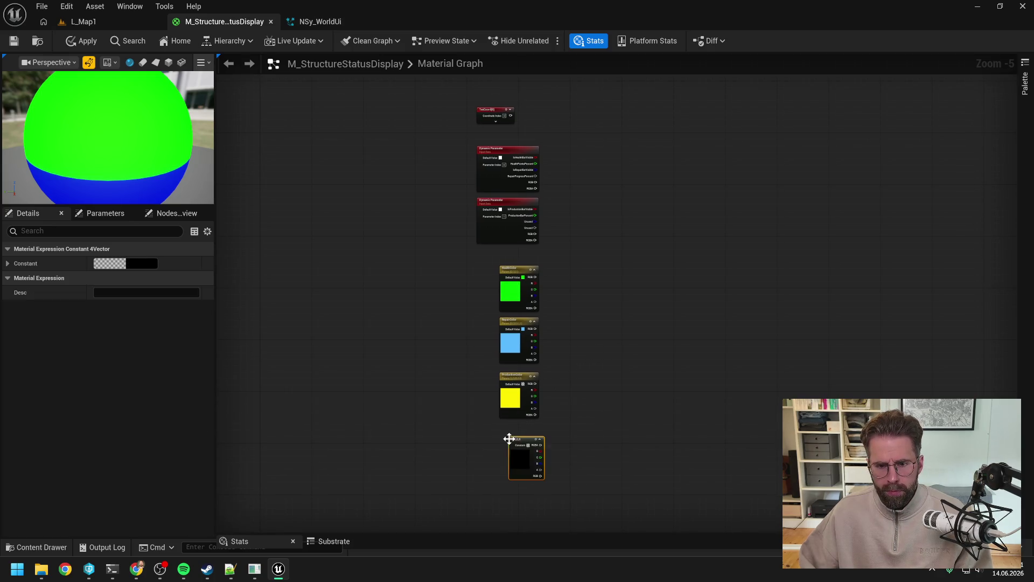
{"action": "right_click", "coordinate": [517, 447]}
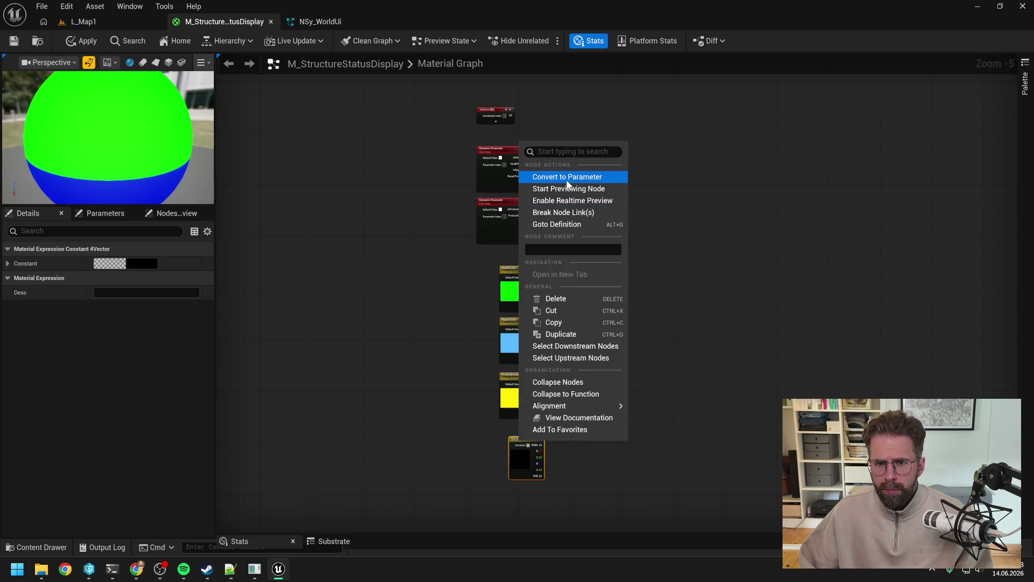
{"action": "left_click", "coordinate": [568, 177]}
{"action": "type", "text": "BackgroundColor"}
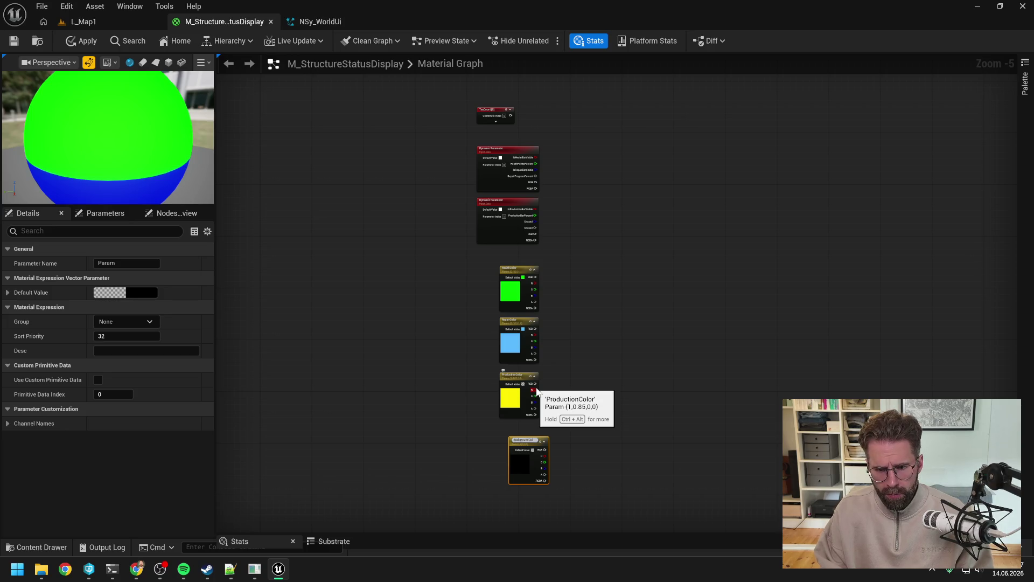
{"action": "key", "text": "Return"}
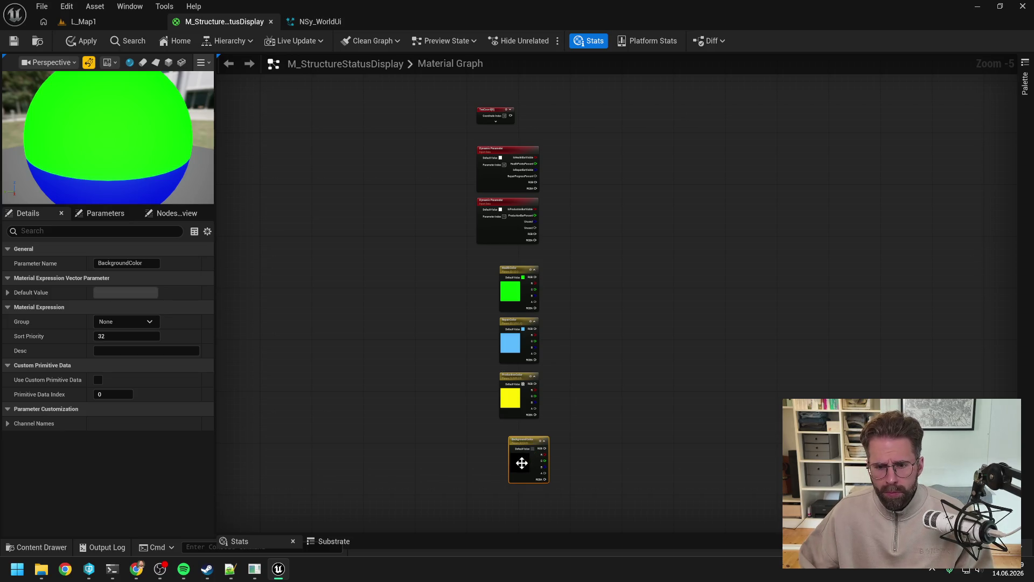
Give BackgroundColor a dark grey default (0.05, 0.05, 0.05) and place it below ProductionColor
{"action": "double_click", "coordinate": [521, 462]}
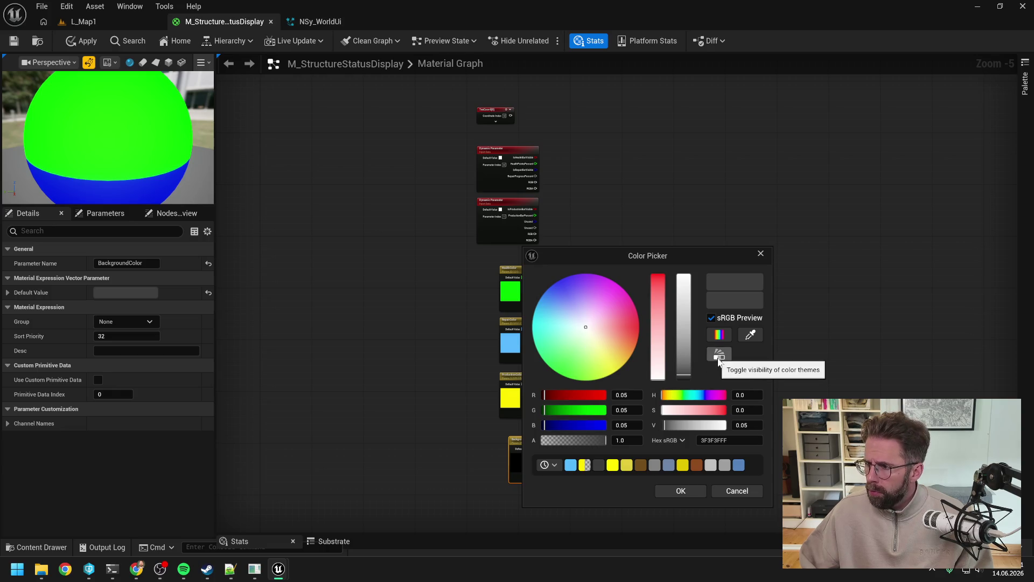
{"action": "left_click", "coordinate": [674, 489]}
{"action": "left_click", "coordinate": [606, 444]}
{"action": "left_click_drag", "start_coordinate": [528, 441], "coordinate": [519, 429]}
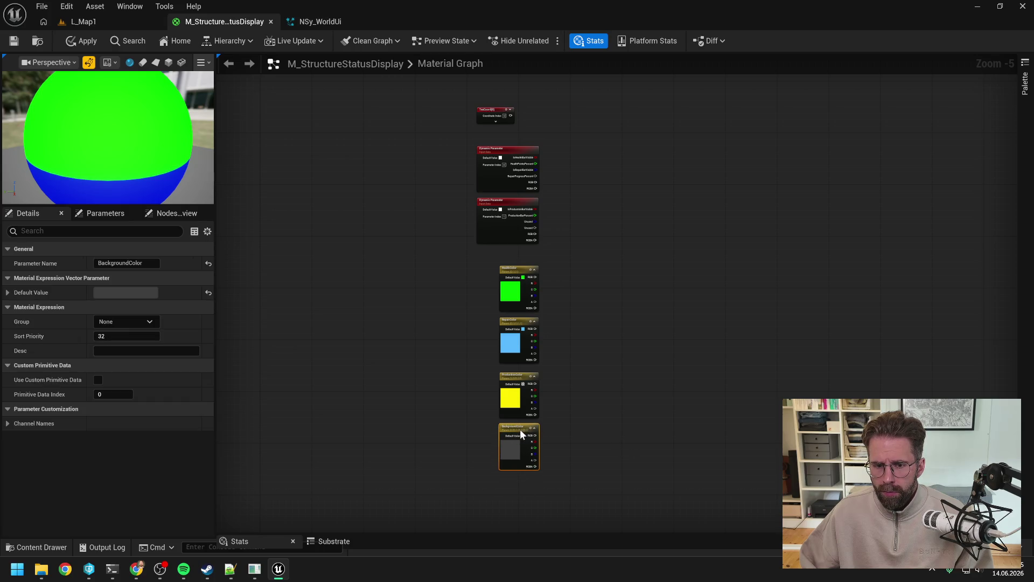
{"action": "left_click", "coordinate": [602, 380]}
{"action": "mouse_move", "coordinate": [608, 389]}
{"action": "left_mouse_down"}
{"action": "mouse_move", "coordinate": [614, 370]}
{"action": "mouse_move", "coordinate": [614, 380]}
{"action": "left_mouse_up"}
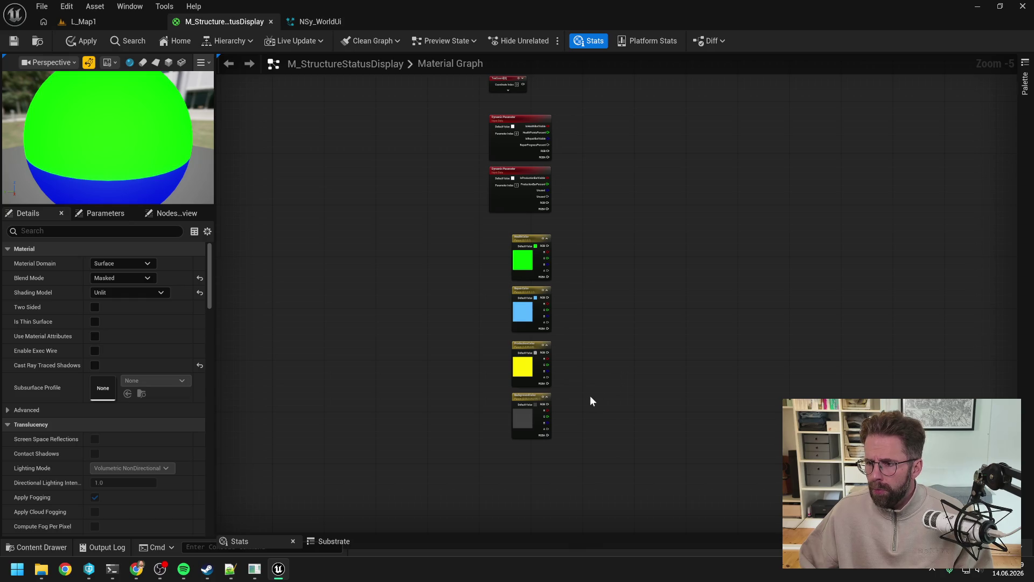
{"action": "right_click", "coordinate": [526, 464]}
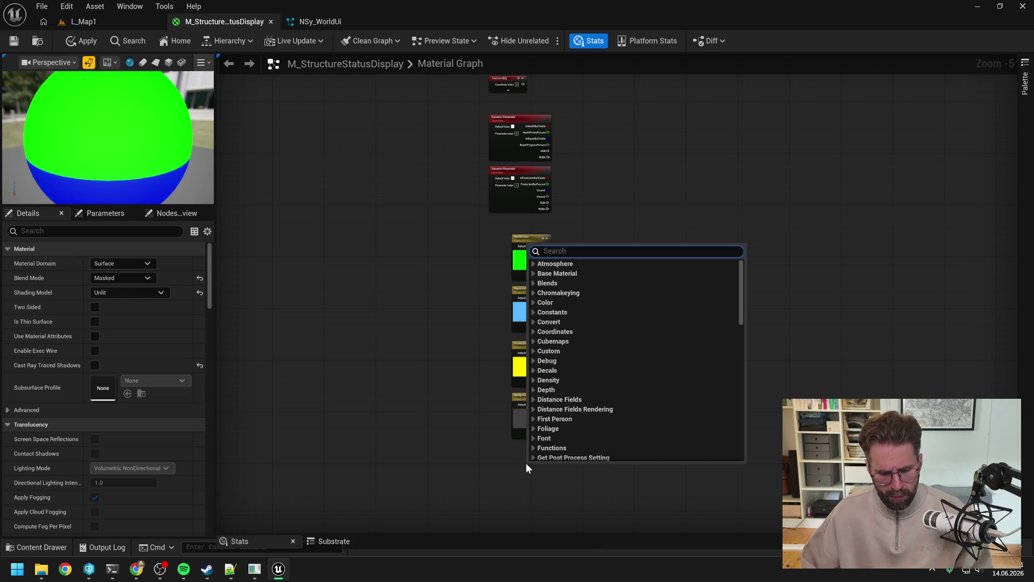
Add a black Constant4Vector converted to a vector parameter named BorderColor below BackgroundColor
{"action": "left_click", "coordinate": [514, 464]}
{"action": "left_click", "coordinate": [518, 464]}
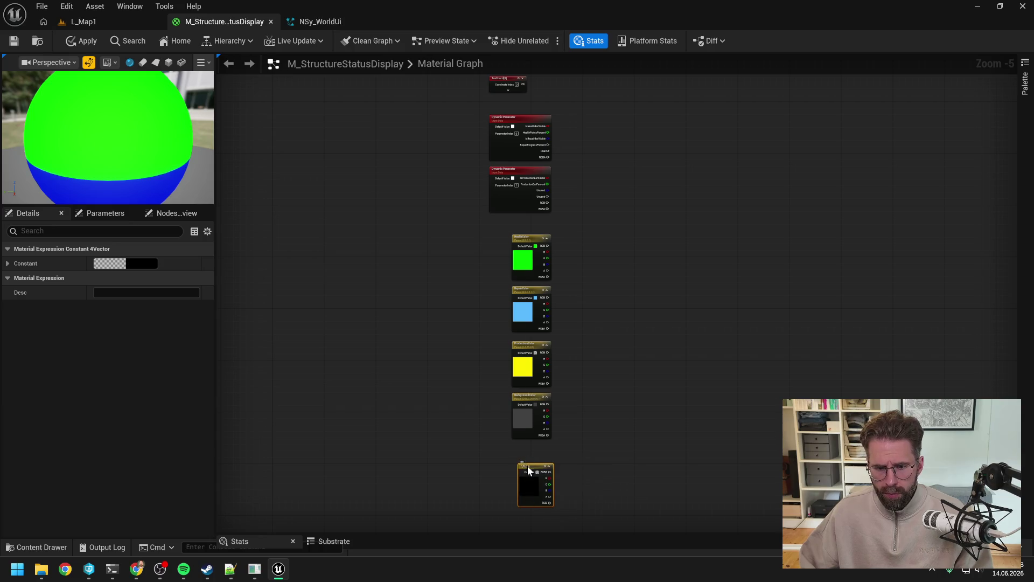
{"action": "right_click", "coordinate": [528, 465]}
{"action": "left_click", "coordinate": [575, 202]}
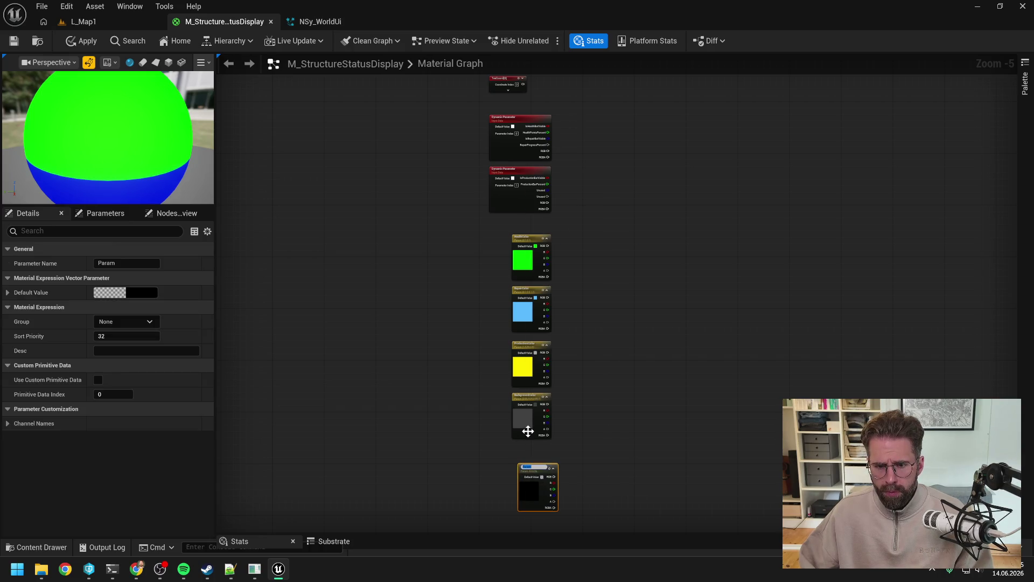
{"action": "type", "text": "Bor"}
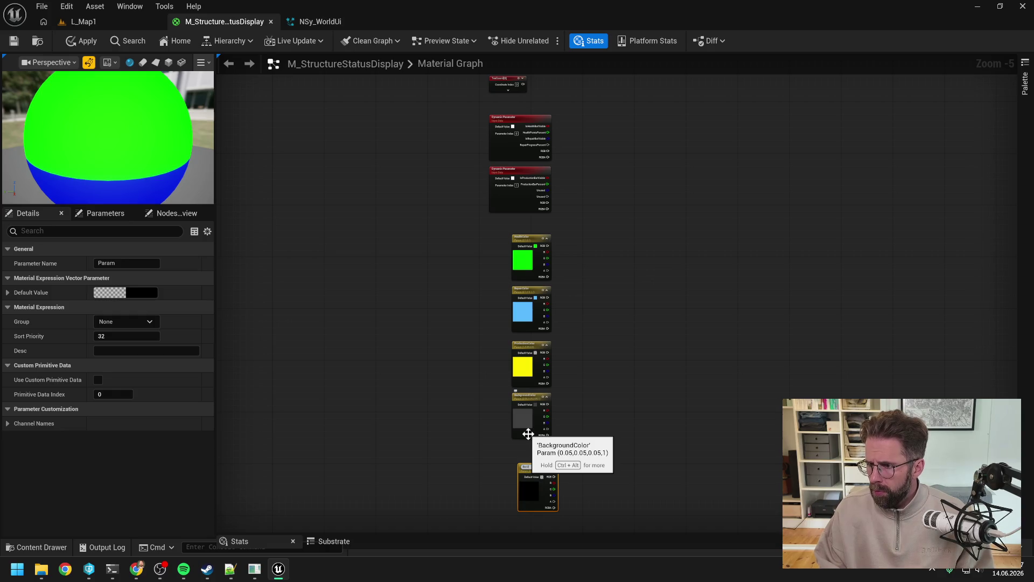
{"action": "key", "text": "Return"}
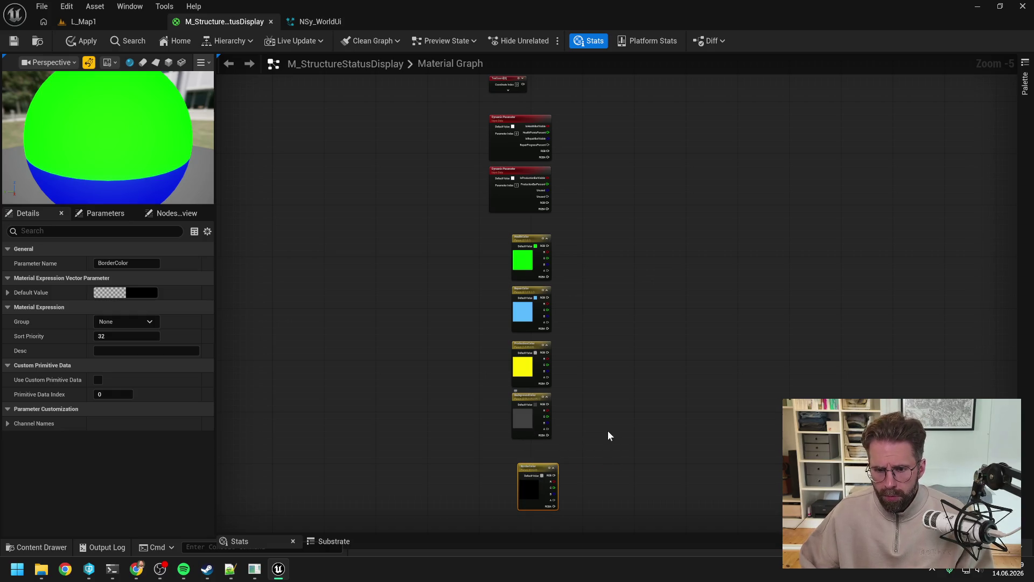
{"action": "left_click_drag", "start_coordinate": [532, 467], "coordinate": [525, 447]}
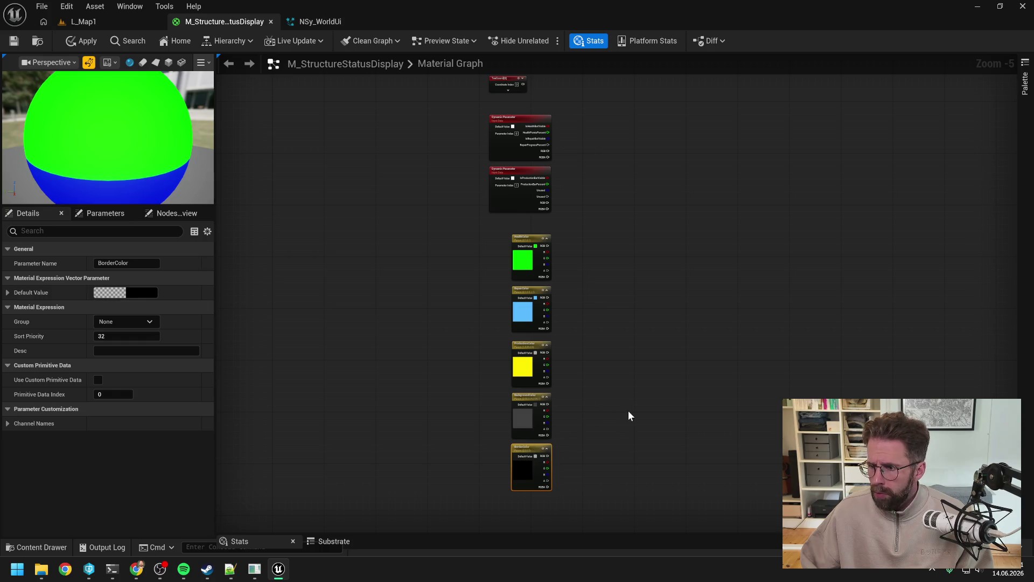
{"action": "left_click", "coordinate": [643, 399]}
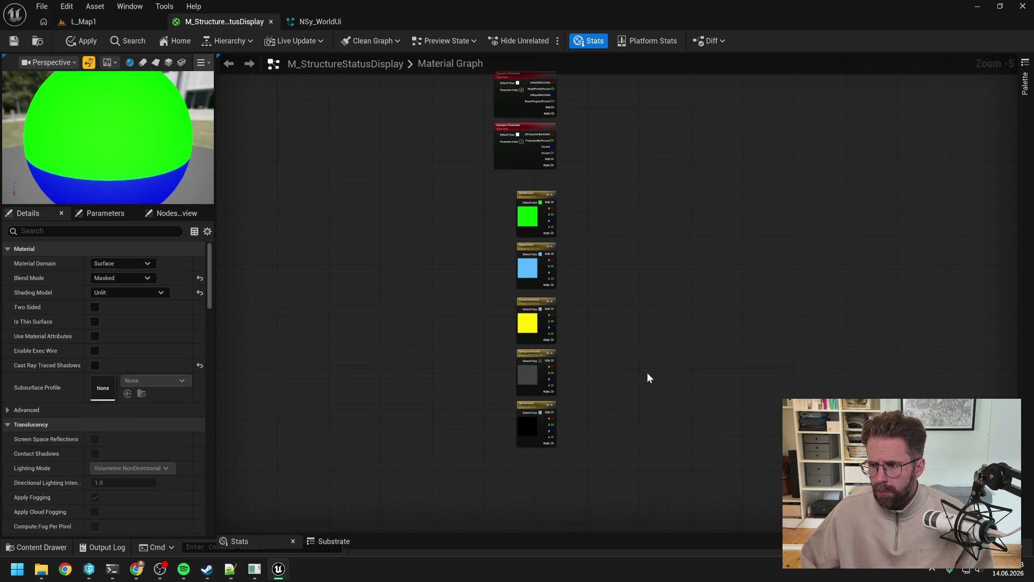
Add a Constant converted to a scalar parameter named BorderThickness below BorderColor
{"action": "left_click", "coordinate": [525, 464]}
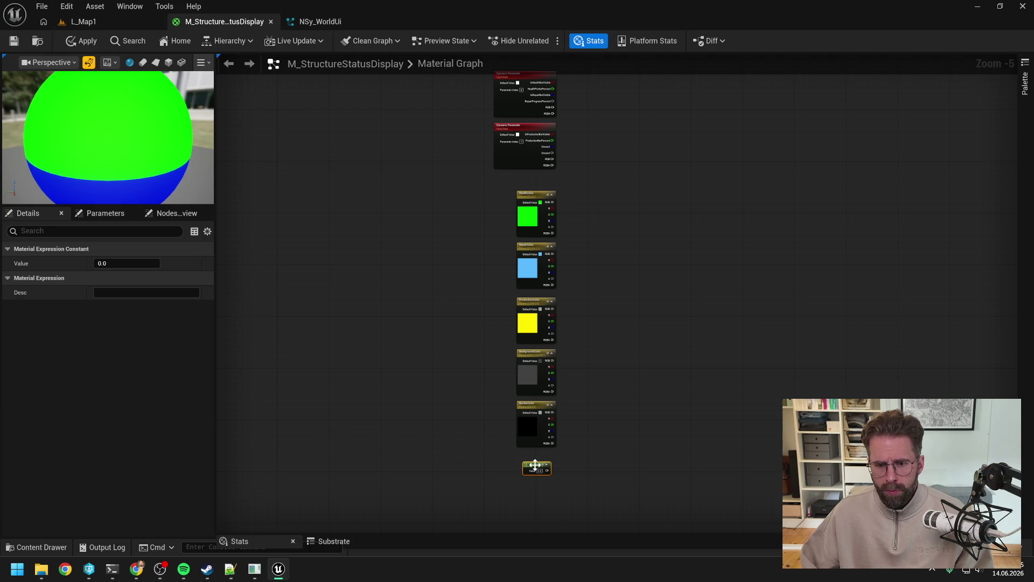
{"action": "right_click", "coordinate": [535, 465]}
{"action": "left_click", "coordinate": [597, 204]}
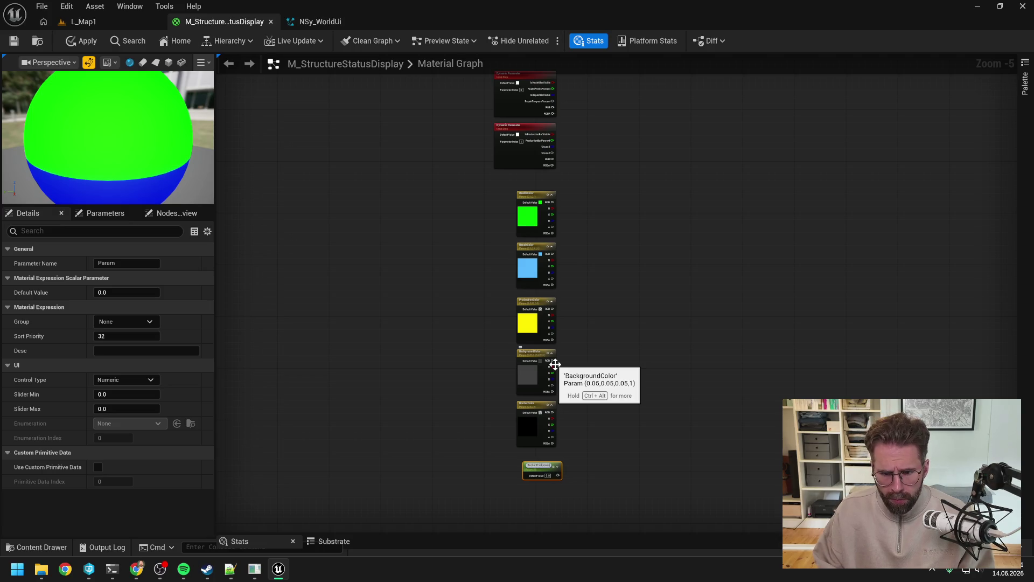
{"action": "scroll", "coordinate": [568, 484], "scroll_direction": "up", "scroll_amount": 6}
{"action": "type", "text": "BorderThick"}
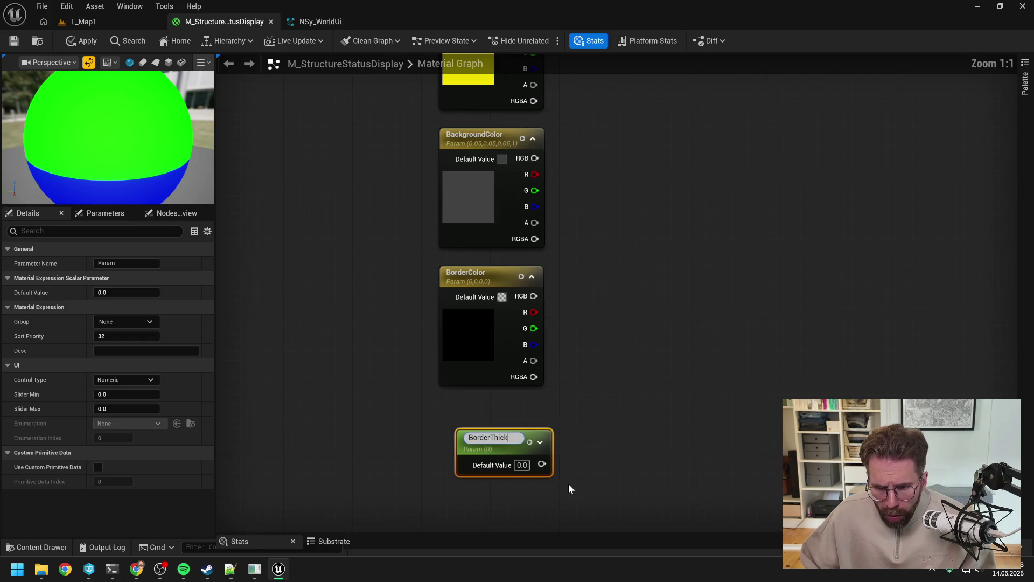
{"action": "type", "text": "ness"}
{"action": "key", "text": "Return"}
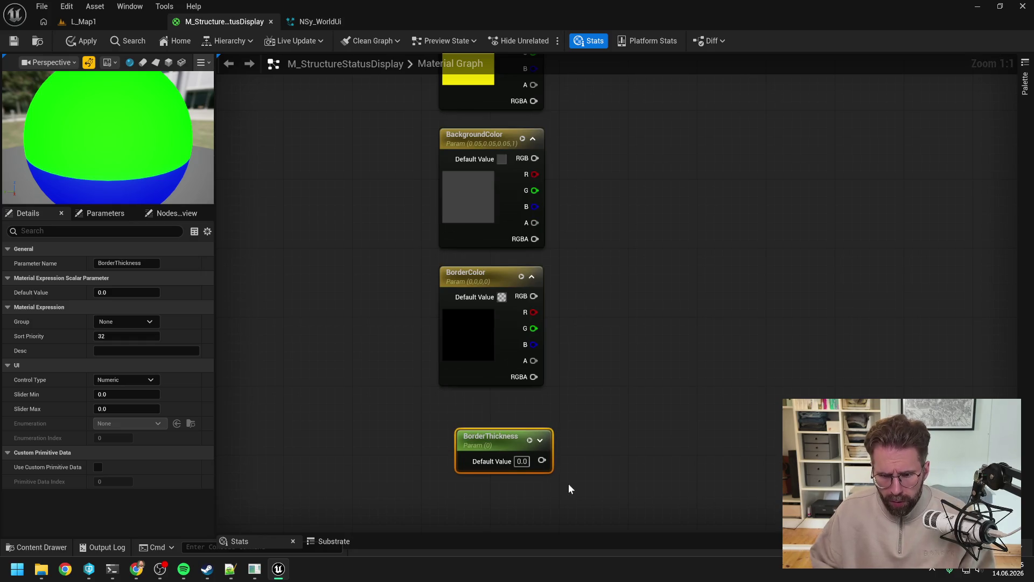
{"action": "scroll", "coordinate": [552, 461], "scroll_direction": "down", "scroll_amount": 2}
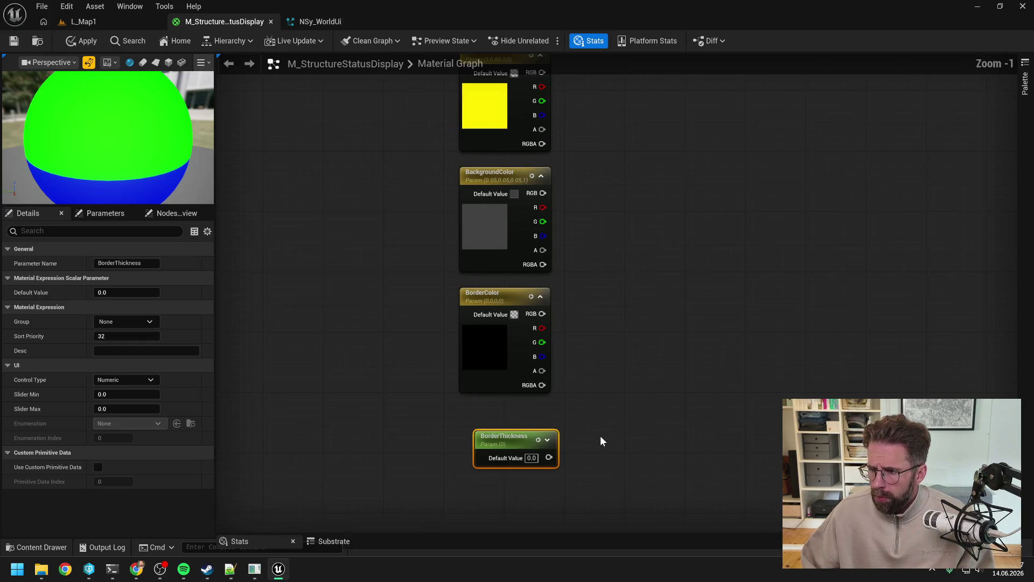
{"action": "scroll", "coordinate": [567, 416], "scroll_direction": "down", "scroll_amount": 2}
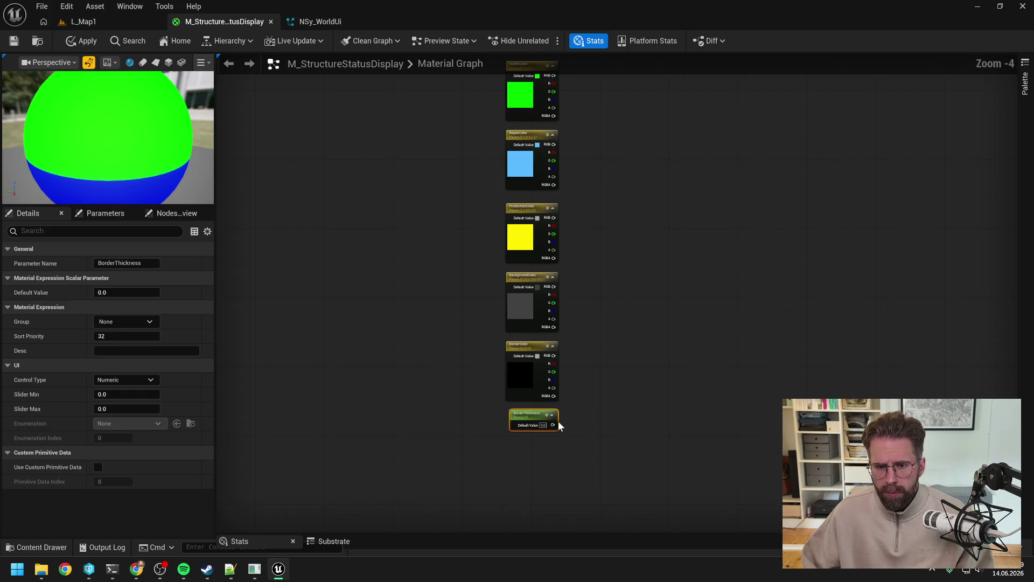
{"action": "left_click", "coordinate": [535, 446]}
Add a Constant converted to a scalar parameter named BarGap, aligned under BorderThickness
{"action": "left_click", "coordinate": [531, 445]}
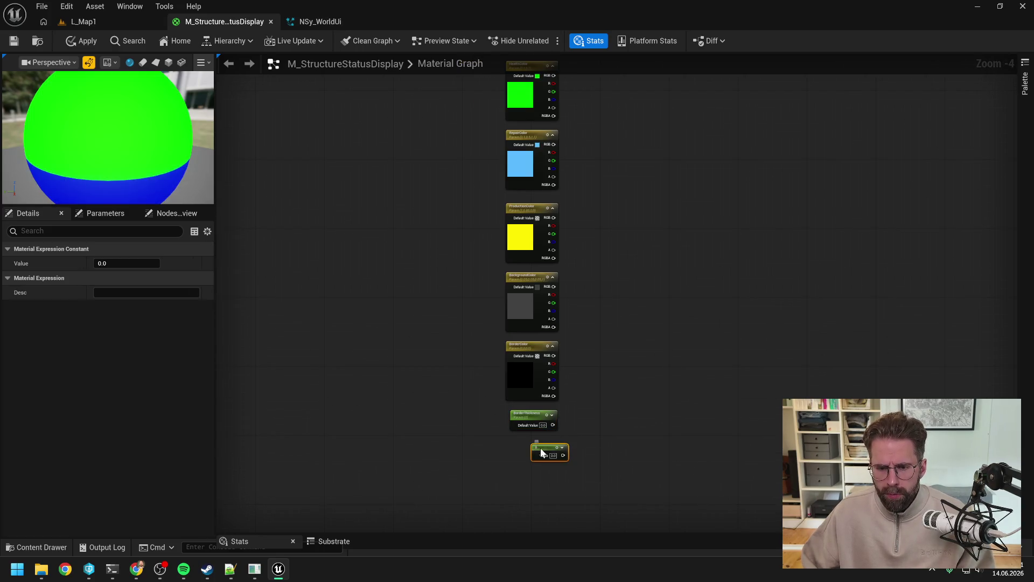
{"action": "right_click", "coordinate": [541, 453]}
{"action": "left_click", "coordinate": [580, 185]}
{"action": "type", "text": "Bar"}
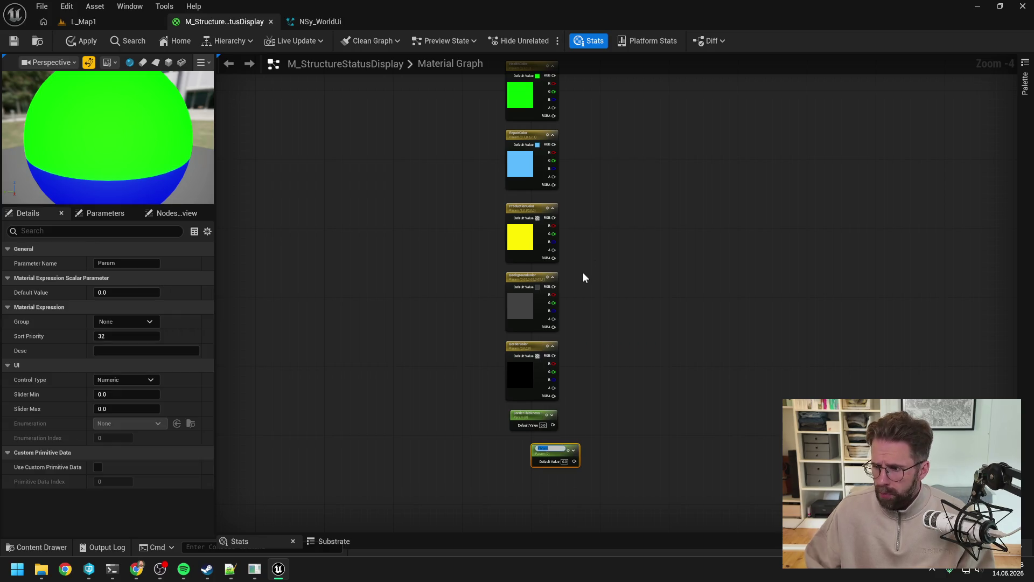
{"action": "type", "text": "Gap"}
{"action": "key", "text": "Return"}
{"action": "left_click_drag", "start_coordinate": [553, 447], "coordinate": [545, 447]}
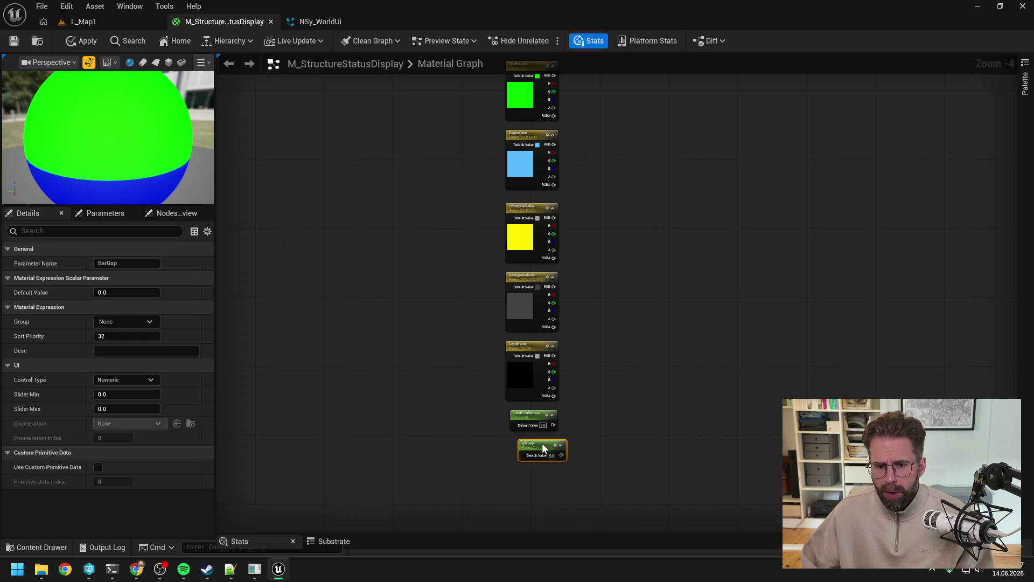
{"action": "scroll", "coordinate": [561, 428], "scroll_direction": "down", "scroll_amount": 8}
{"action": "left_click", "coordinate": [625, 386]}
{"action": "scroll", "coordinate": [604, 245], "scroll_direction": "up", "scroll_amount": 7}
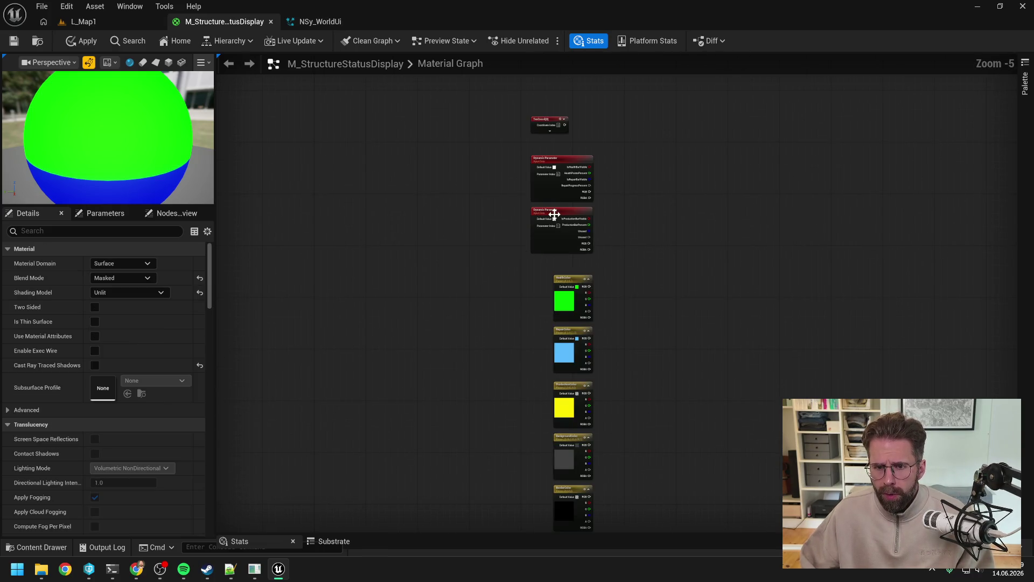
Move both Dynamic Parameter nodes and the TexCoord node down to tidy the graph
{"action": "left_click_drag", "start_coordinate": [564, 213], "coordinate": [564, 229]}
{"action": "left_click_drag", "start_coordinate": [574, 167], "coordinate": [575, 185]}
{"action": "left_click", "coordinate": [587, 155]}
{"action": "left_click_drag", "start_coordinate": [551, 123], "coordinate": [580, 155]}
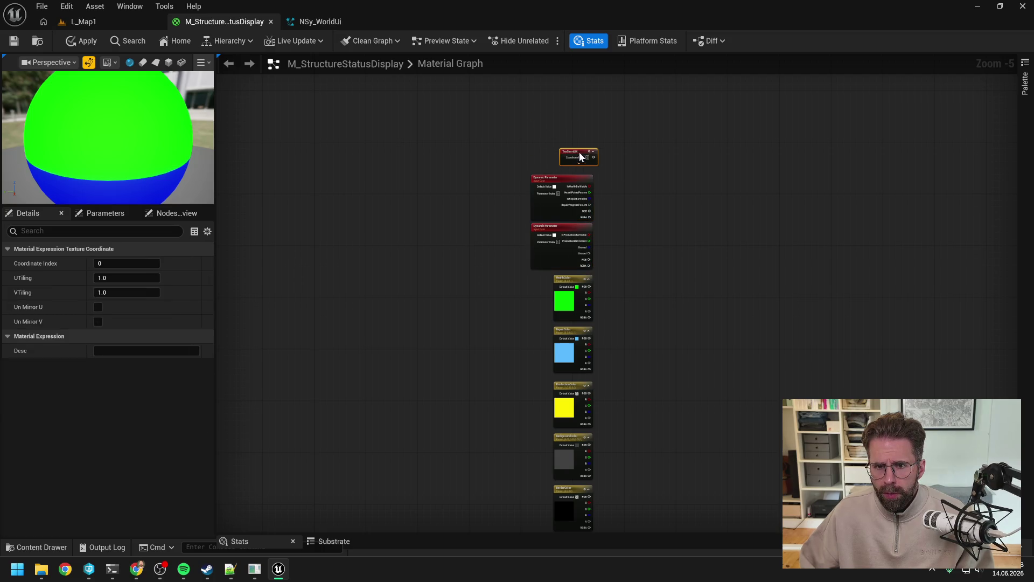
Place a Custom expression node in the material graph
{"action": "left_click", "coordinate": [733, 324]}
{"action": "right_click", "coordinate": [741, 349]}
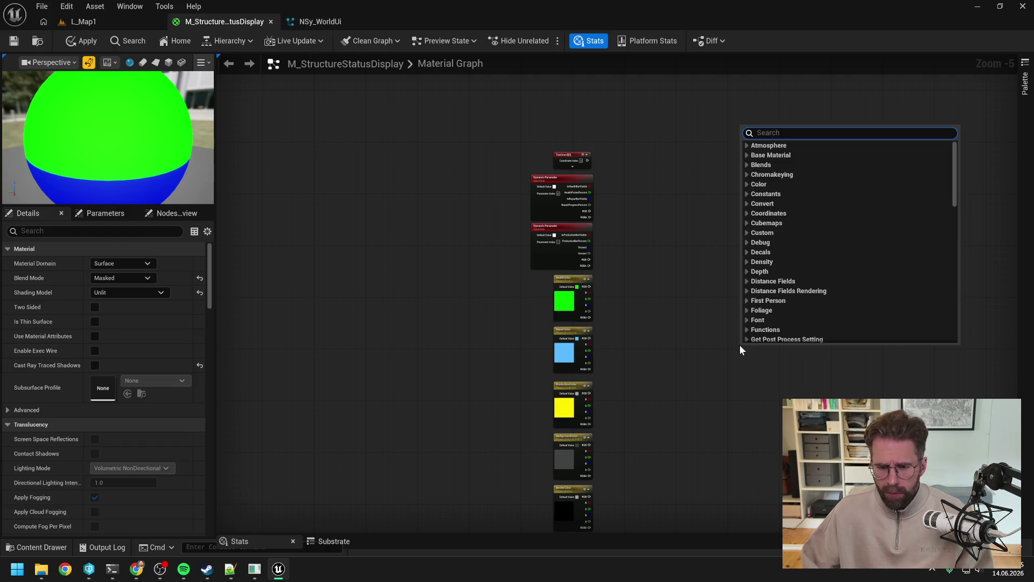
{"action": "type", "text": "custom"}
{"action": "key", "text": "Return"}
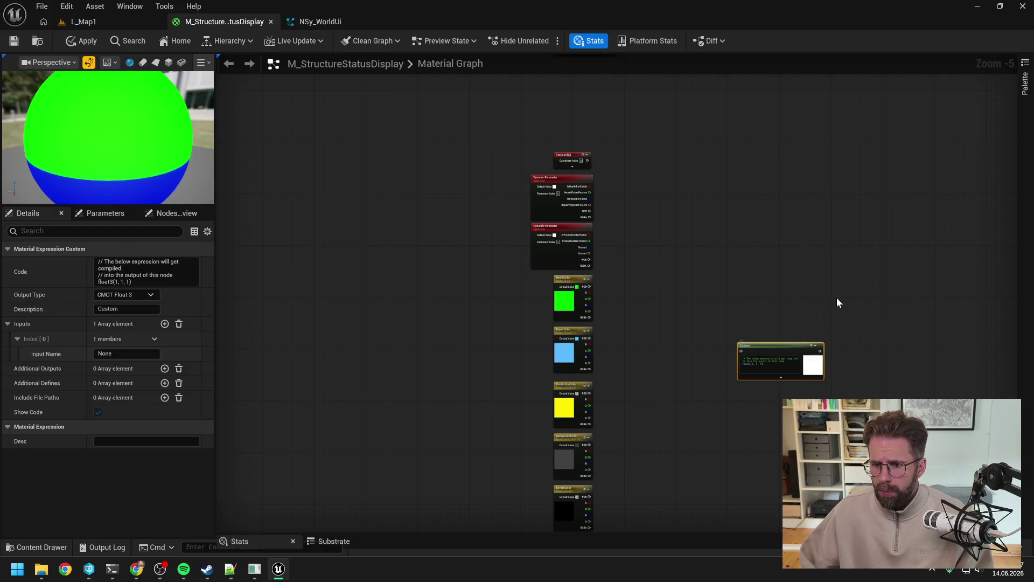
{"action": "left_click", "coordinate": [841, 303]}
{"action": "left_click_drag", "start_coordinate": [841, 303], "coordinate": [768, 265]}
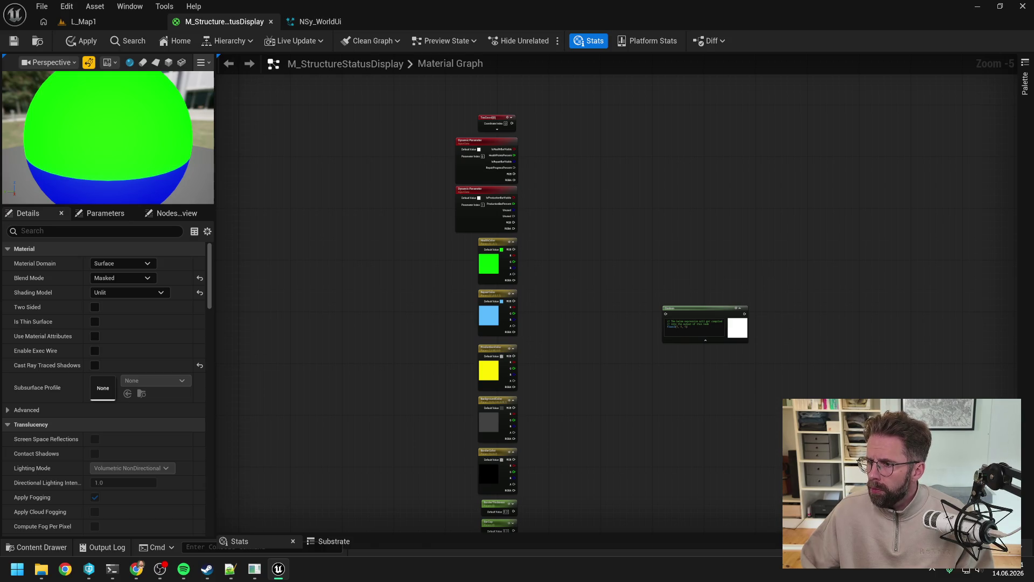
{"action": "left_click_drag", "start_coordinate": [733, 394], "coordinate": [712, 380]}
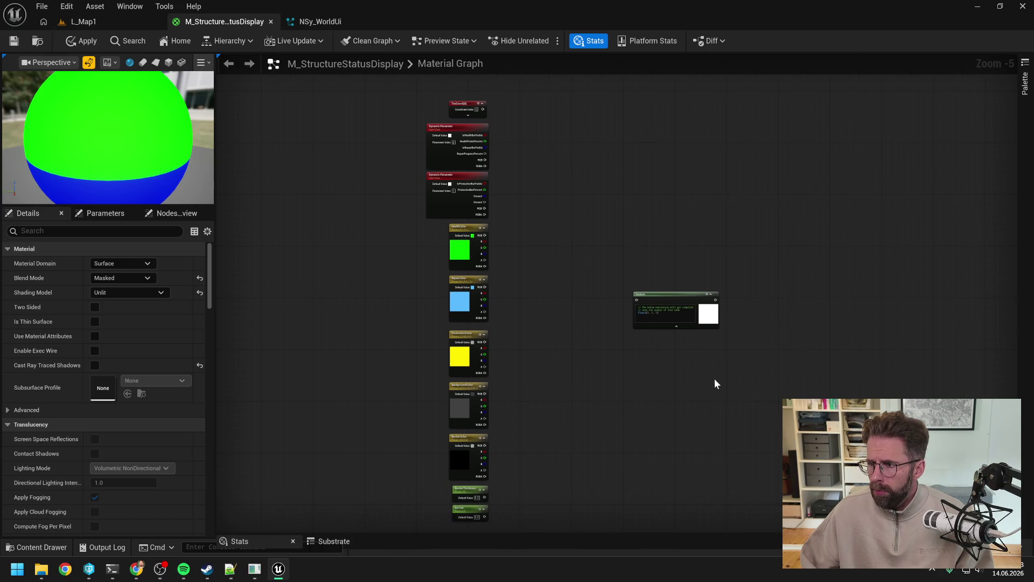
Set the Custom node's description to Status Display and its output type to Float 4
{"action": "left_click", "coordinate": [658, 295]}
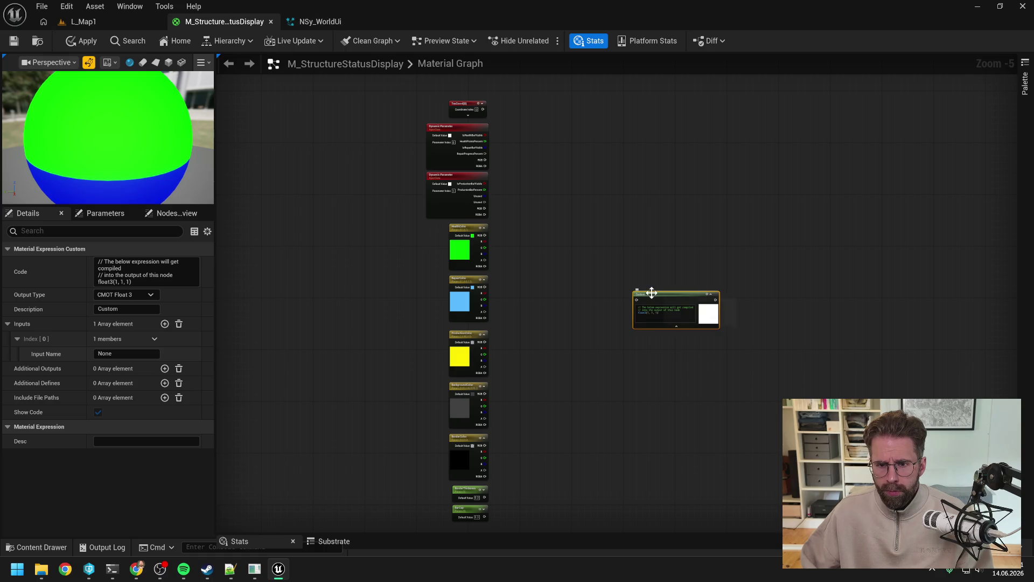
{"action": "left_click", "coordinate": [128, 309]}
{"action": "type", "text": "S"}
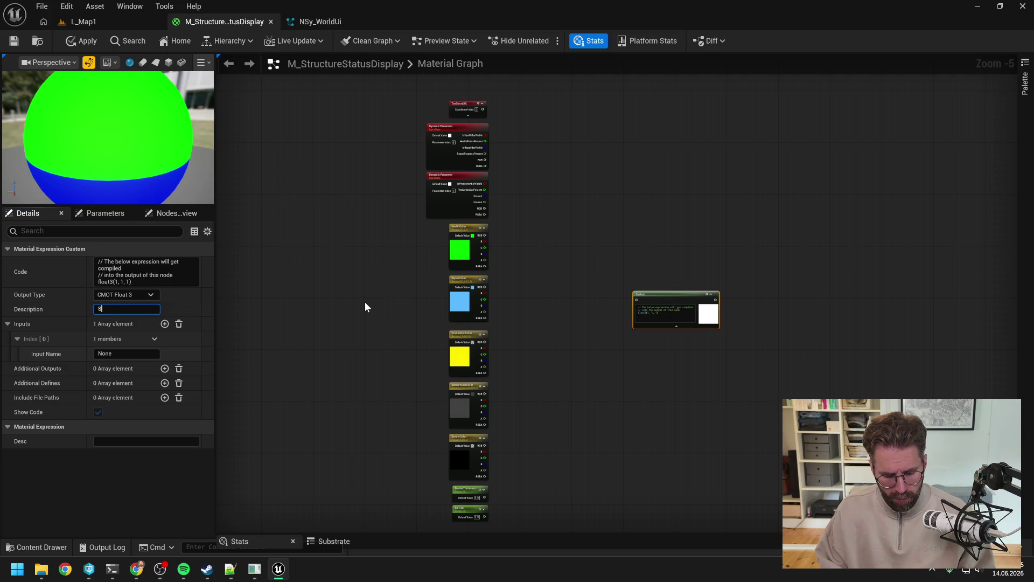
{"action": "type", "text": "tatus Display"}
{"action": "key", "text": "Return"}
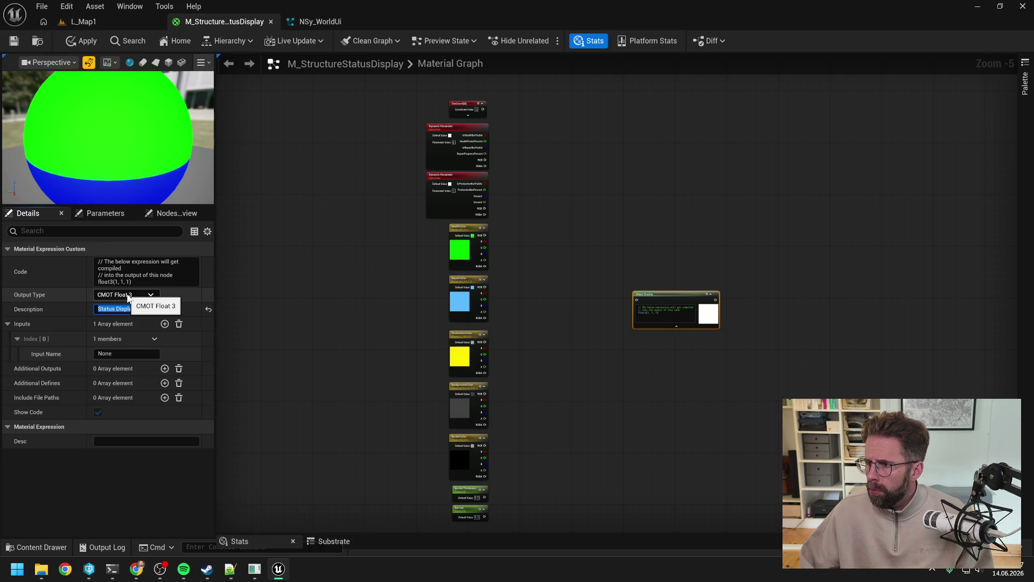
{"action": "left_click", "coordinate": [128, 297]}
{"action": "left_click", "coordinate": [132, 330]}
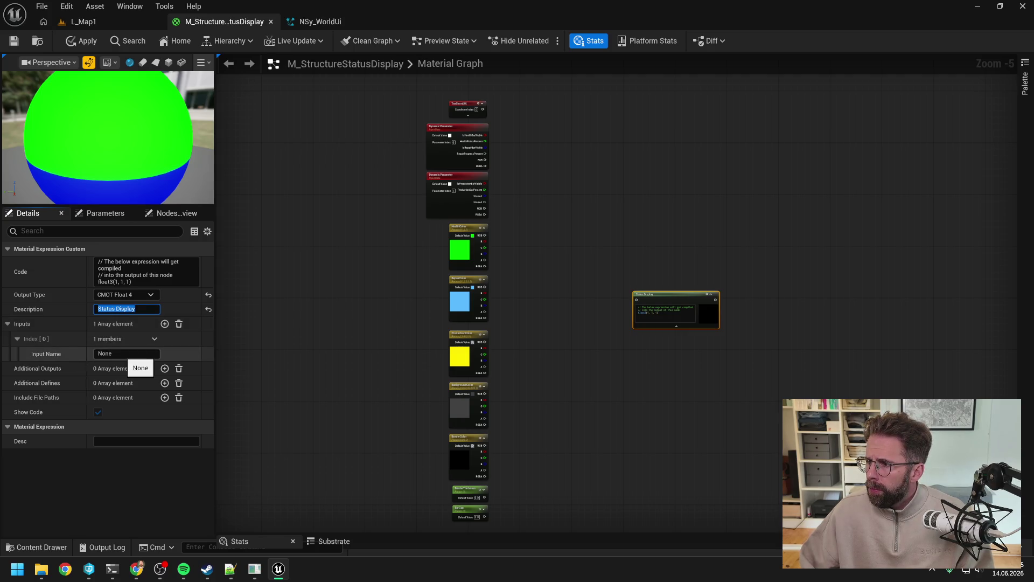
{"action": "left_click", "coordinate": [126, 354]}
Name the Custom node's first three inputs UV, IsHealthVisible and HealthPercent
{"action": "type", "text": "UV"}
{"action": "key", "text": "Return"}
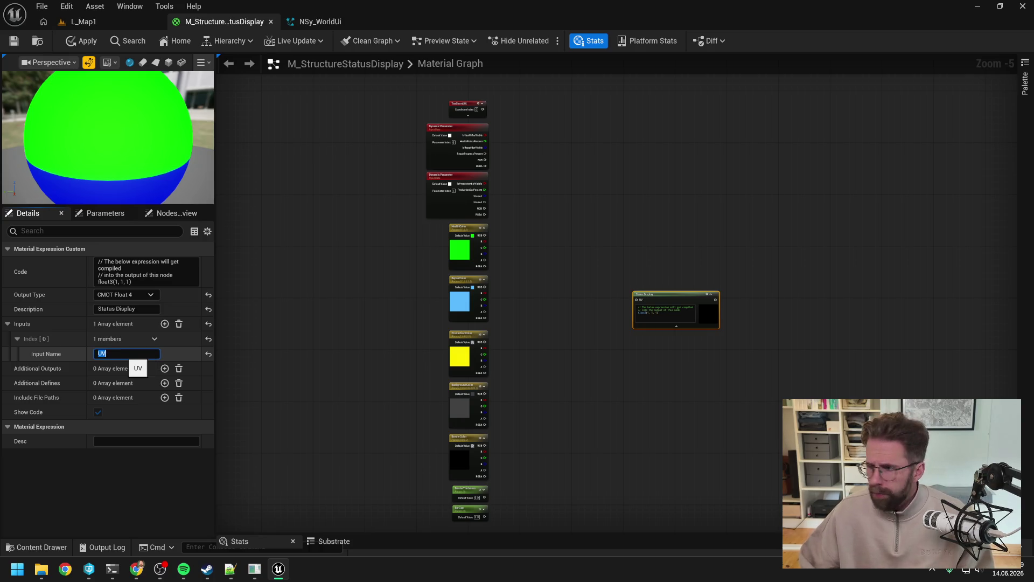
{"action": "left_click", "coordinate": [165, 324]}
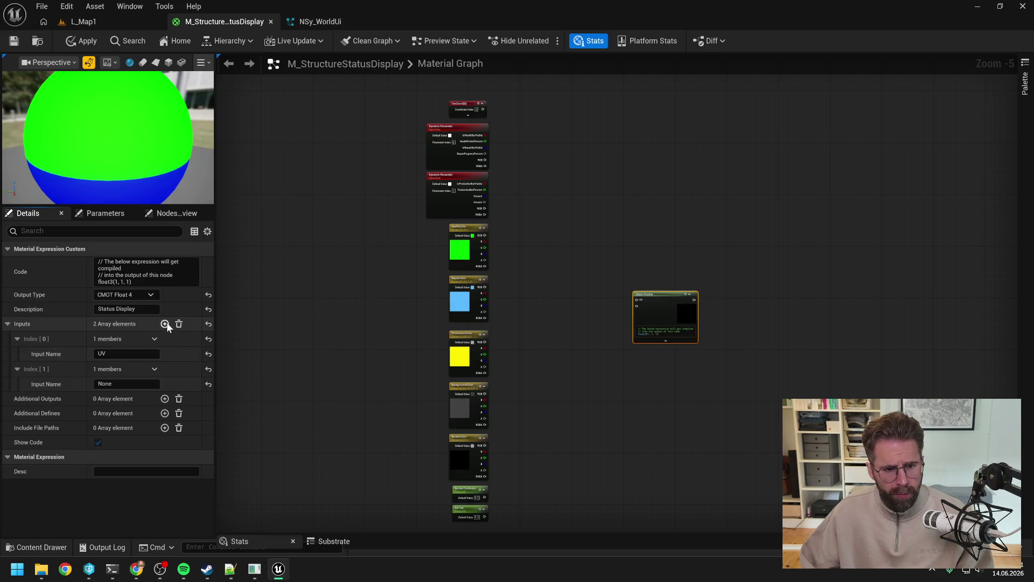
{"action": "type", "text": "IsH"}
{"action": "type", "text": "ealt"}
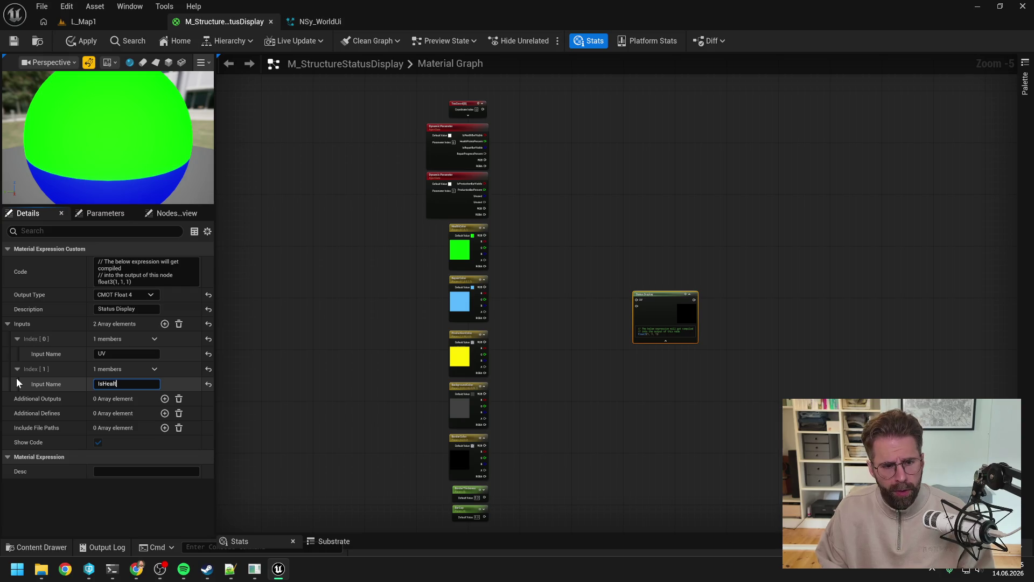
{"action": "type", "text": "hVisible"}
{"action": "key", "text": "Return"}
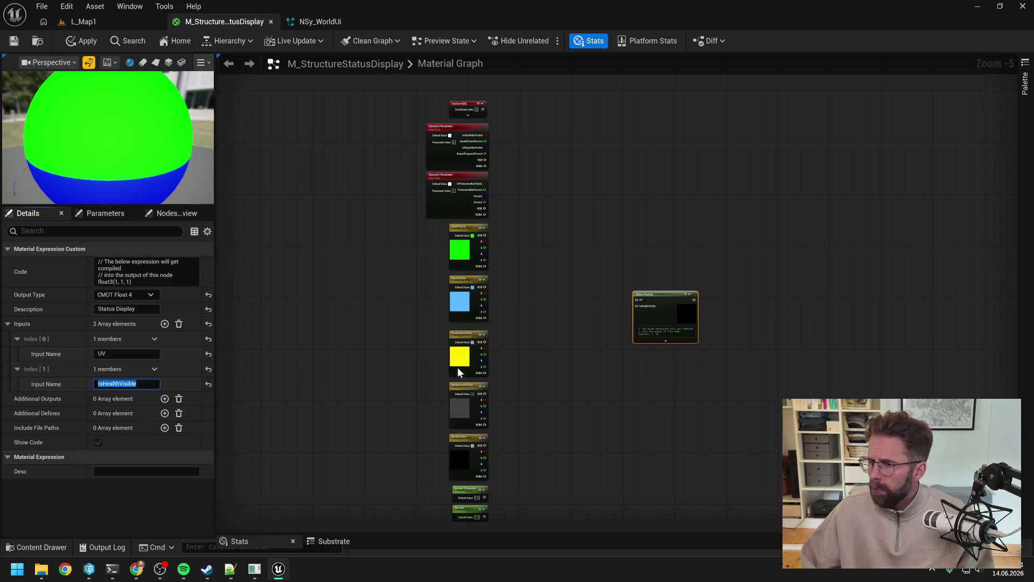
{"action": "left_click", "coordinate": [164, 324]}
{"action": "left_click", "coordinate": [127, 414]}
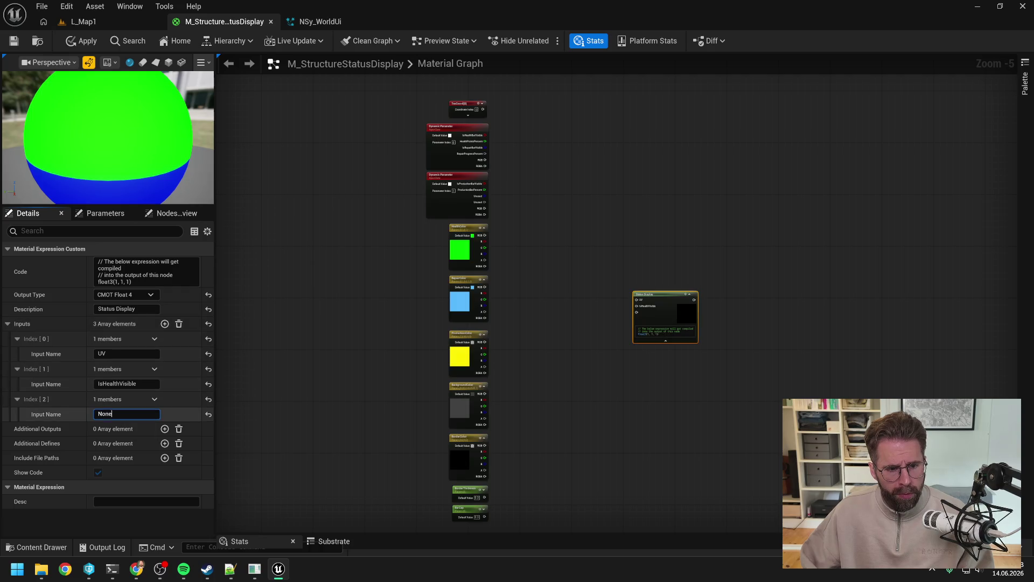
{"action": "key", "text": "BackSpace"}
{"action": "type", "text": "HealthPercent"}
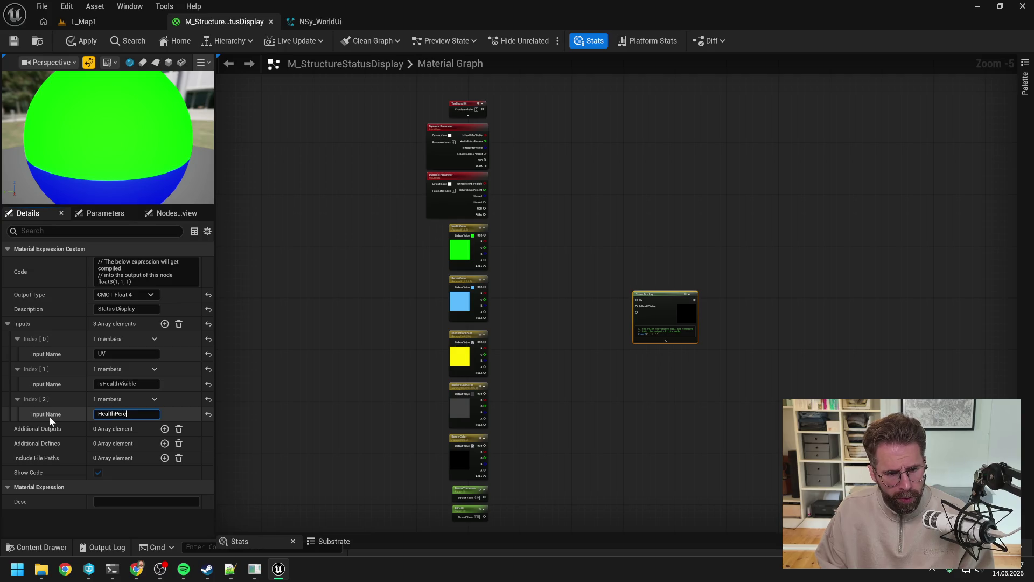
{"action": "key", "text": "Return"}
Add inputs named IsRepairVisible, RepairPercent and IsProductionVisible
{"action": "left_click", "coordinate": [165, 324]}
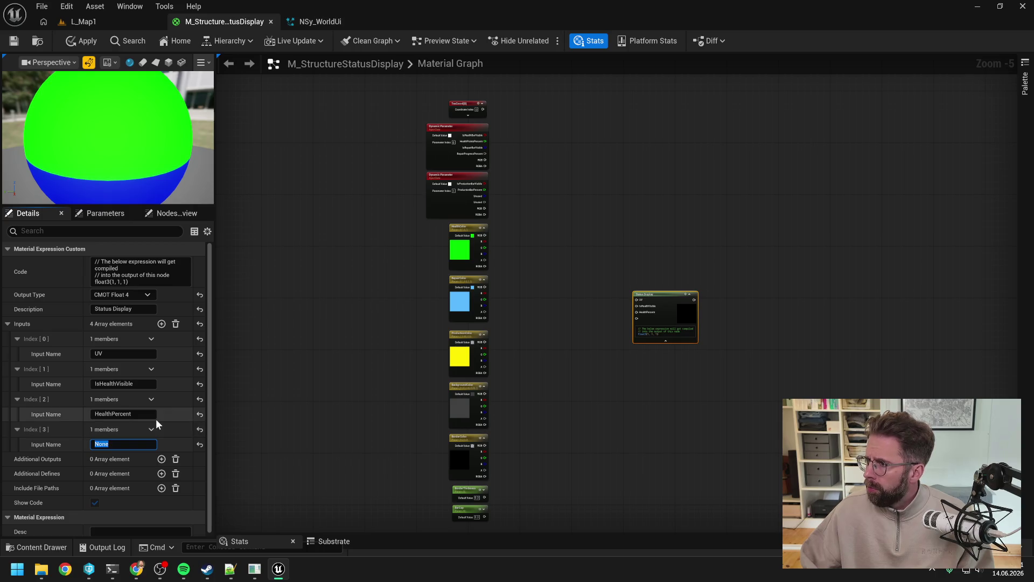
{"action": "type", "text": "IsRepairVi"}
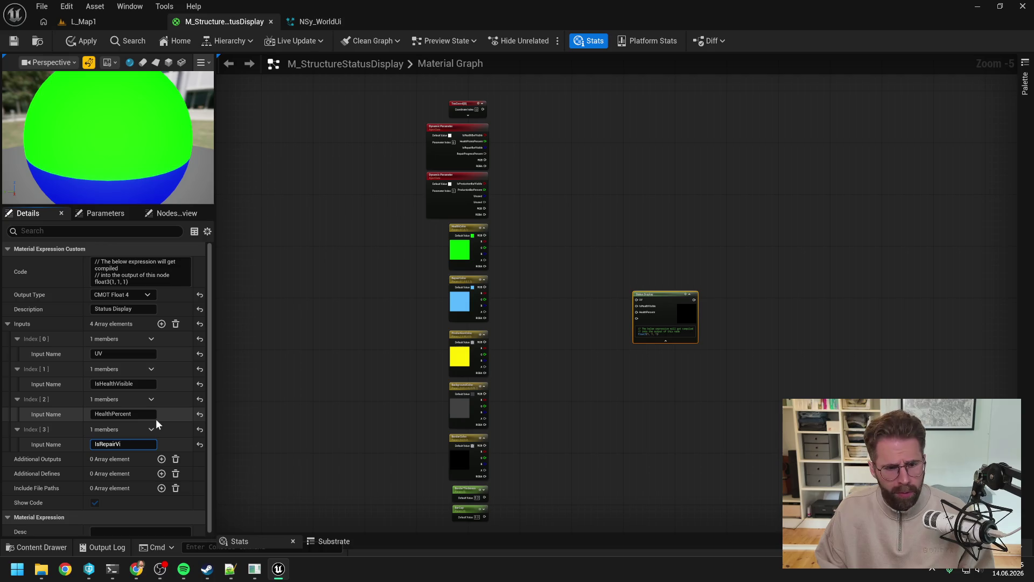
{"action": "type", "text": "sible"}
{"action": "key", "text": "Return"}
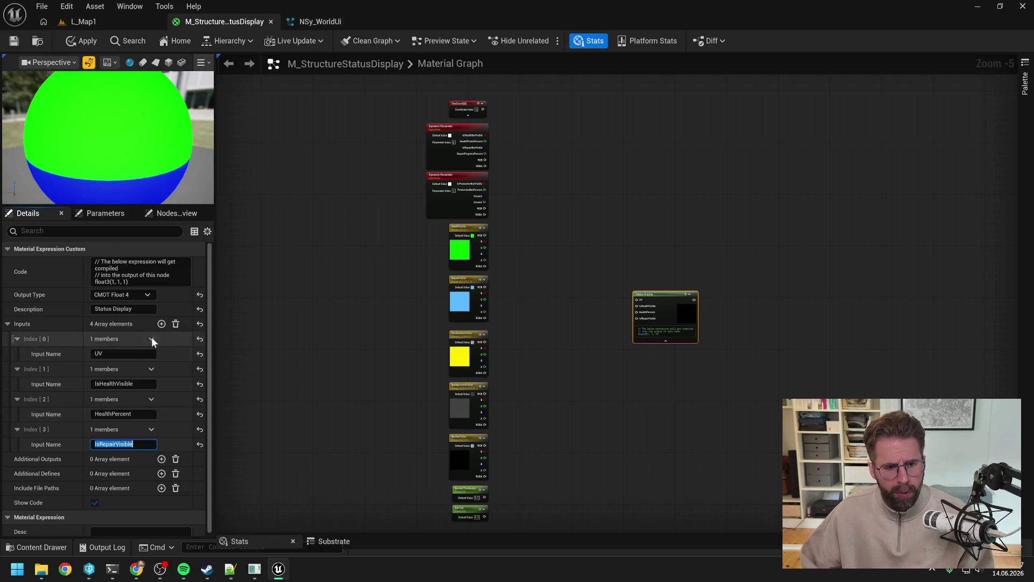
{"action": "left_click", "coordinate": [161, 323]}
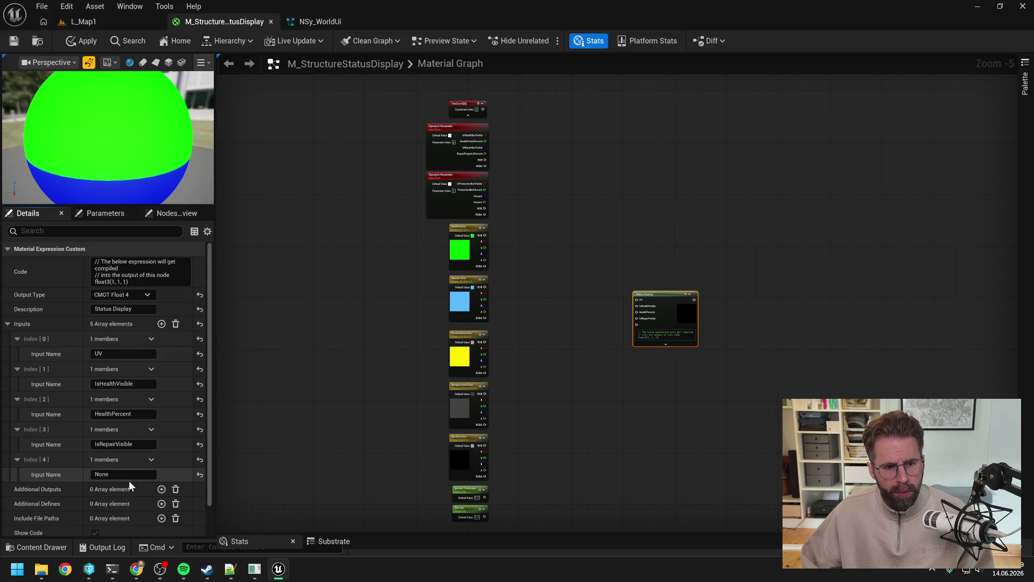
{"action": "left_click", "coordinate": [101, 475]}
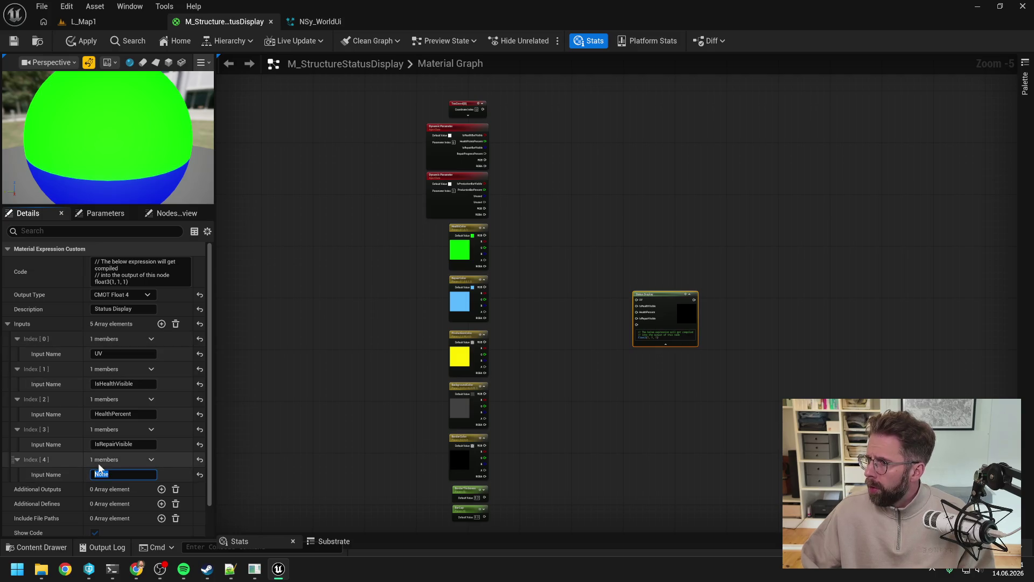
{"action": "type", "text": "RepairP"}
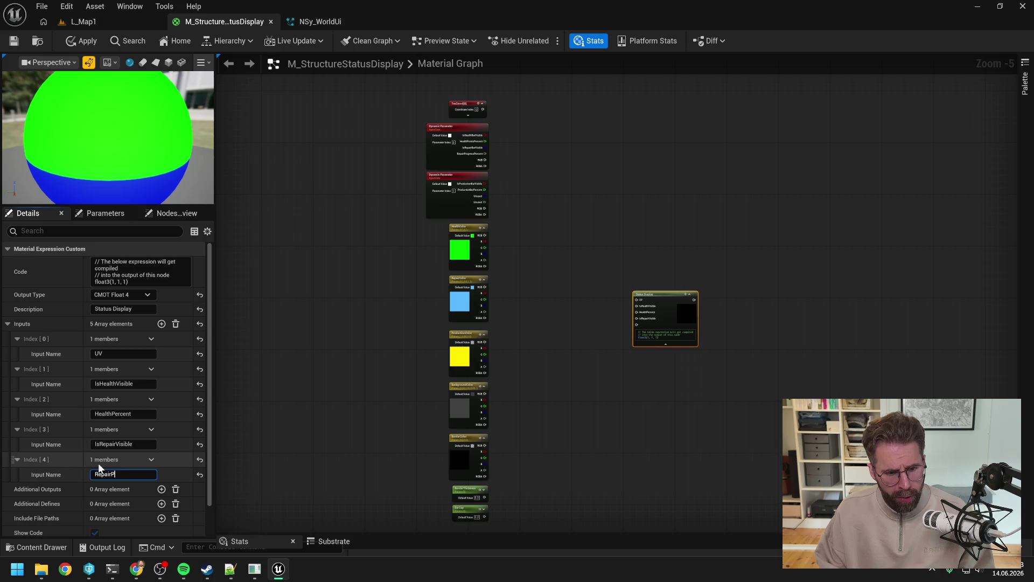
{"action": "type", "text": "ercent"}
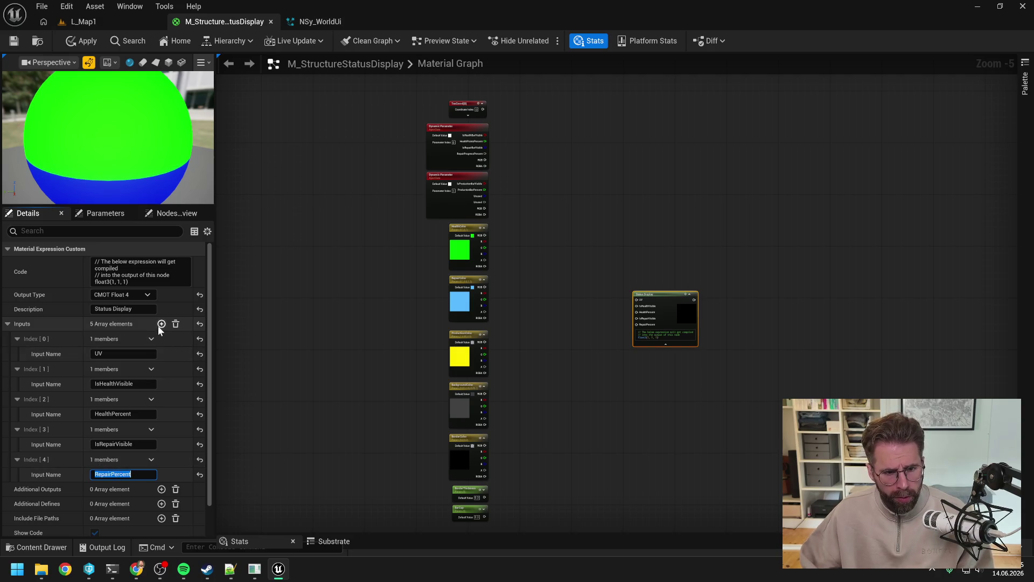
{"action": "left_click", "coordinate": [161, 324]}
{"action": "left_click", "coordinate": [135, 505]}
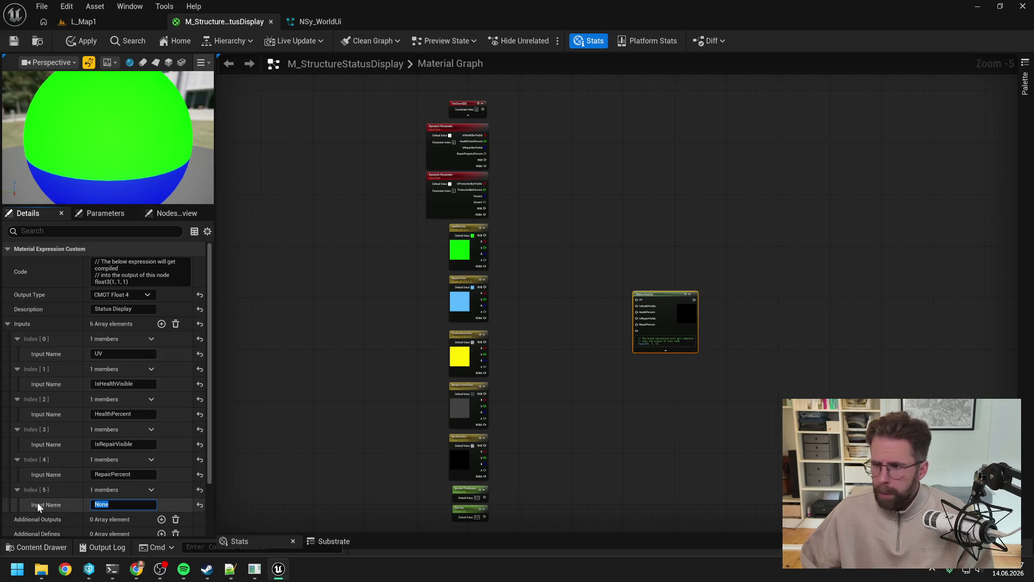
{"action": "type", "text": "IsProduc"}
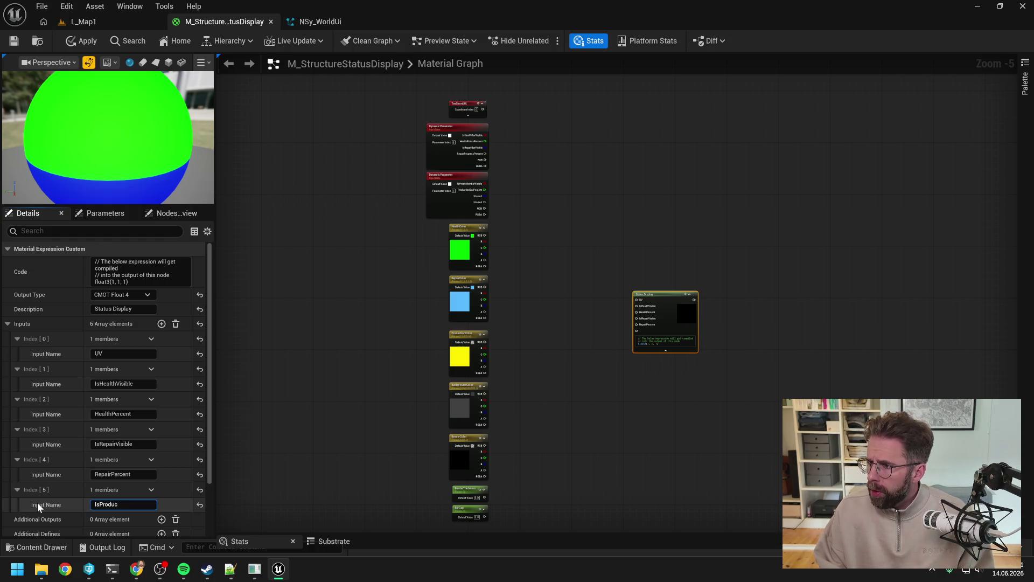
{"action": "type", "text": "tionVisible"}
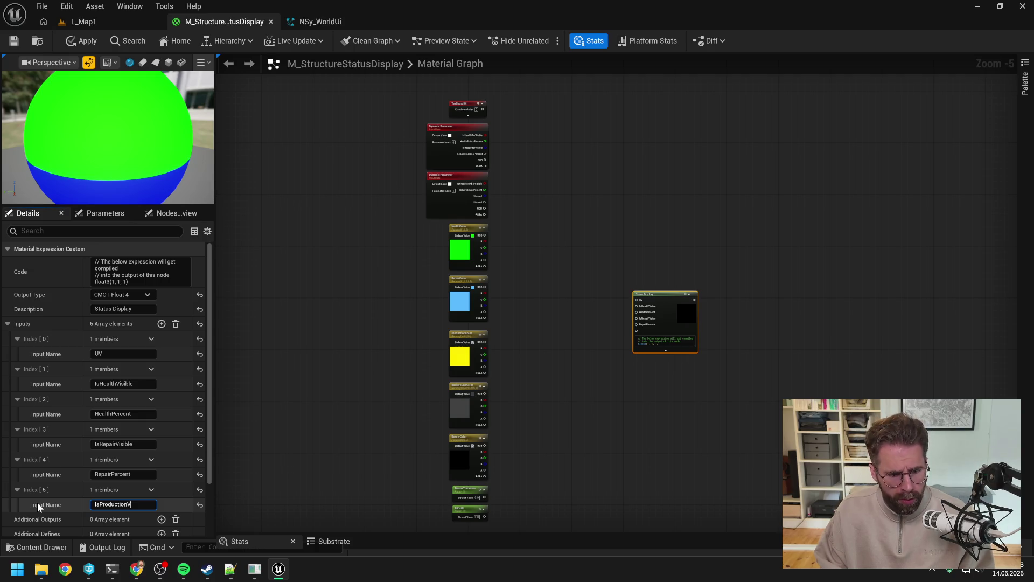
{"action": "key", "text": "Return"}
Add inputs named ProductionPercent and HealthColor
{"action": "left_click", "coordinate": [161, 323]}
{"action": "scroll", "coordinate": [135, 507], "scroll_direction": "down", "scroll_amount": 1}
{"action": "left_click", "coordinate": [127, 500]}
{"action": "type", "text": "ProductionPercent"}
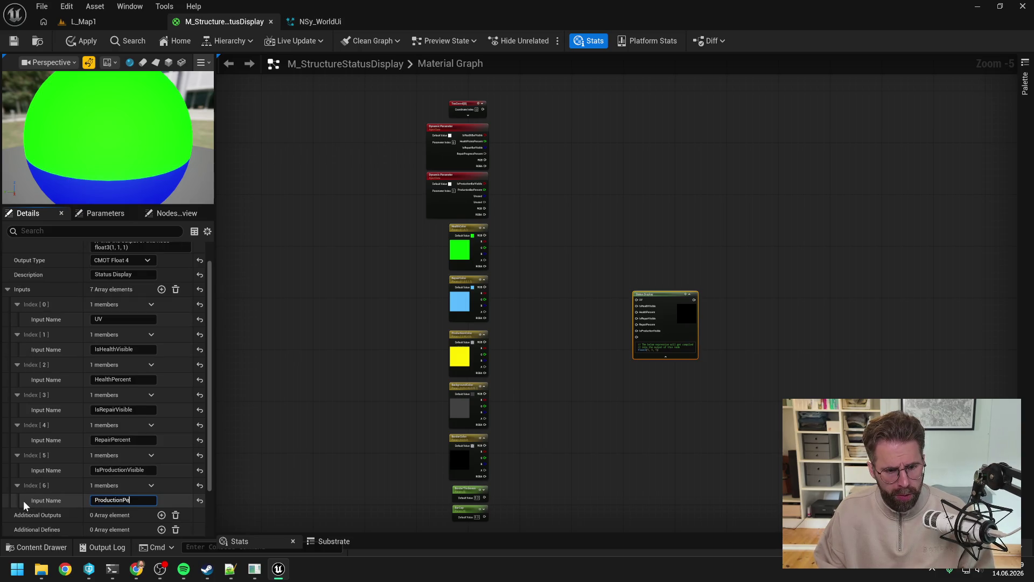
{"action": "key", "text": "Return"}
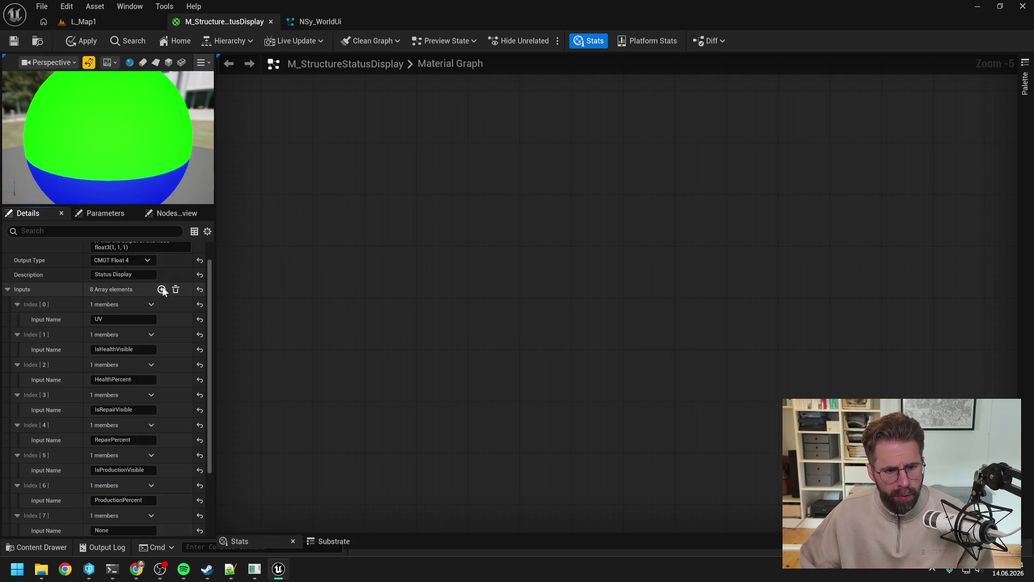
{"action": "left_click", "coordinate": [161, 289]}
{"action": "scroll", "coordinate": [168, 406], "scroll_direction": "down", "scroll_amount": 2}
{"action": "left_click", "coordinate": [123, 444]}
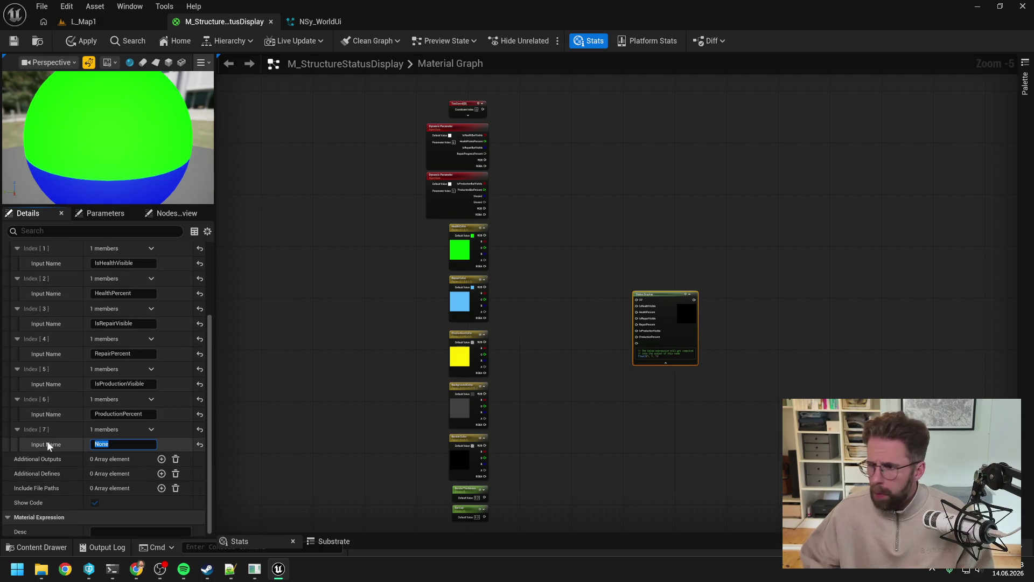
{"action": "type", "text": "Hea"}
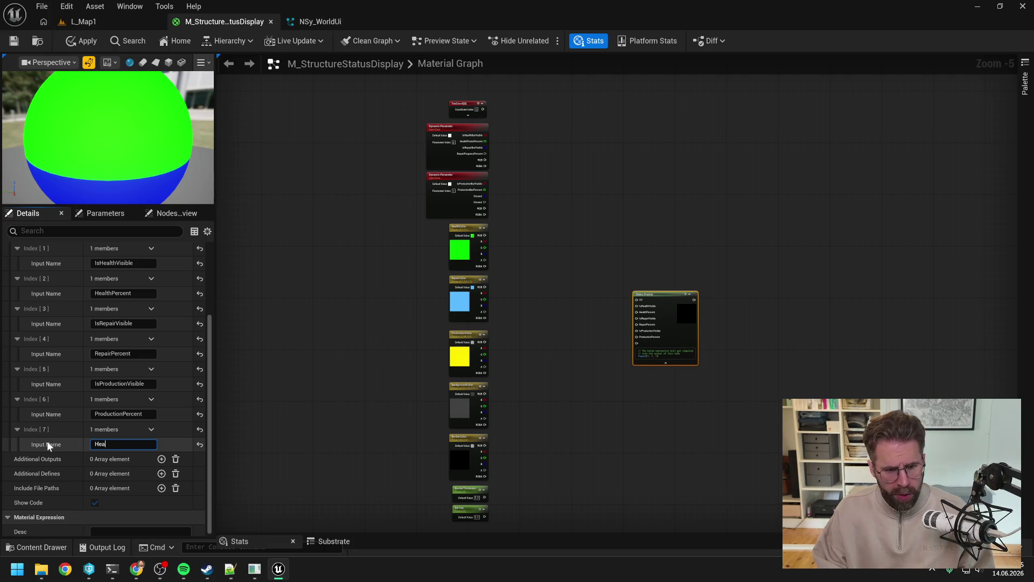
{"action": "type", "text": "lthColor"}
{"action": "key", "text": "Return"}
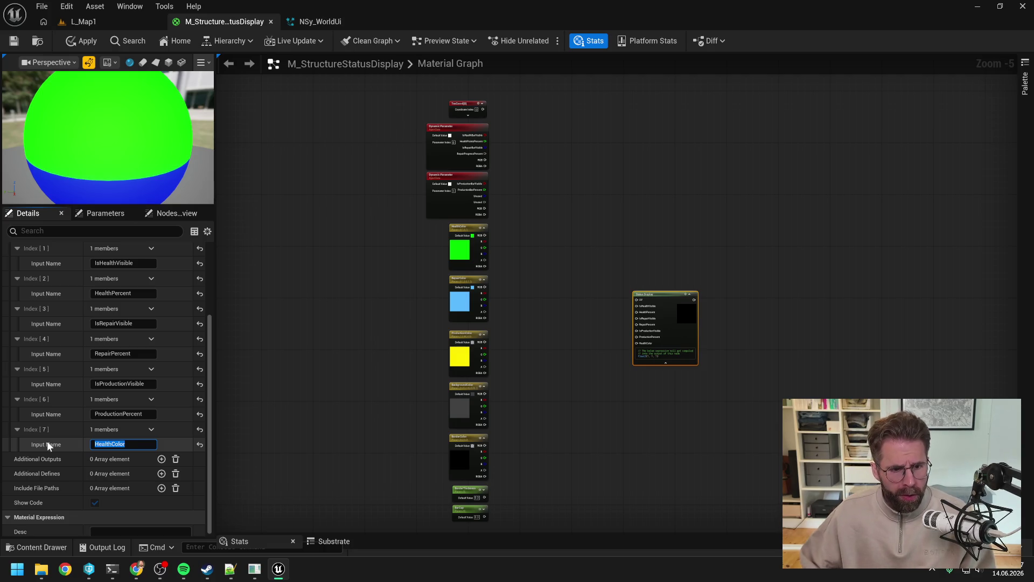
Add inputs named RepairColor and ProductionColor
{"action": "scroll", "coordinate": [152, 381], "scroll_direction": "up", "scroll_amount": 3}
{"action": "left_click", "coordinate": [161, 272]}
{"action": "scroll", "coordinate": [81, 404], "scroll_direction": "down", "scroll_amount": 3}
{"action": "left_click", "coordinate": [123, 457]}
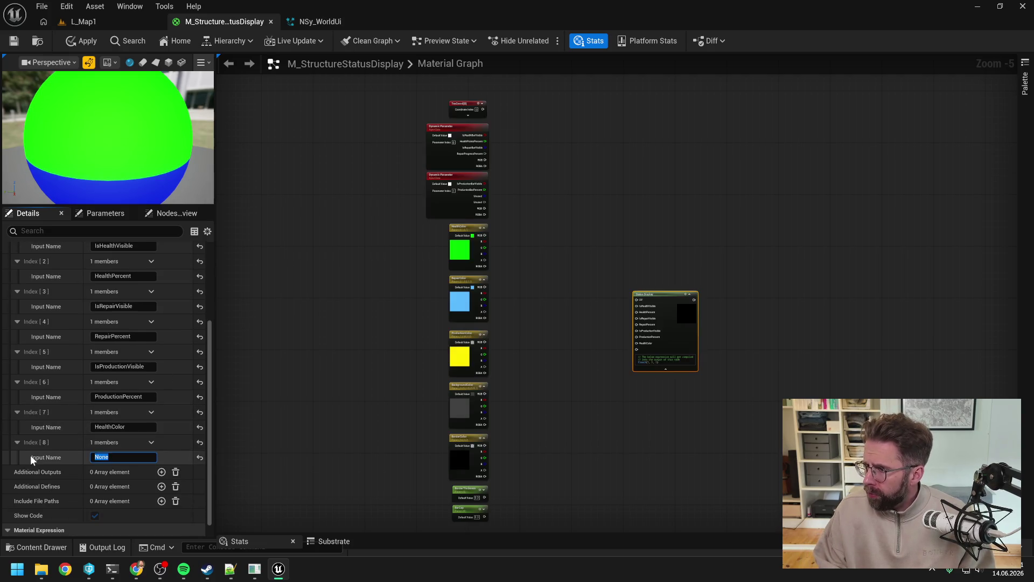
{"action": "type", "text": "RepairColo"}
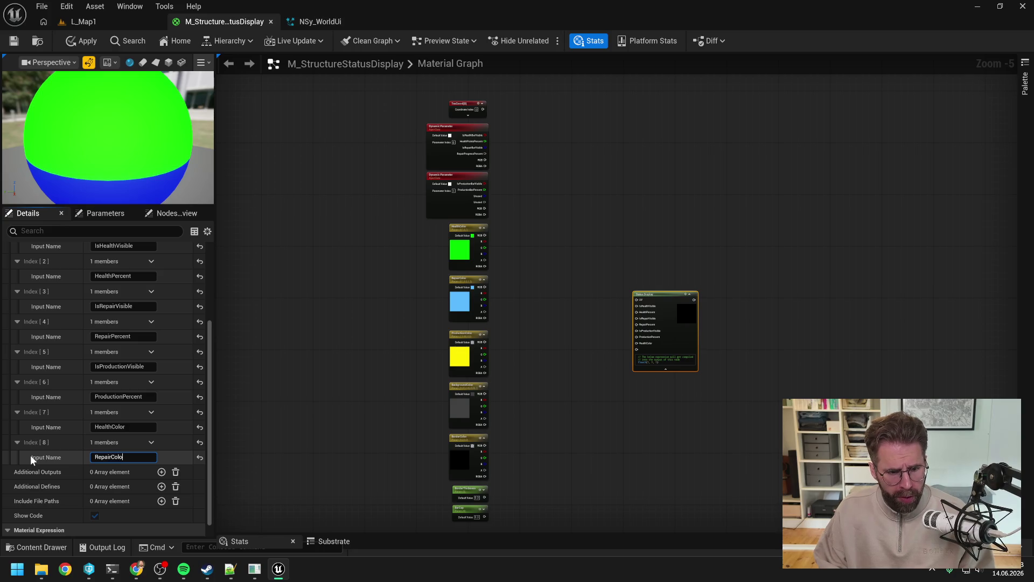
{"action": "type", "text": "r"}
{"action": "key", "text": "Return"}
{"action": "scroll", "coordinate": [167, 310], "scroll_direction": "up", "scroll_amount": 3}
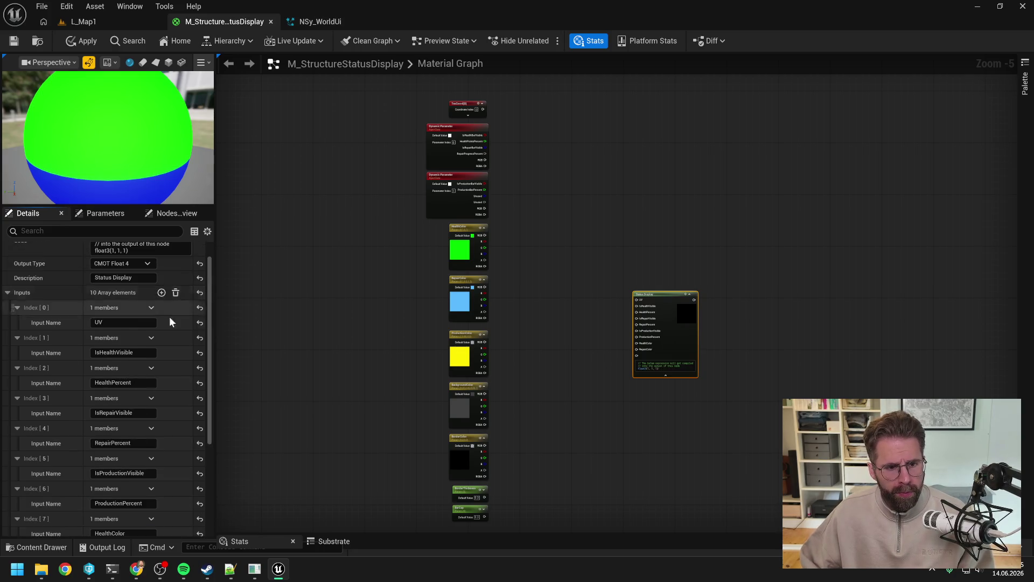
{"action": "scroll", "coordinate": [167, 310], "scroll_direction": "down", "scroll_amount": 5}
{"action": "left_click", "coordinate": [123, 456]}
{"action": "type", "text": "P"}
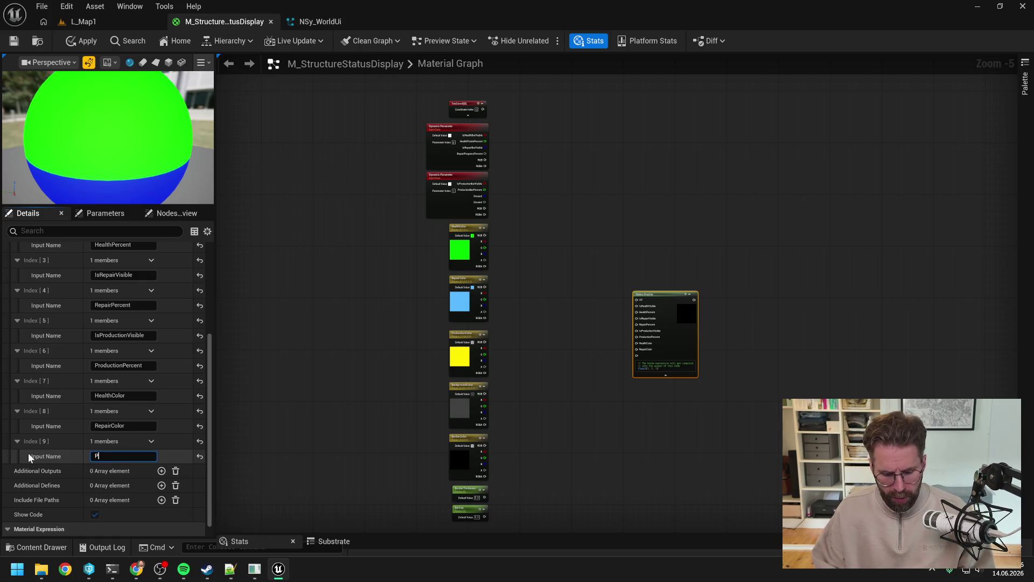
{"action": "type", "text": "roduction"}
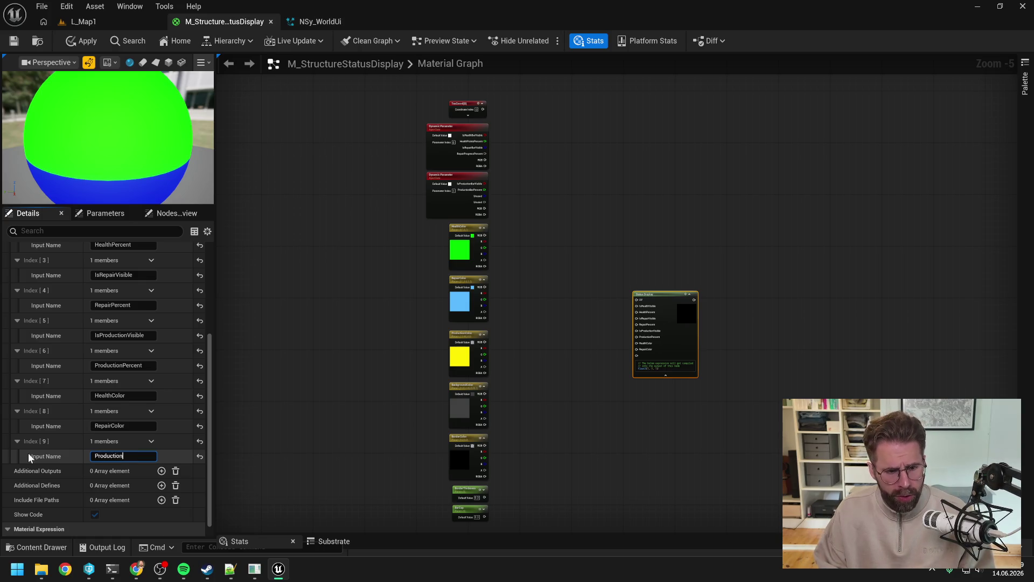
{"action": "type", "text": "Color"}
{"action": "key", "text": "Return"}
Add an input named BackgroundColor
{"action": "scroll", "coordinate": [130, 405], "scroll_direction": "up", "scroll_amount": 5}
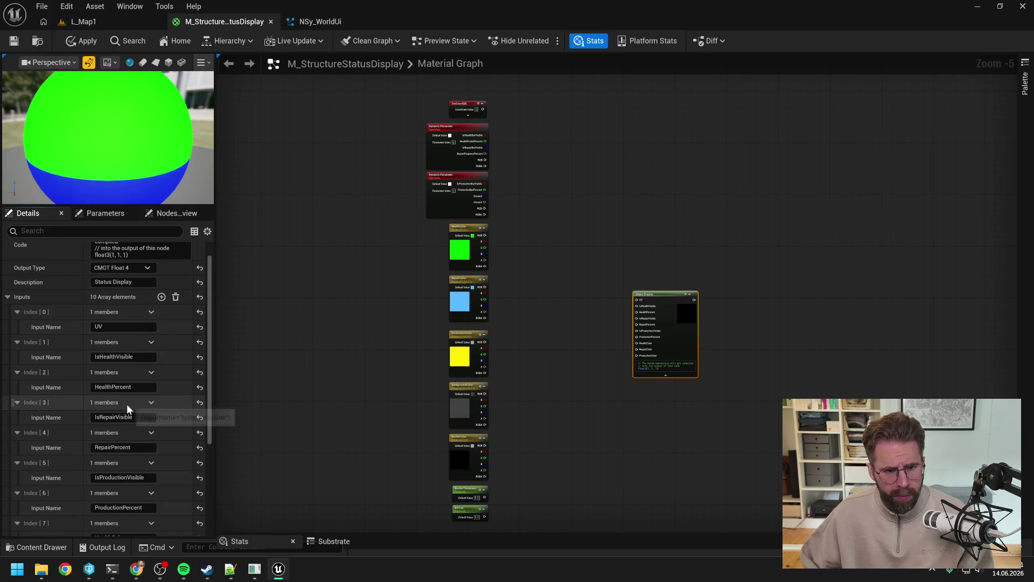
{"action": "left_click", "coordinate": [162, 297]}
{"action": "scroll", "coordinate": [191, 357], "scroll_direction": "down", "scroll_amount": 5}
{"action": "left_click", "coordinate": [108, 442]}
{"action": "type", "text": "BackgroundColor"}
{"action": "key", "text": "Return"}
Add an input named BorderColor
{"action": "scroll", "coordinate": [174, 393], "scroll_direction": "up", "scroll_amount": 5}
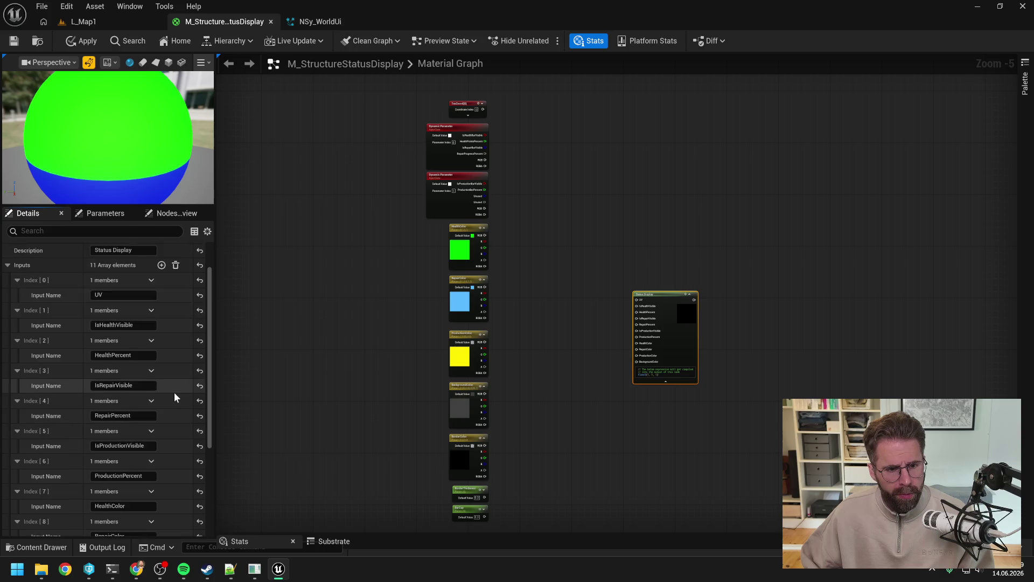
{"action": "scroll", "coordinate": [173, 392], "scroll_direction": "up", "scroll_amount": 3}
{"action": "left_click", "coordinate": [160, 325]}
{"action": "scroll", "coordinate": [173, 379], "scroll_direction": "down", "scroll_amount": 10}
{"action": "left_click", "coordinate": [110, 445]}
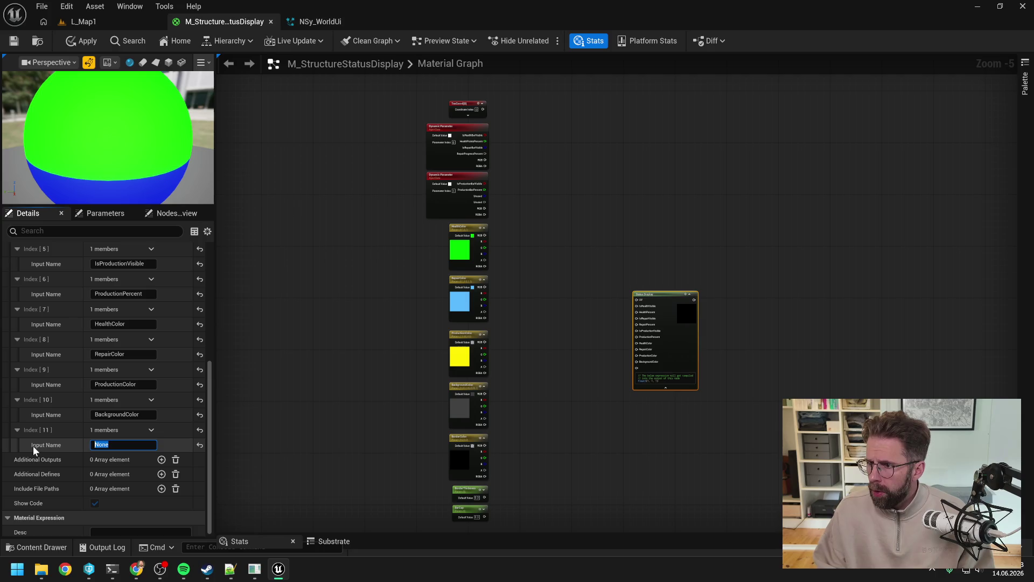
{"action": "type", "text": "BorderColor"}
{"action": "key", "text": "Return"}
Add two final inputs named BorderThickness and BarGap, then move the node up and left
{"action": "scroll", "coordinate": [47, 397], "scroll_direction": "up", "scroll_amount": 10}
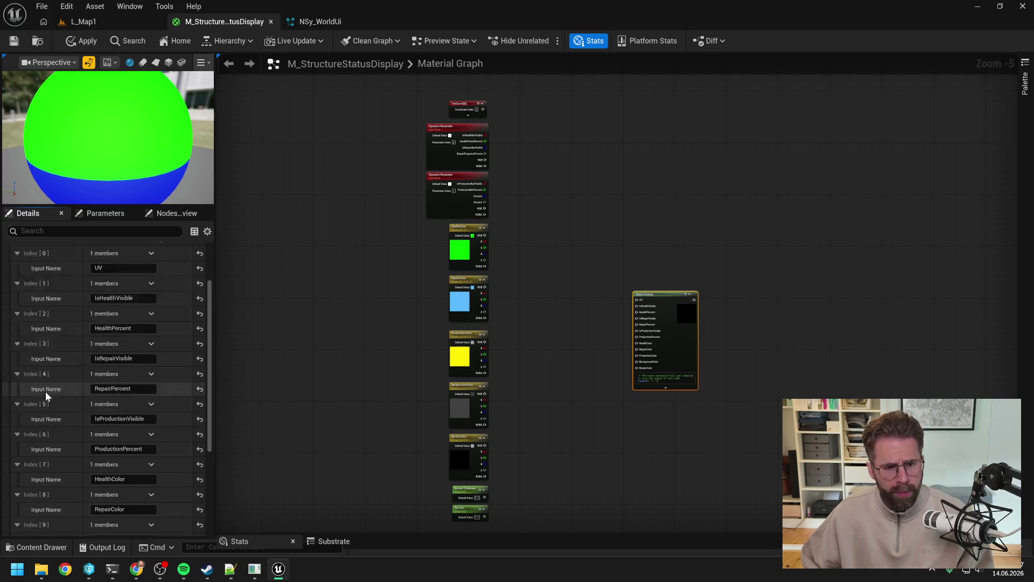
{"action": "left_click", "coordinate": [161, 310]}
{"action": "left_click", "coordinate": [161, 310]}
{"action": "scroll", "coordinate": [170, 364], "scroll_direction": "down", "scroll_amount": 5}
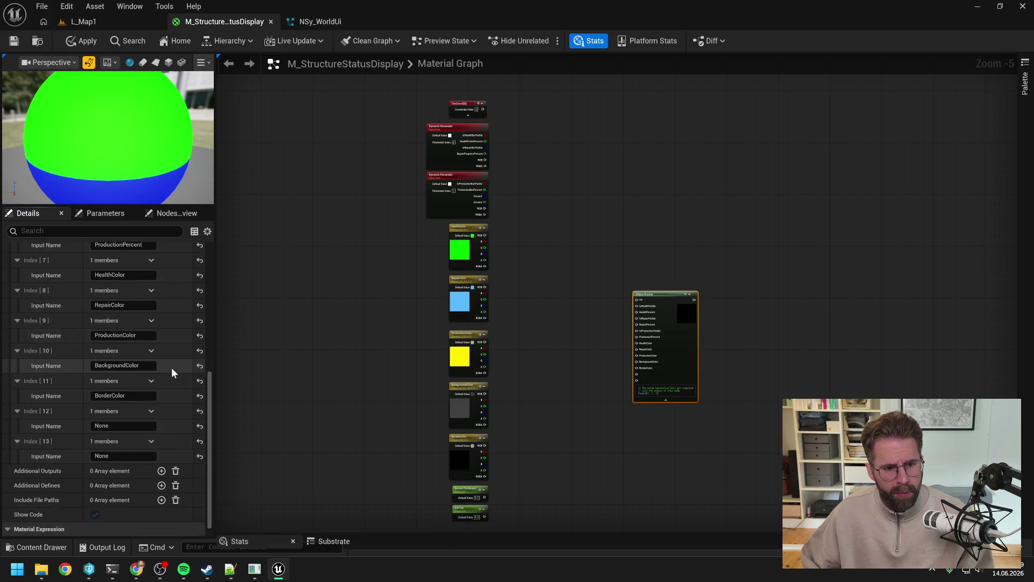
{"action": "left_click", "coordinate": [124, 411]}
{"action": "type", "text": "Bo"}
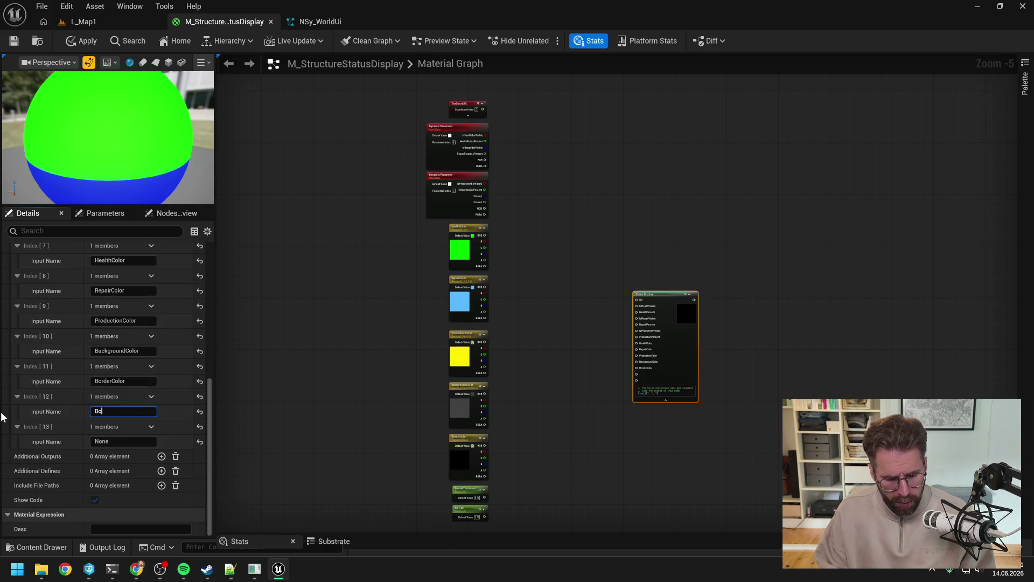
{"action": "type", "text": "rderThickness"}
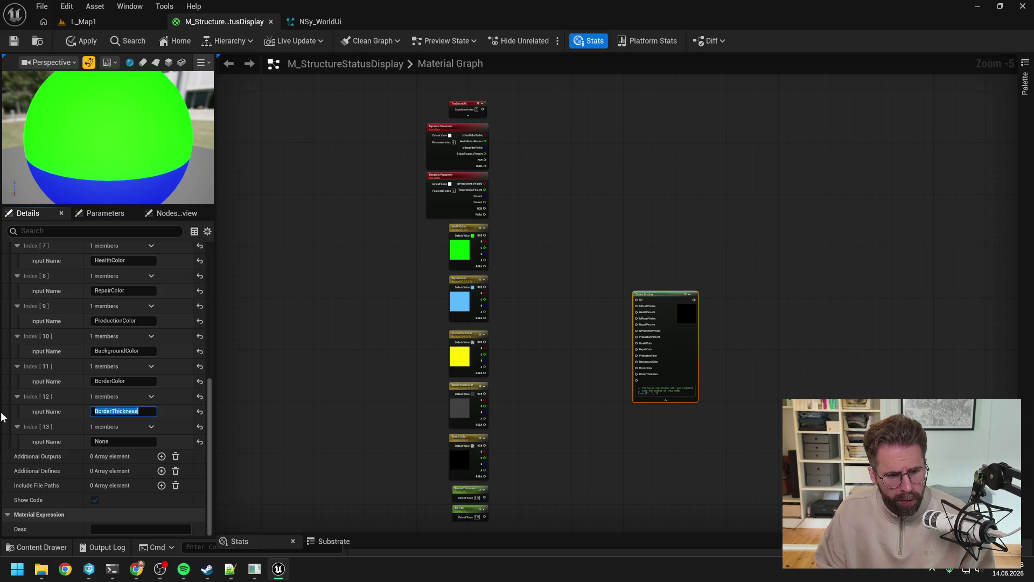
{"action": "key", "text": "Tab"}
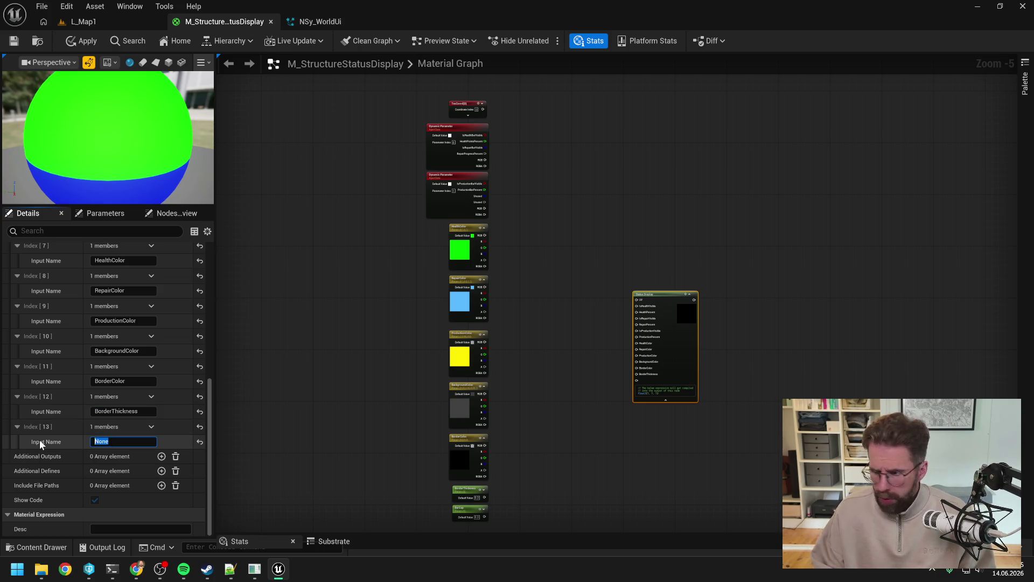
{"action": "type", "text": "BarGap"}
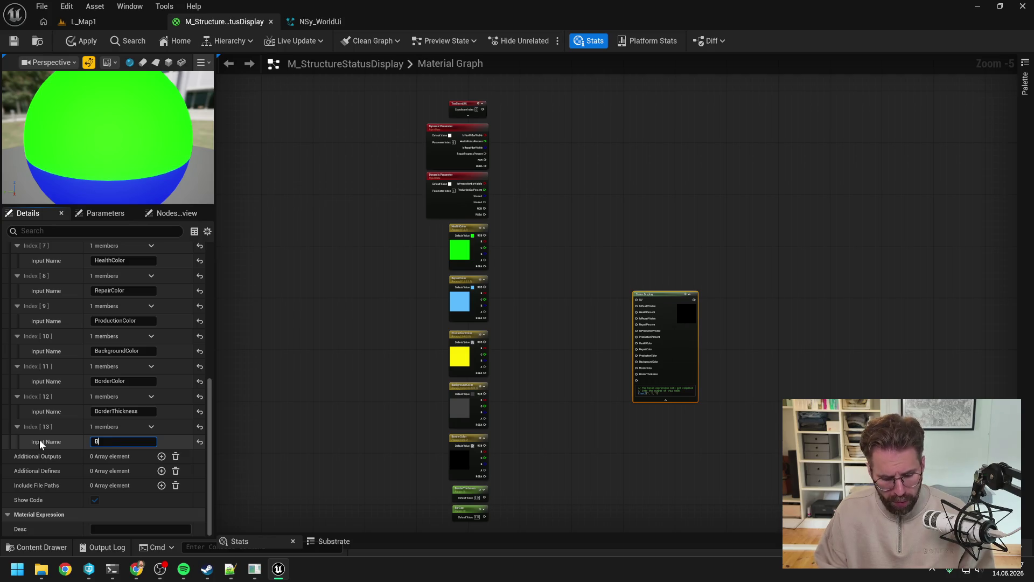
{"action": "key", "text": "Return"}
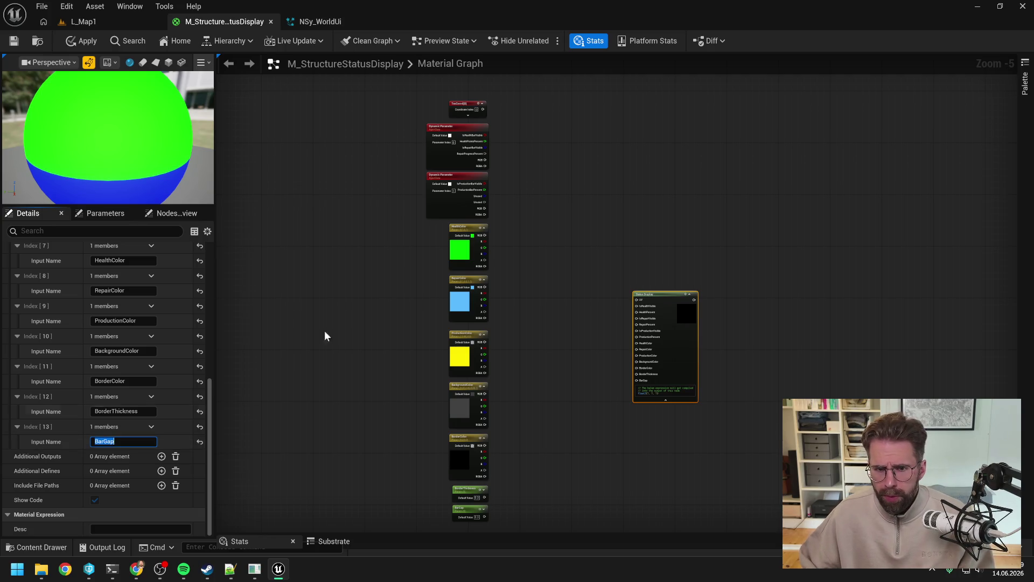
{"action": "left_click_drag", "start_coordinate": [651, 295], "coordinate": [577, 186]}
Wire TexCoord to UV and the visibility and percent parameters to their matching inputs
{"action": "left_click", "coordinate": [551, 141]}
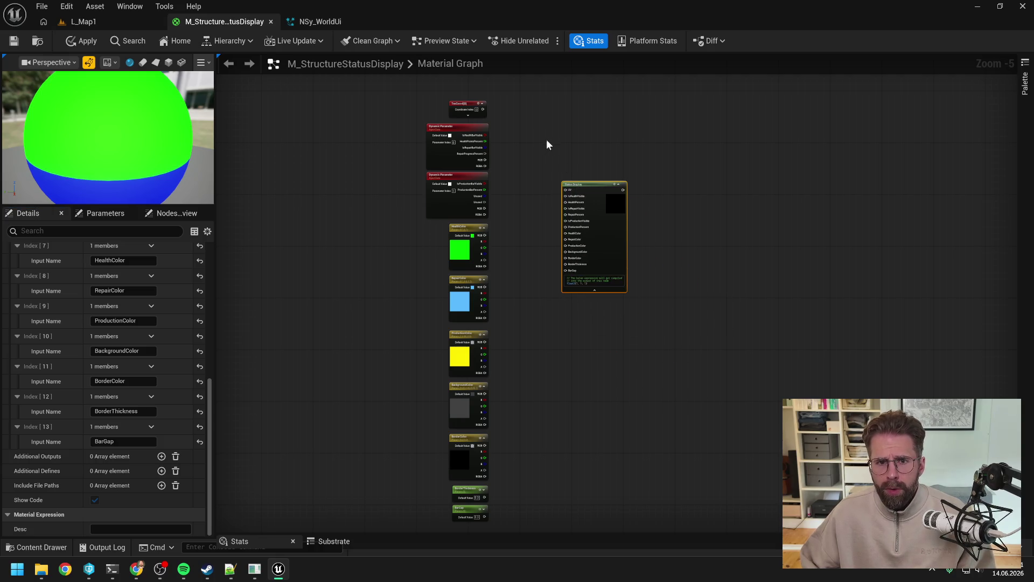
{"action": "scroll", "coordinate": [551, 141], "scroll_direction": "up", "scroll_amount": 2}
{"action": "mouse_move", "coordinate": [445, 182]}
{"action": "left_mouse_down"}
{"action": "mouse_move", "coordinate": [577, 231]}
{"action": "mouse_move", "coordinate": [592, 260]}
{"action": "left_mouse_up"}
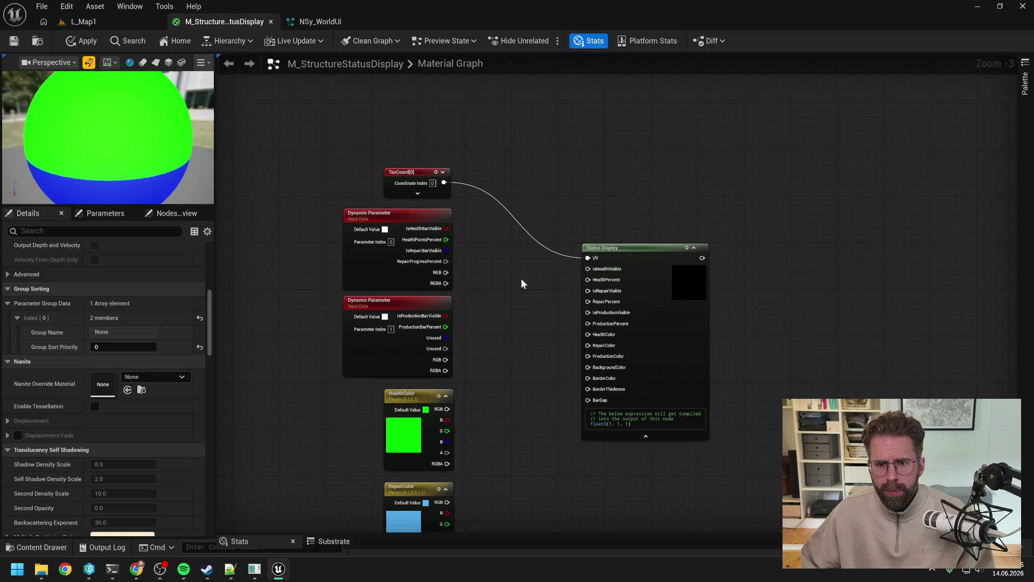
{"action": "mouse_move", "coordinate": [446, 229]}
{"action": "left_mouse_down"}
{"action": "mouse_move", "coordinate": [574, 276]}
{"action": "mouse_move", "coordinate": [588, 269]}
{"action": "left_mouse_up"}
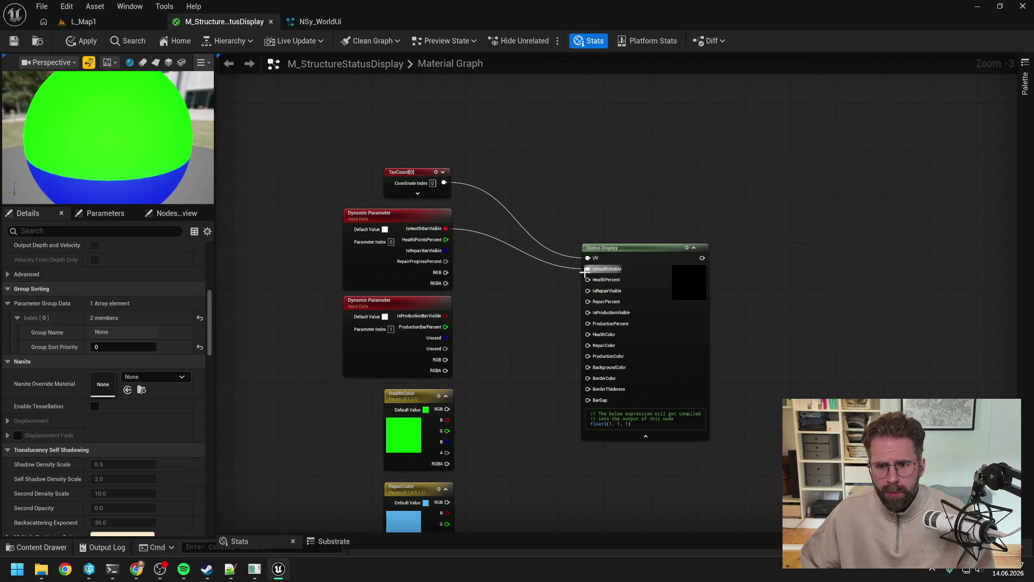
{"action": "mouse_move", "coordinate": [446, 239]}
{"action": "left_mouse_down"}
{"action": "mouse_move", "coordinate": [565, 285]}
{"action": "mouse_move", "coordinate": [588, 280]}
{"action": "mouse_move", "coordinate": [482, 264]}
{"action": "mouse_move", "coordinate": [588, 291]}
{"action": "left_mouse_up"}
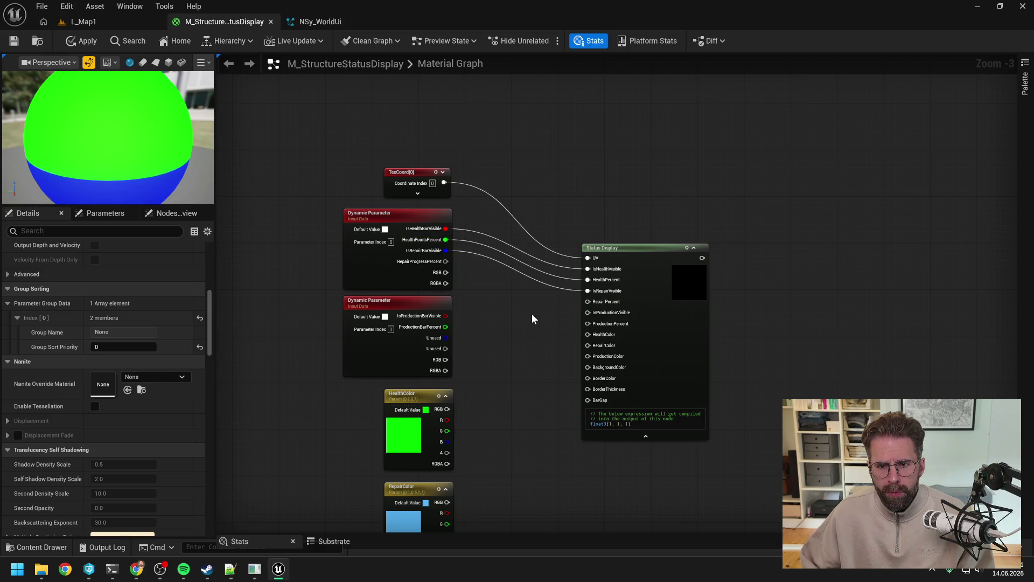
{"action": "mouse_move", "coordinate": [446, 261]}
{"action": "left_mouse_down"}
{"action": "mouse_move", "coordinate": [478, 287]}
{"action": "mouse_move", "coordinate": [596, 305]}
{"action": "left_mouse_up"}
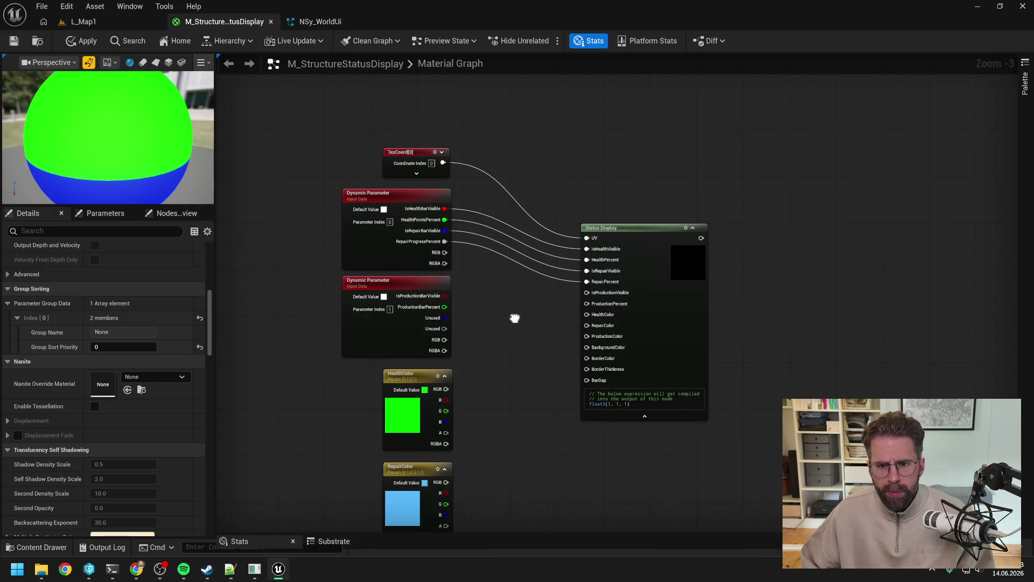
{"action": "left_click_drag", "start_coordinate": [445, 295], "coordinate": [587, 292]}
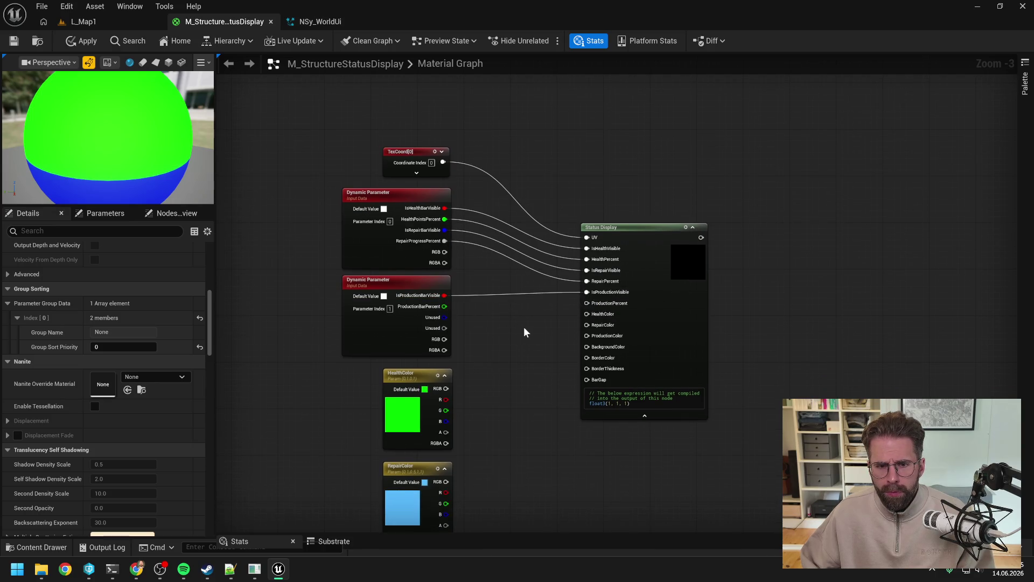
{"action": "left_click_drag", "start_coordinate": [445, 306], "coordinate": [588, 304]}
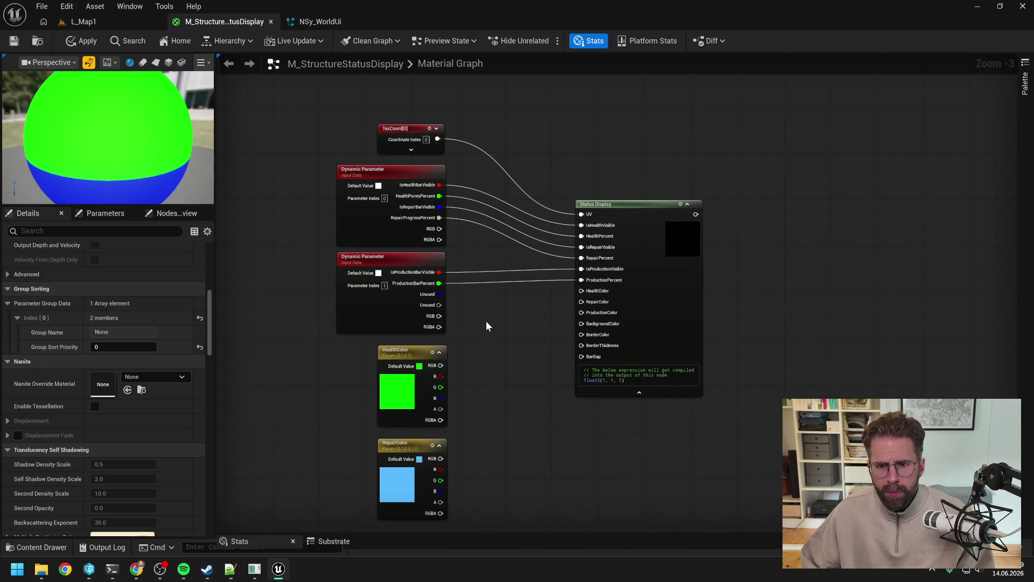
Wire HealthColor, RepairColor, ProductionColor and BackgroundColor parameters into their inputs
{"action": "left_click_drag", "start_coordinate": [440, 366], "coordinate": [582, 291]}
{"action": "left_click_drag", "start_coordinate": [453, 423], "coordinate": [594, 268]}
{"action": "mouse_move", "coordinate": [453, 475]}
{"action": "left_mouse_down"}
{"action": "mouse_move", "coordinate": [592, 255]}
{"action": "mouse_move", "coordinate": [594, 229]}
{"action": "left_mouse_up"}
{"action": "mouse_move", "coordinate": [472, 458]}
{"action": "left_mouse_down"}
{"action": "mouse_move", "coordinate": [620, 138]}
{"action": "mouse_move", "coordinate": [613, 131]}
{"action": "left_mouse_up"}
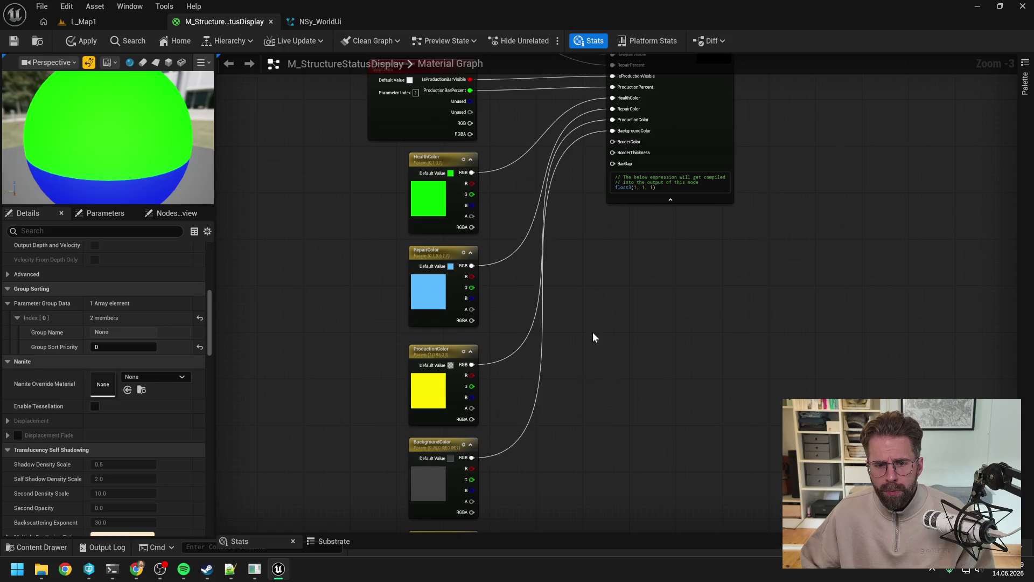
Wire BorderColor, BorderThickness and BarGap parameters into their matching inputs
{"action": "mouse_move", "coordinate": [495, 426]}
{"action": "left_mouse_down"}
{"action": "mouse_move", "coordinate": [695, 8]}
{"action": "mouse_move", "coordinate": [639, 326]}
{"action": "left_mouse_up"}
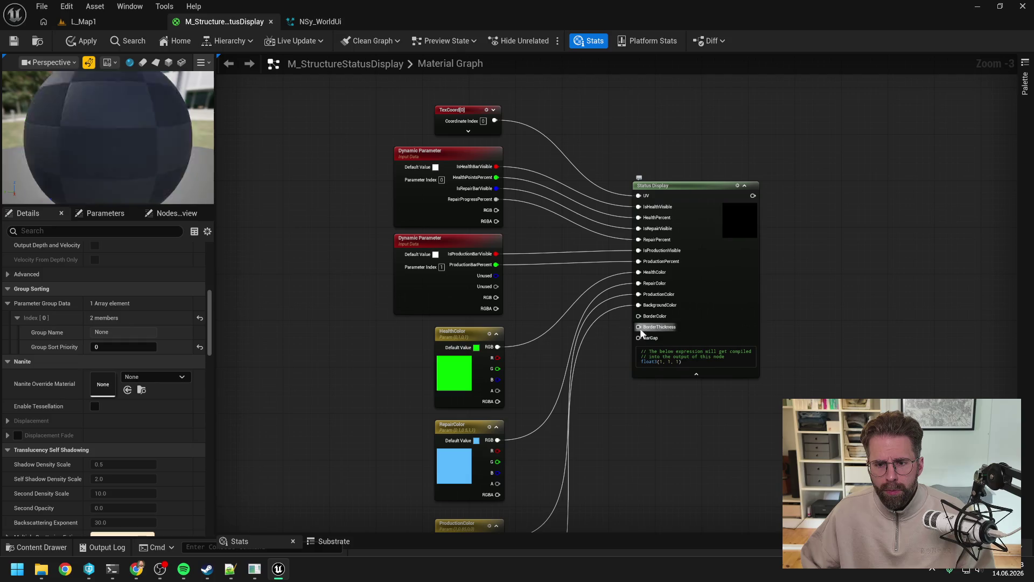
{"action": "mouse_move", "coordinate": [693, 187]}
{"action": "left_mouse_down"}
{"action": "mouse_move", "coordinate": [774, 302]}
{"action": "mouse_move", "coordinate": [704, 84]}
{"action": "mouse_move", "coordinate": [630, 325]}
{"action": "left_mouse_up"}
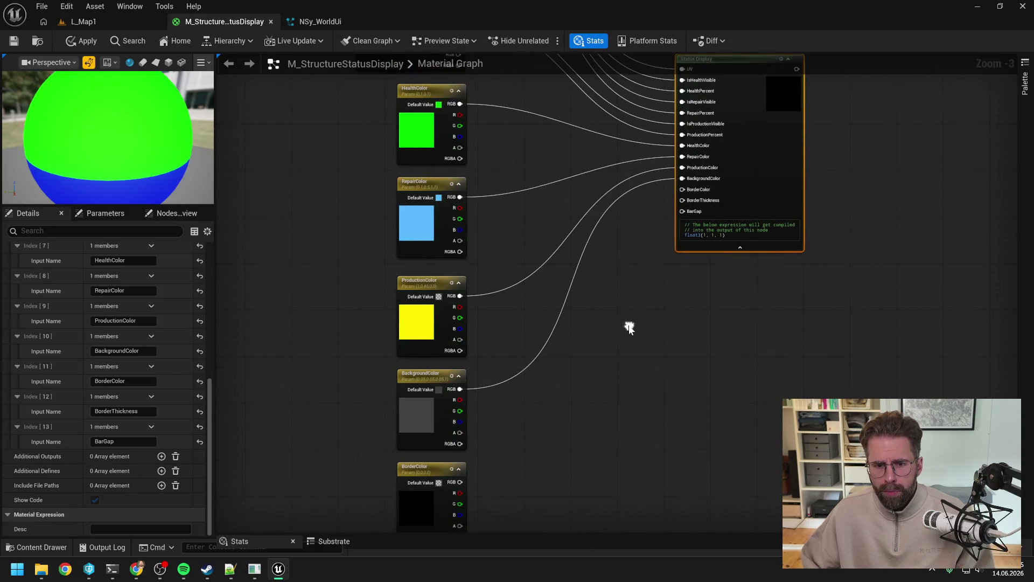
{"action": "left_click_drag", "start_coordinate": [461, 482], "coordinate": [684, 190]}
{"action": "scroll", "coordinate": [671, 334], "scroll_direction": "down", "scroll_amount": 3}
{"action": "mouse_move", "coordinate": [468, 441]}
{"action": "left_mouse_down"}
{"action": "mouse_move", "coordinate": [651, 157]}
{"action": "mouse_move", "coordinate": [676, 162]}
{"action": "mouse_move", "coordinate": [690, 96]}
{"action": "mouse_move", "coordinate": [684, 195]}
{"action": "mouse_move", "coordinate": [687, 182]}
{"action": "left_mouse_up"}
{"action": "scroll", "coordinate": [687, 183], "scroll_direction": "down", "scroll_amount": 3}
{"action": "left_click_drag", "start_coordinate": [485, 430], "coordinate": [708, 121]}
{"action": "left_click", "coordinate": [682, 314]}
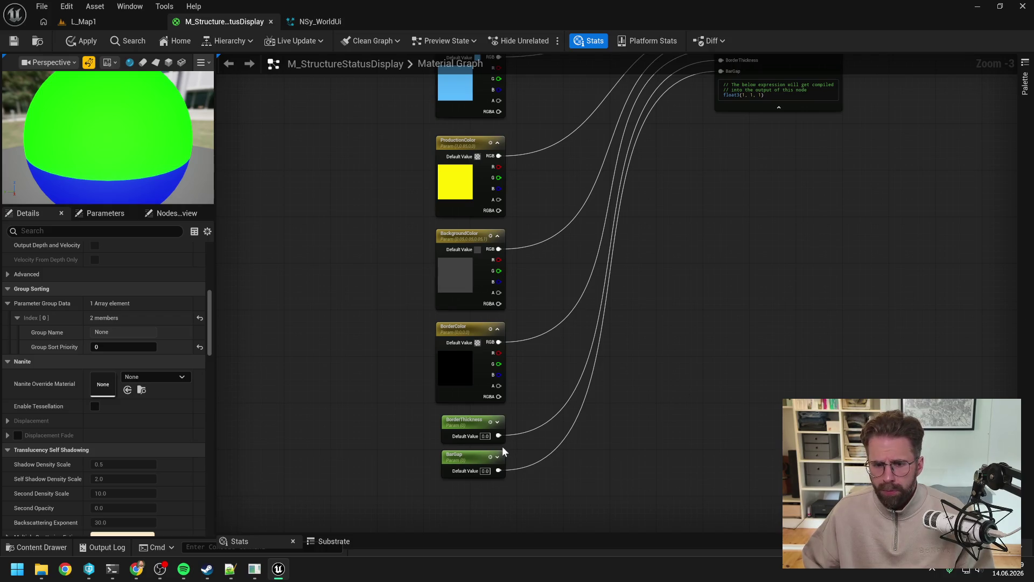
Set the BorderThickness parameter's default value to 0.03
{"action": "left_click", "coordinate": [484, 436]}
{"action": "type", "text": "0.03"}
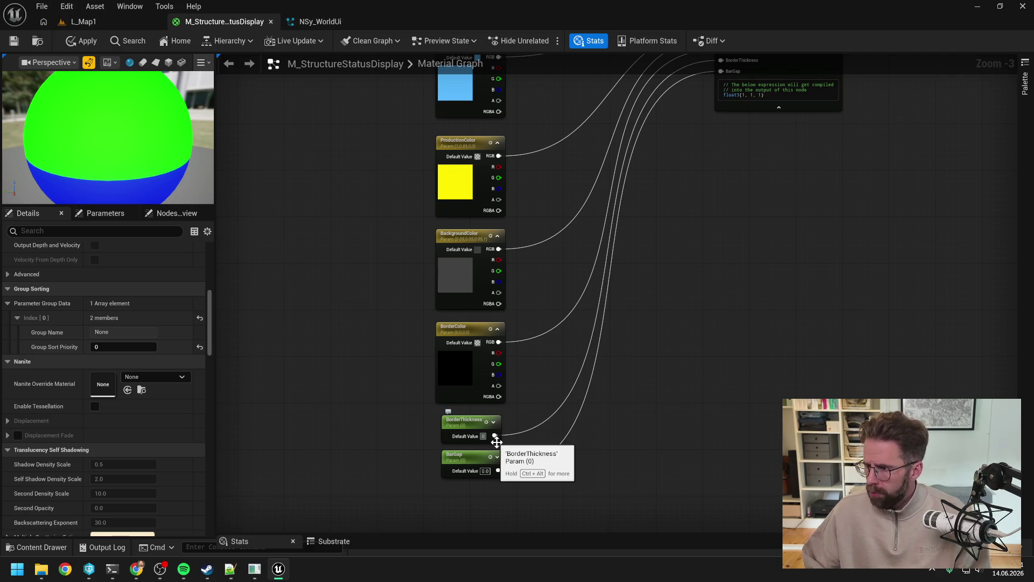
{"action": "key", "text": "Return"}
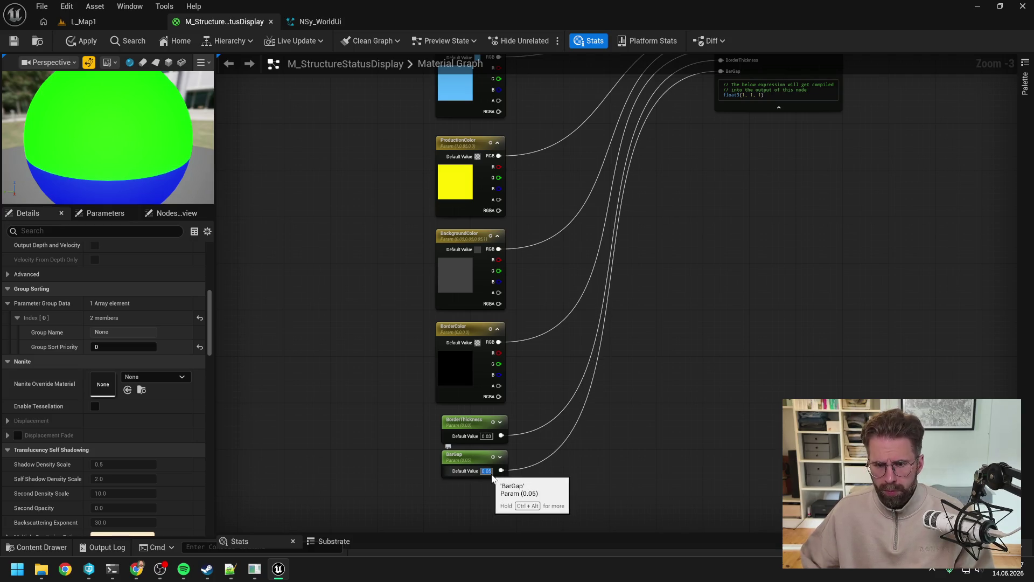
{"action": "left_click_drag", "start_coordinate": [816, 282], "coordinate": [685, 352]}
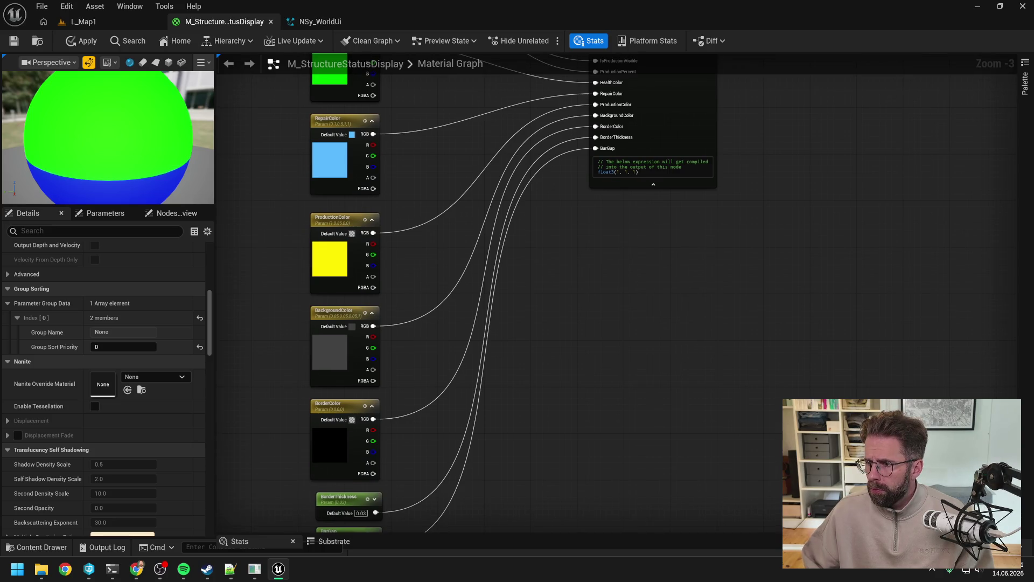
{"action": "key", "text": "alt+Tab"}
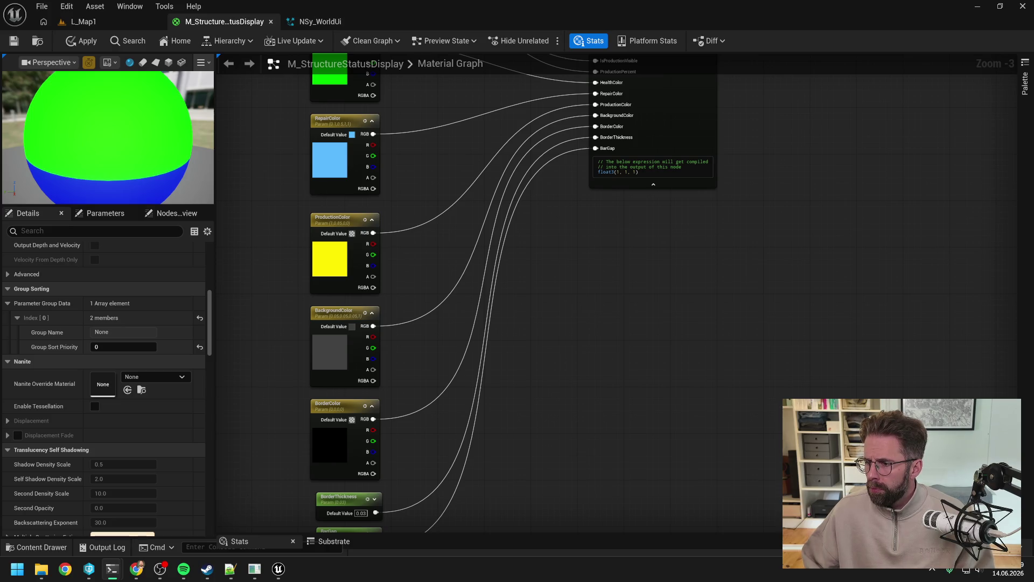
Replace the Status Display node's placeholder code with the copied bar-drawing HLSL
{"action": "key", "text": "alt+Tab"}
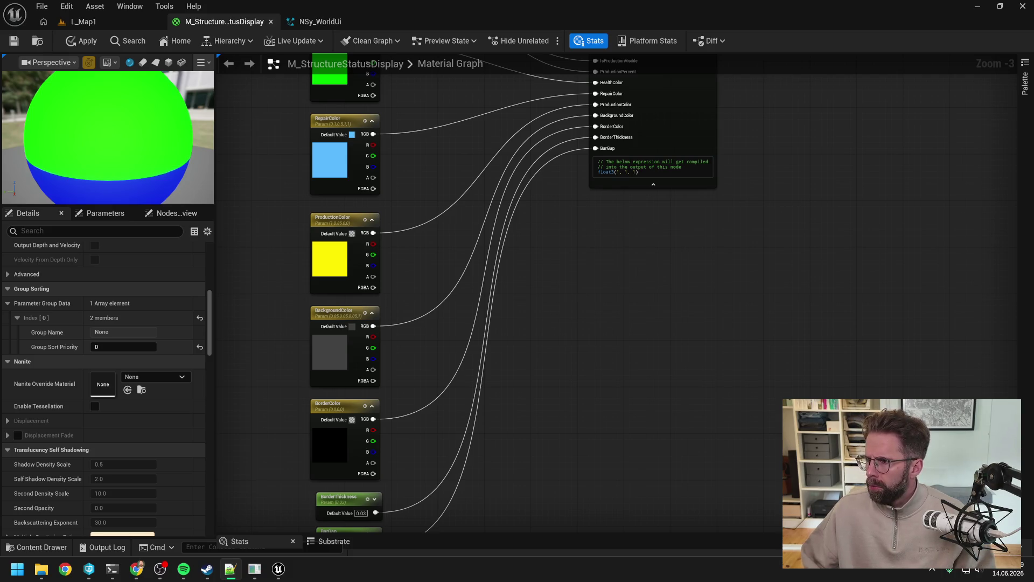
{"action": "left_click", "coordinate": [834, 263]}
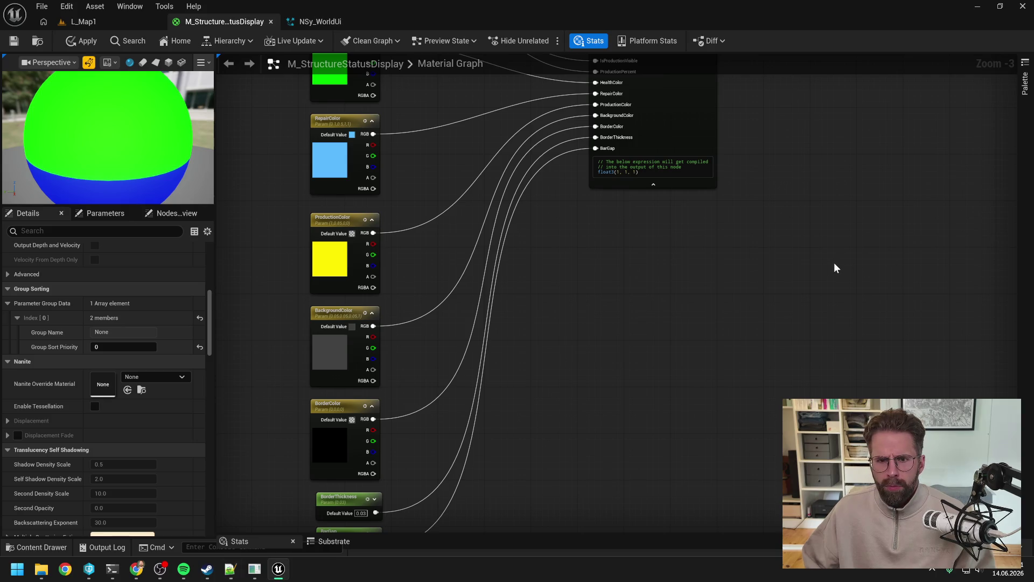
{"action": "left_click", "coordinate": [668, 168]}
{"action": "key", "text": "ctrl+a"}
{"action": "key", "text": "ctrl+v"}
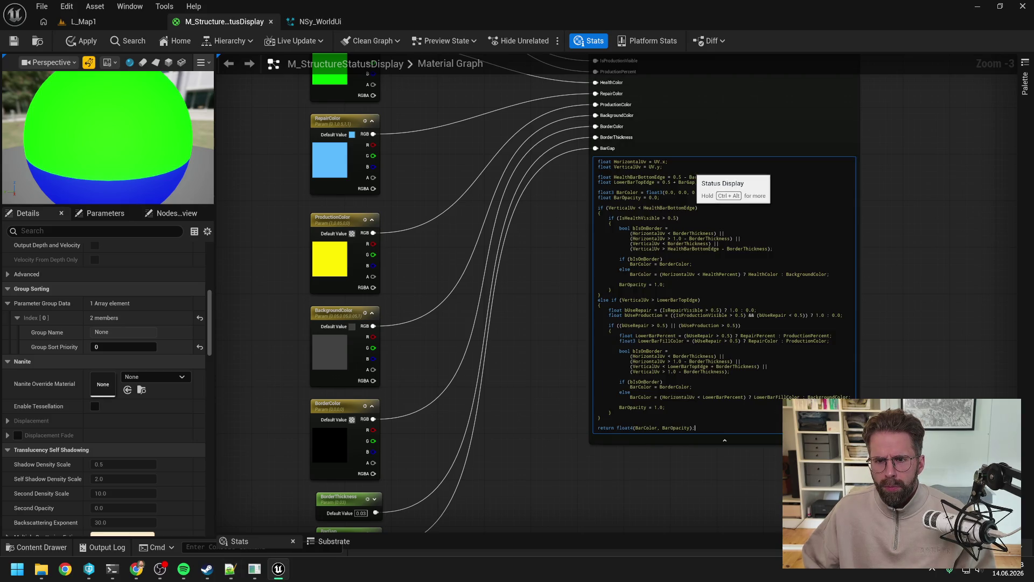